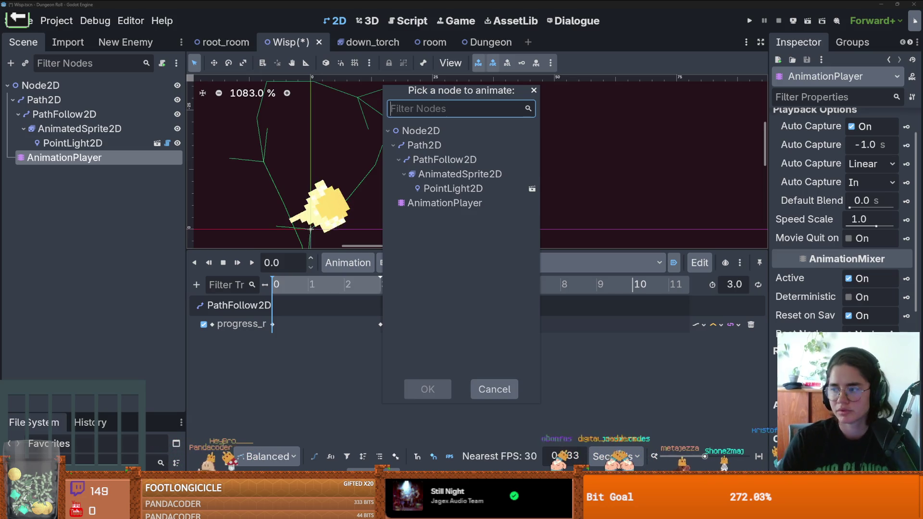
- Open the Unity to Godot Speedrun Ep 3 reference video, muted and paused at the Enemy Path chapter
key(alt+Tab)
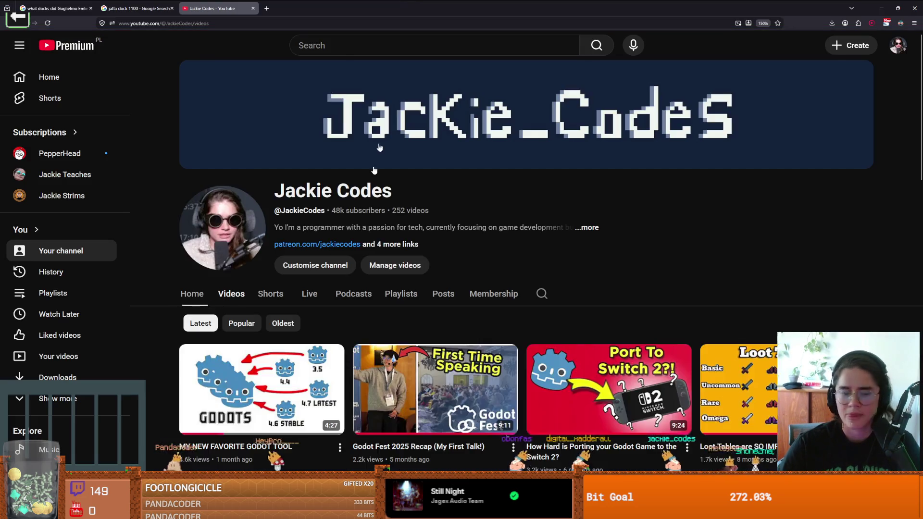
scroll(392, 255, down, 15)
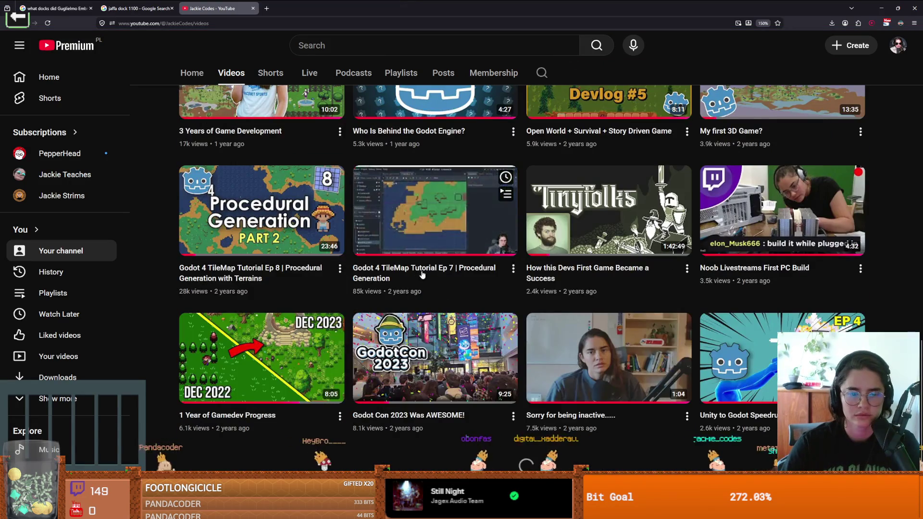
scroll(392, 255, down, 5)
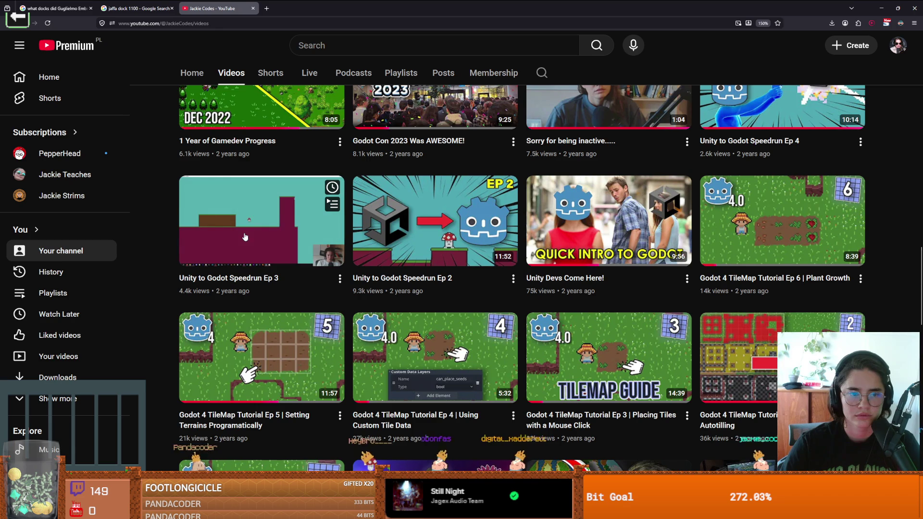
click(243, 252)
click(158, 426)
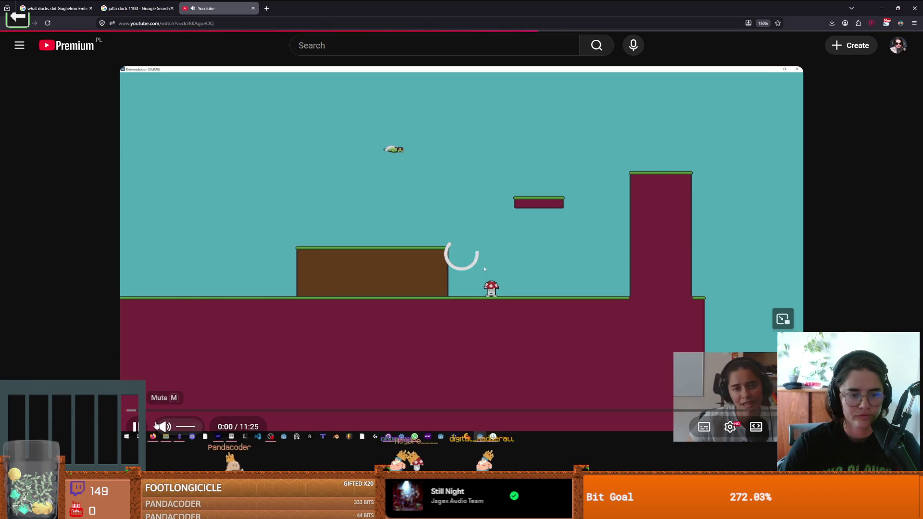
click(136, 427)
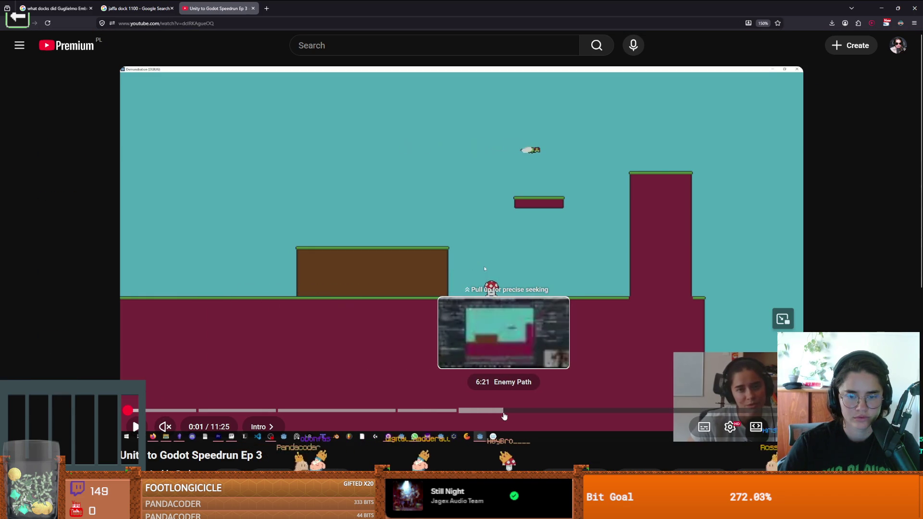
click(504, 411)
click(531, 276)
click(409, 245)
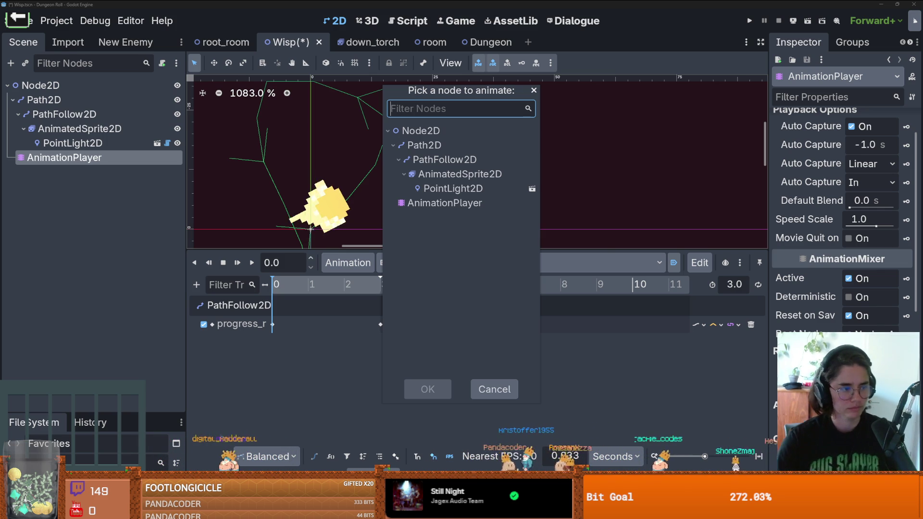
- Add a self_modulate property track for the AnimatedSprite2D node
key(Down)
key(Down)
key(Down)
key(Down)
key(Down)
key(Up)
key(Up)
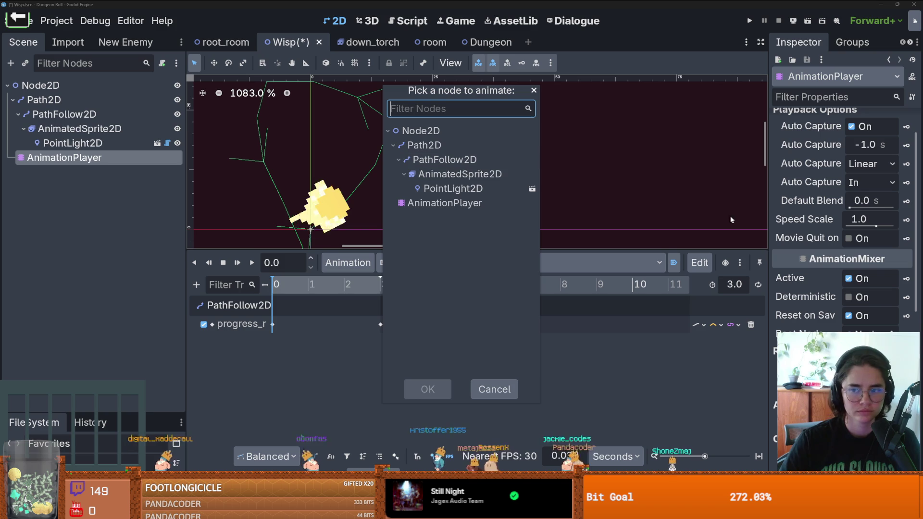
click(447, 175)
double_click(447, 175)
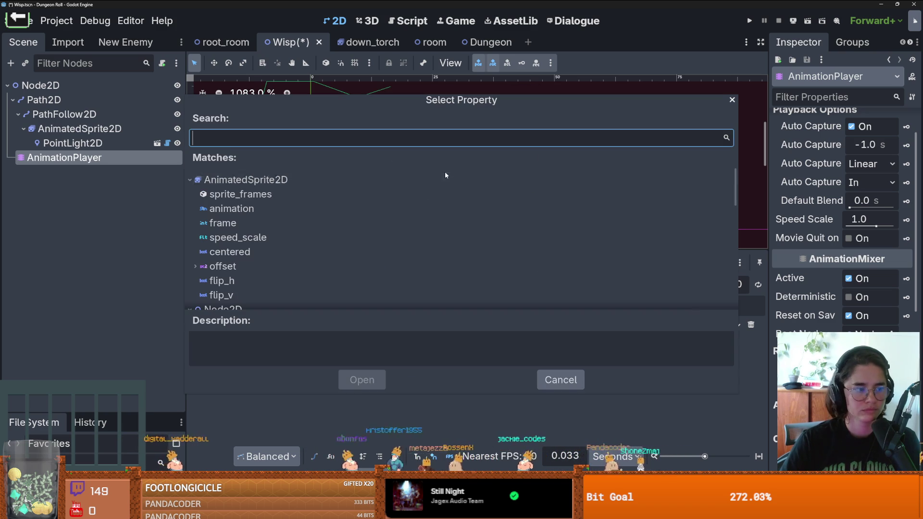
scroll(249, 284, down, 3)
scroll(249, 284, down, 5)
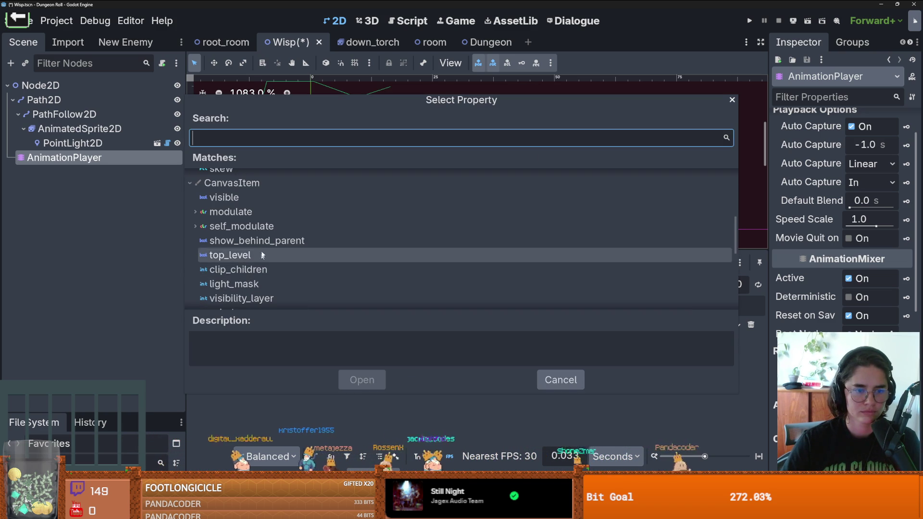
double_click(240, 226)
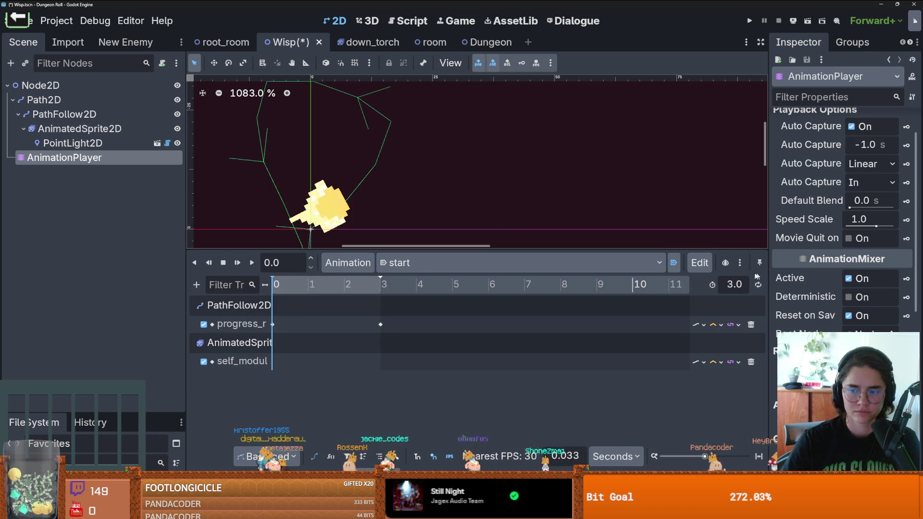
- Insert the first self_modulate key at about 1.2 s
click(96, 128)
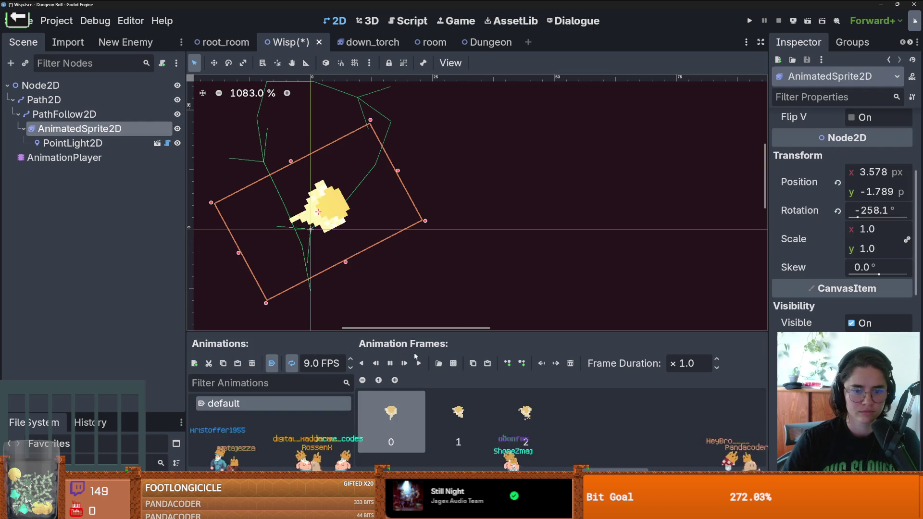
click(144, 158)
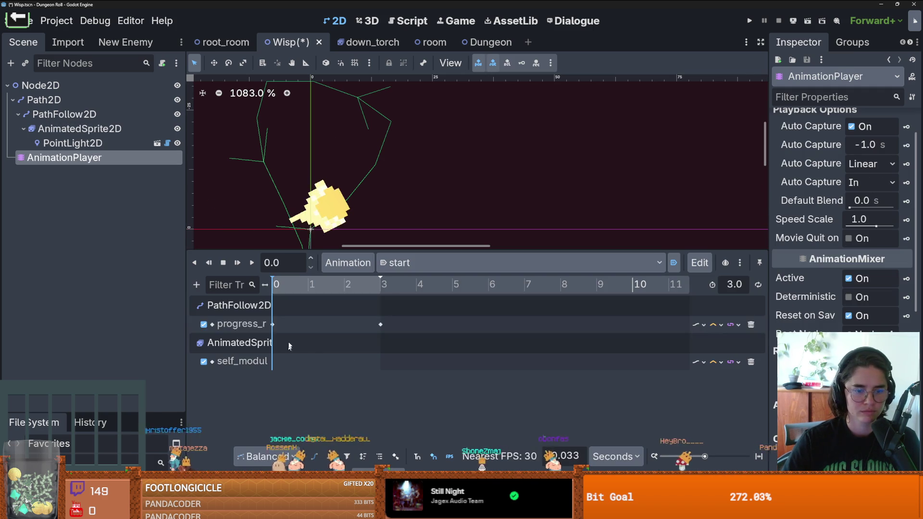
click(290, 287)
drag(291, 287, 298, 287)
right_click(298, 367)
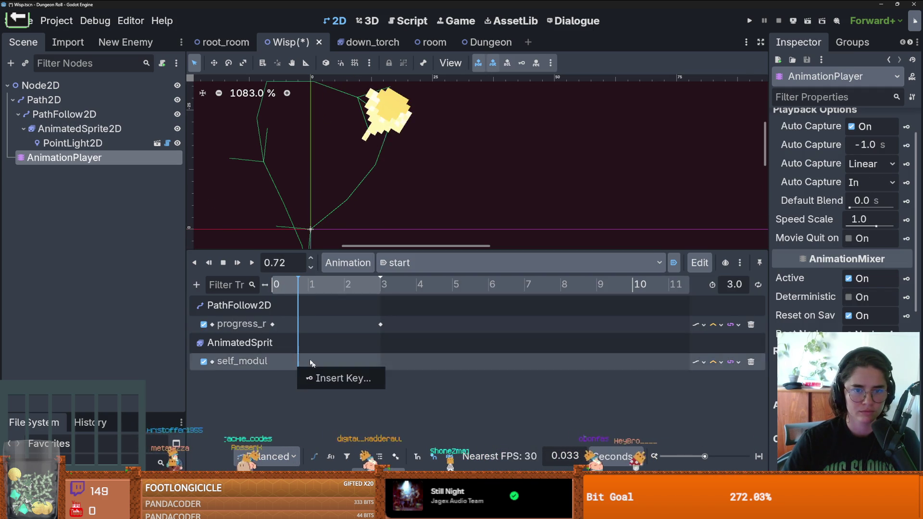
click(316, 286)
right_click(316, 367)
click(324, 378)
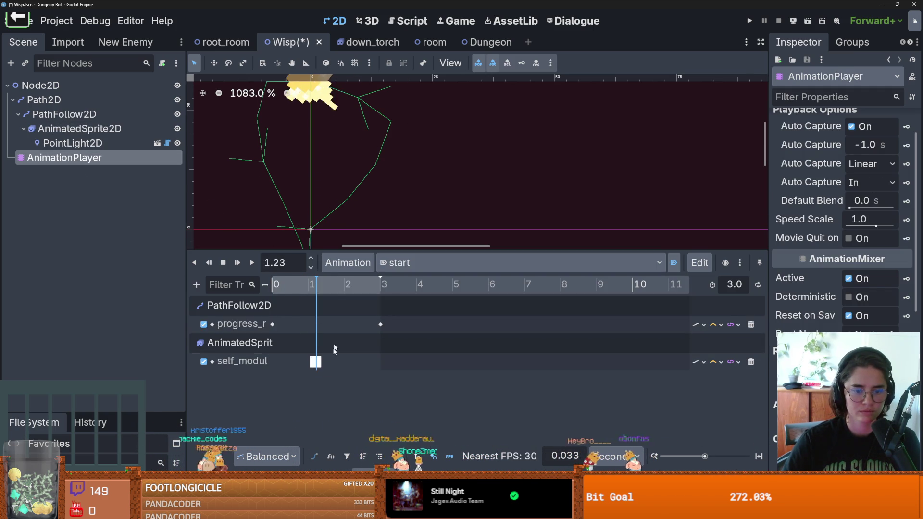
- Shift the first key to about 1.57 s and insert a second key at 2.9 s
click(376, 286)
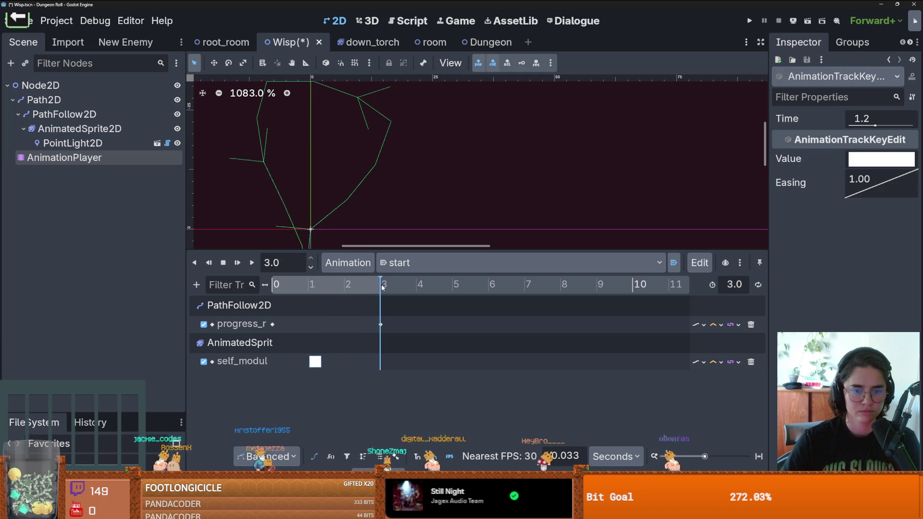
drag(311, 360, 323, 359)
right_click(378, 367)
click(392, 377)
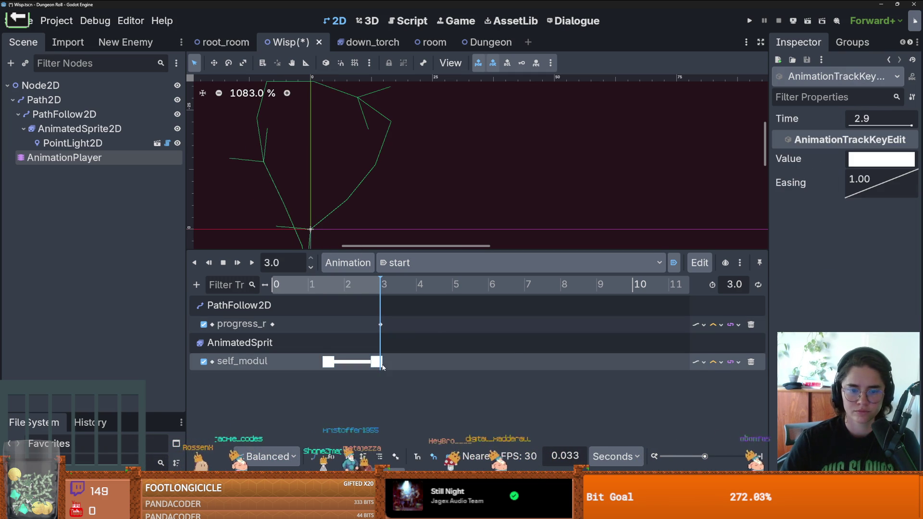
- Make the 2.9 s key's colour fully transparent, then rewind the animation
click(865, 163)
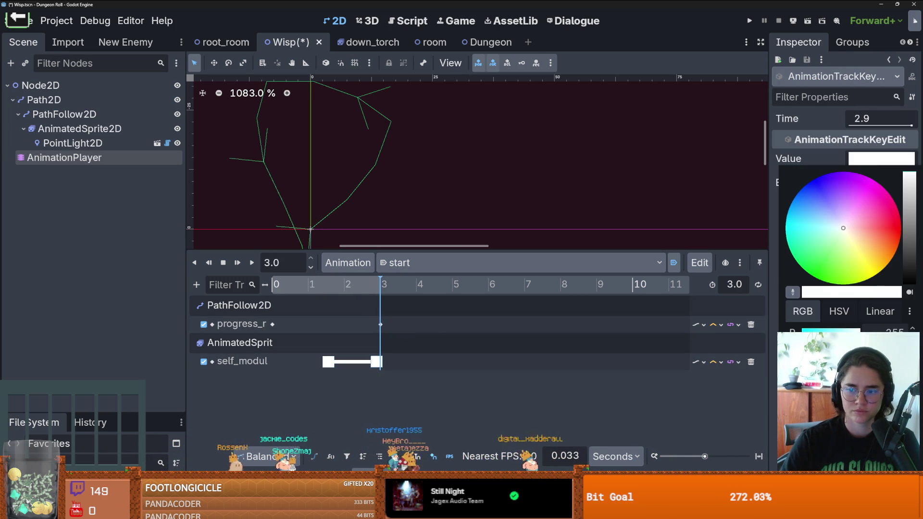
click(803, 382)
drag(432, 253, 437, 362)
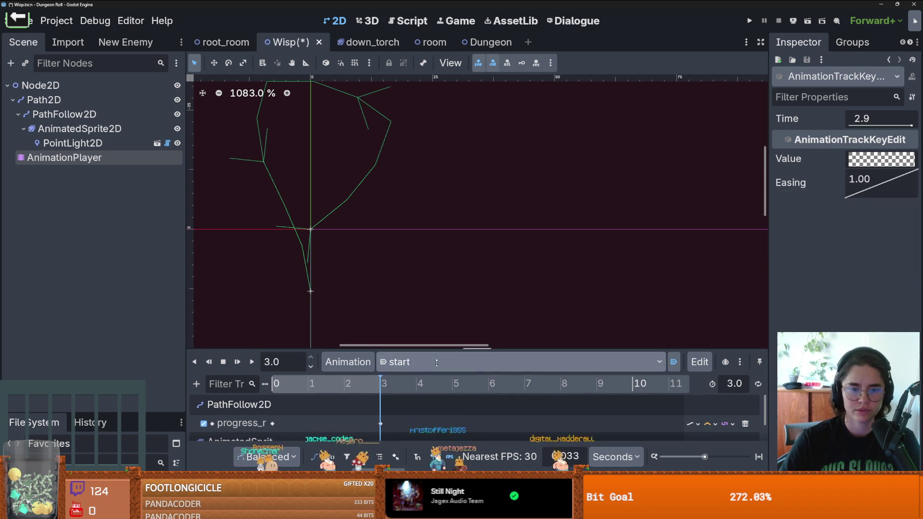
click(274, 383)
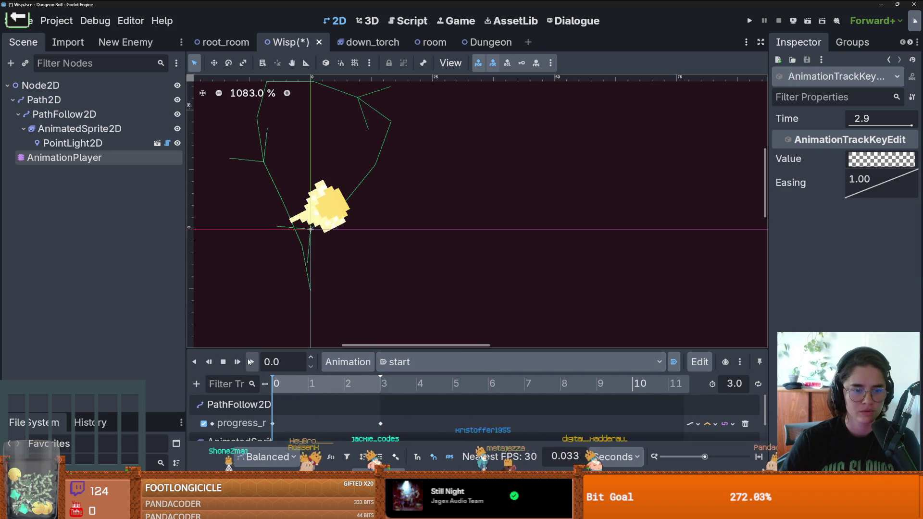
- Play the fade twice, enlarge the timeline, and show the Add Track type list
click(250, 361)
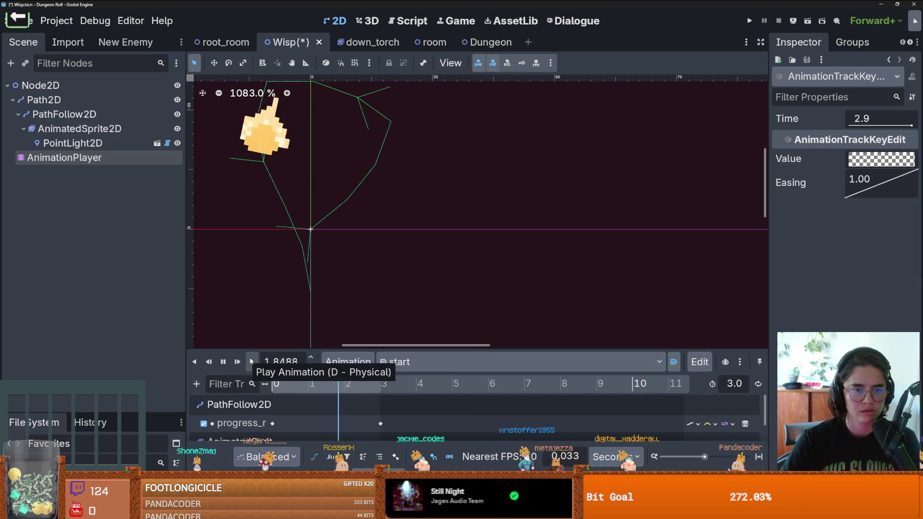
click(237, 361)
scroll(352, 226, down, 2)
drag(409, 350, 408, 266)
click(196, 301)
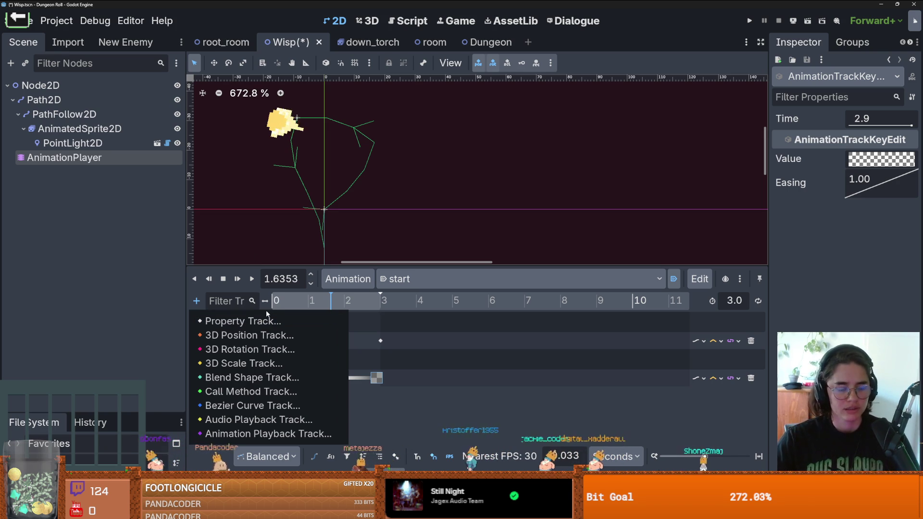
- Add a Call Method Track on Node2D with a queue_free() key at 3 seconds
click(267, 392)
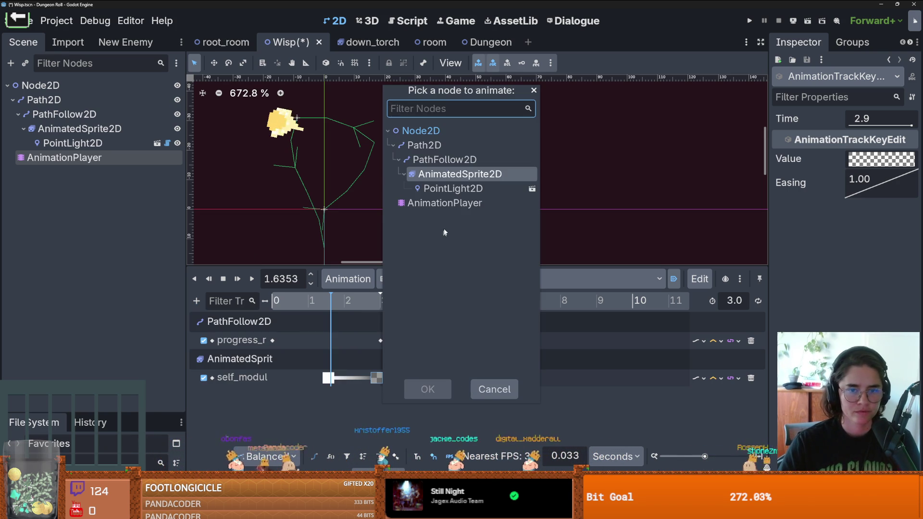
double_click(423, 131)
right_click(379, 413)
click(406, 396)
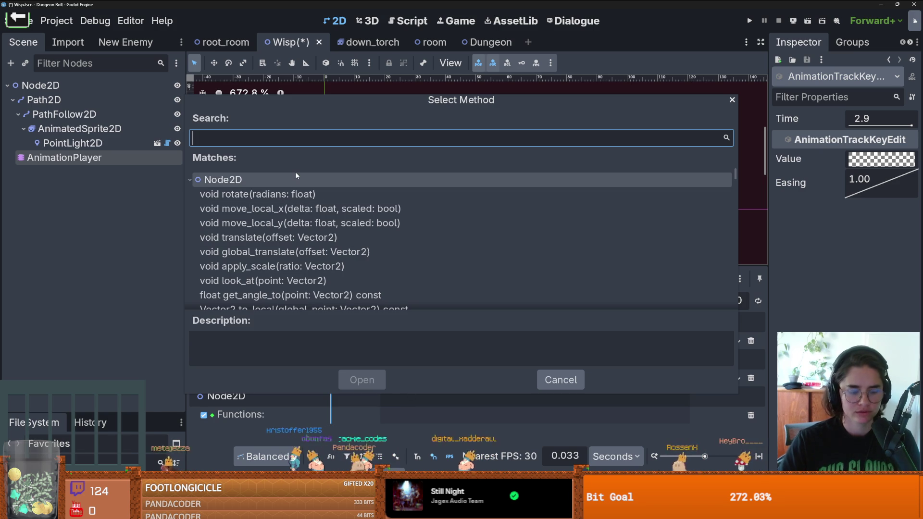
text(queu)
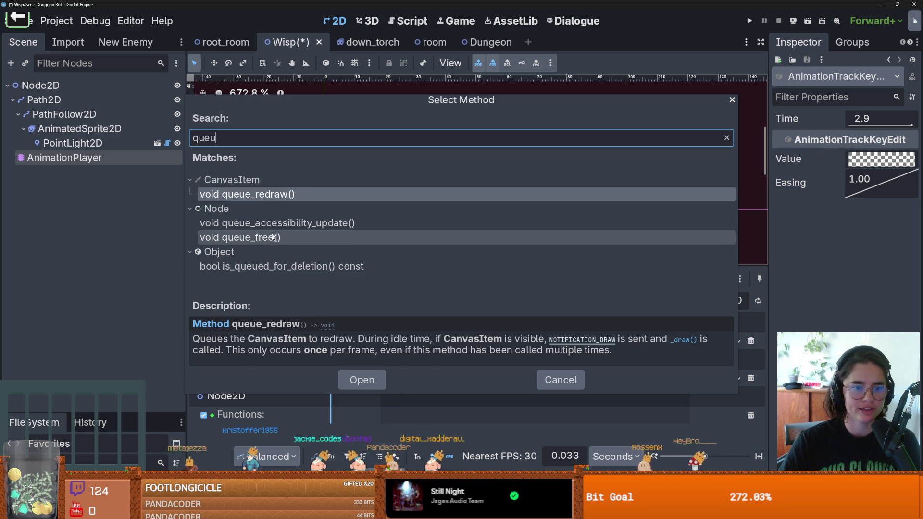
double_click(273, 237)
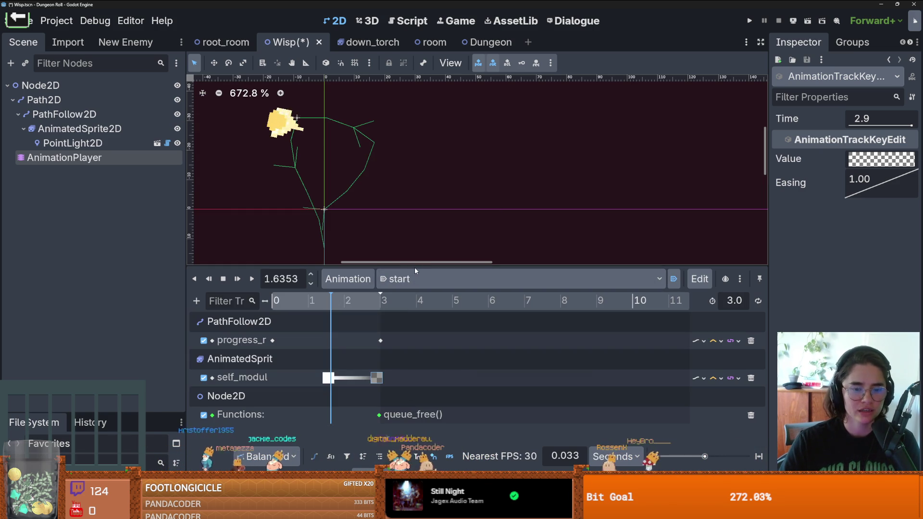
- Play the animation from the start to test it, reset it, and save the Wisp scene
mouse_move(414, 267)
mouse_down()
mouse_move(406, 134)
mouse_move(381, 187)
mouse_up()
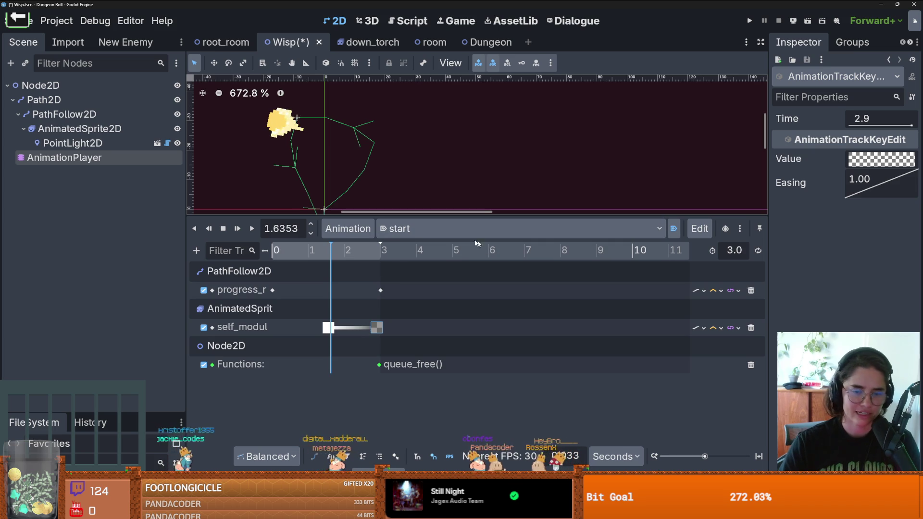
drag(368, 259, 264, 242)
click(253, 230)
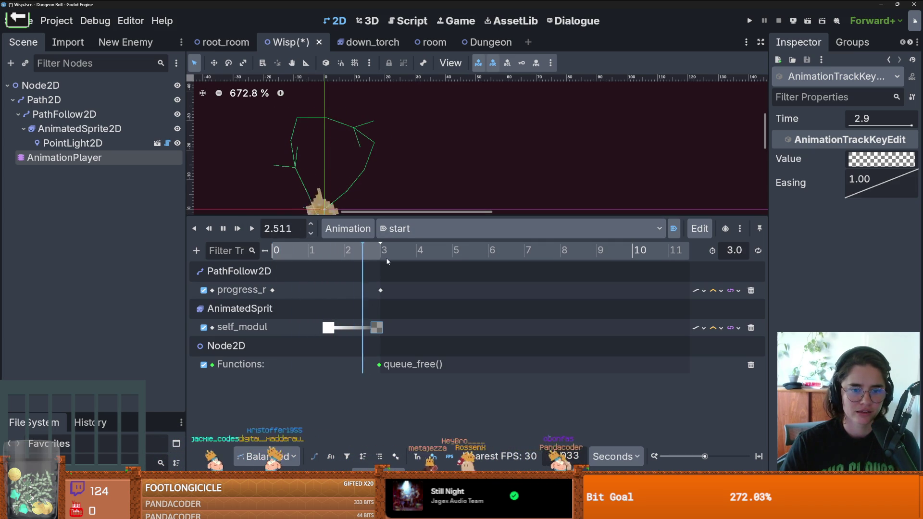
mouse_move(416, 215)
mouse_down()
mouse_move(416, 316)
mouse_move(416, 277)
mouse_up()
click(210, 293)
key(ctrl+s)
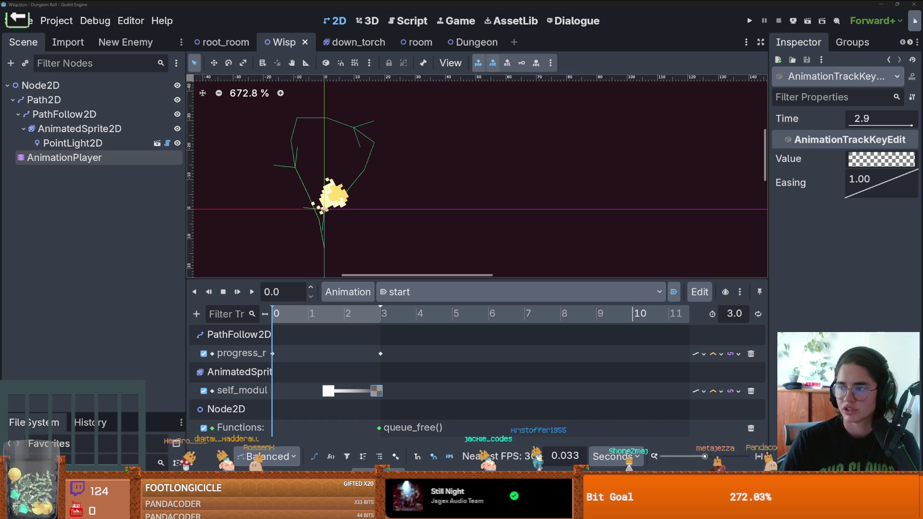
- Browse the Google Images results for big sur, then switch back to the Godot editor
key(alt+Tab)
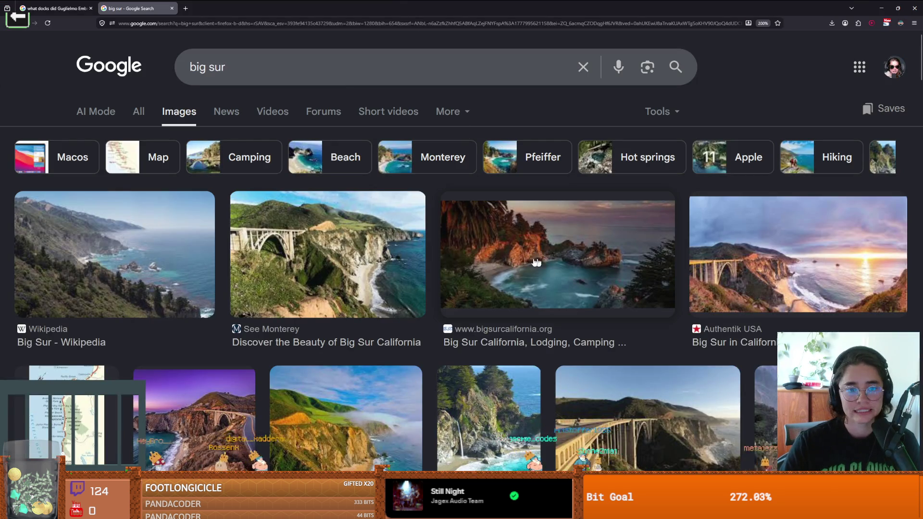
scroll(551, 261, down, 5)
scroll(484, 311, up, 3)
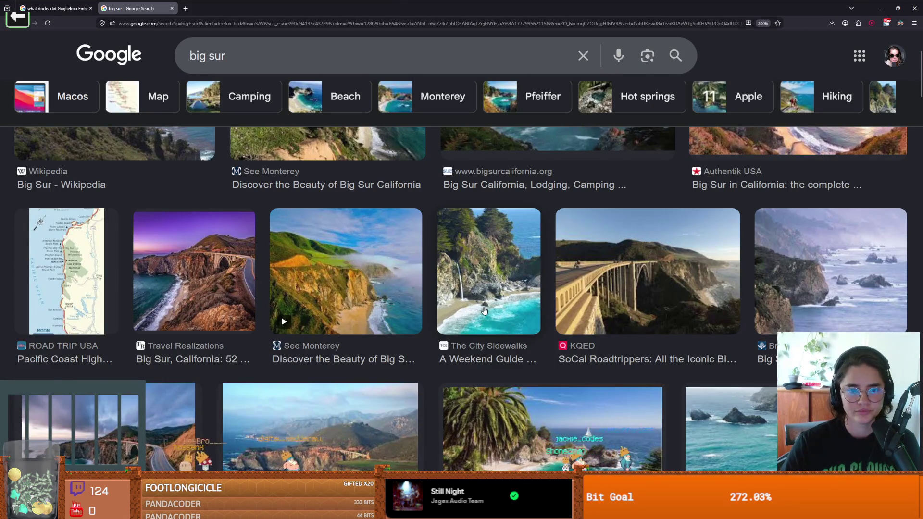
scroll(484, 311, down, 5)
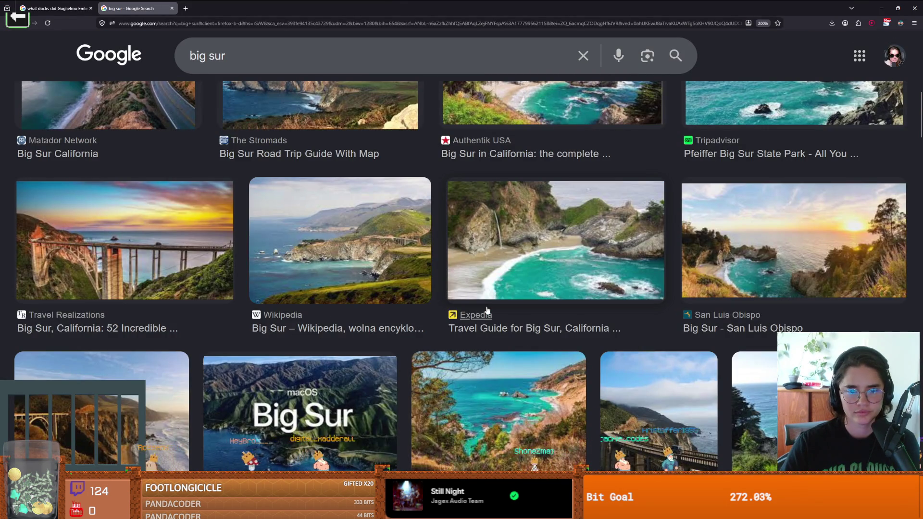
scroll(487, 310, down, 2)
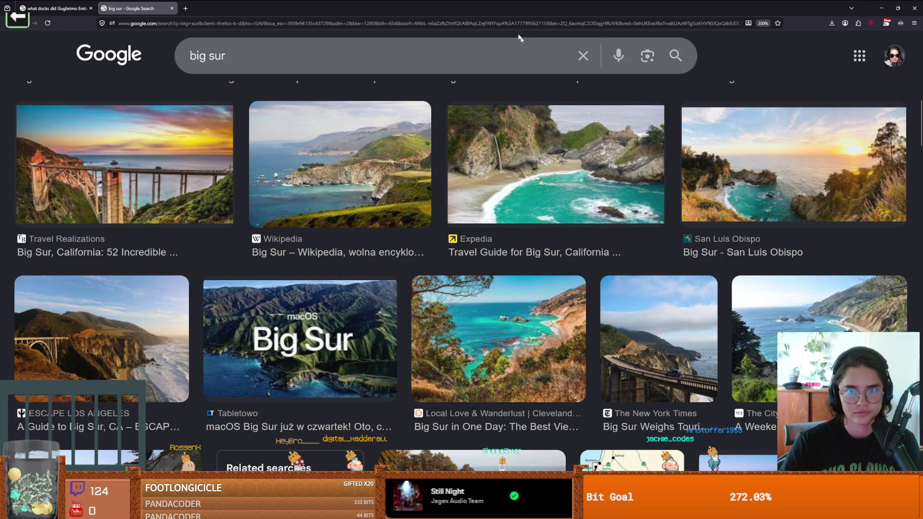
key(alt+Tab)
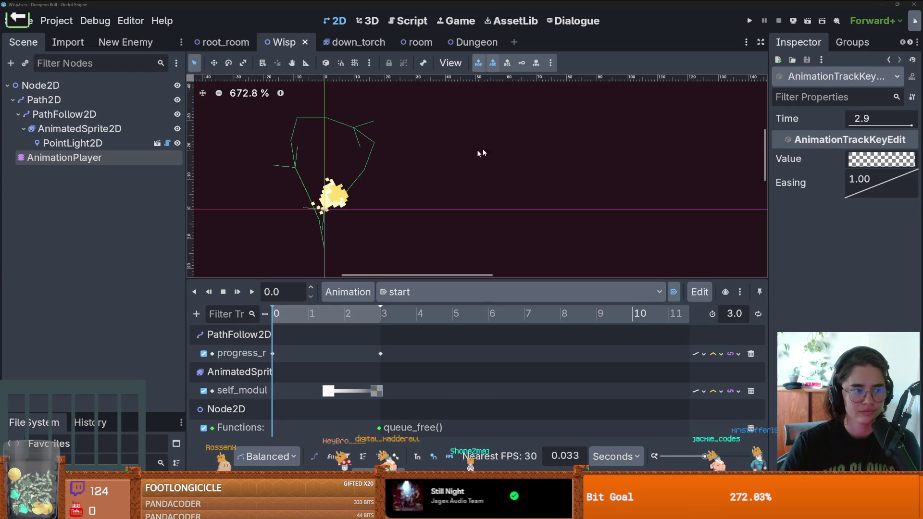
- Scrub the Wisp animation along its path, save the scene, and reset the animation
scroll(411, 180, down, 1)
click(330, 310)
mouse_move(330, 310)
mouse_down()
mouse_move(382, 310)
mouse_move(269, 310)
mouse_up()
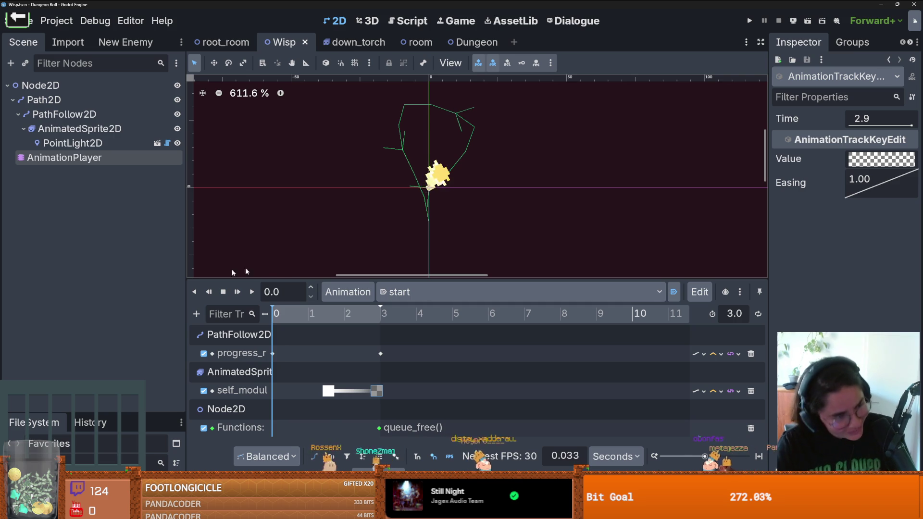
drag(291, 321, 402, 322)
key(ctrl+s)
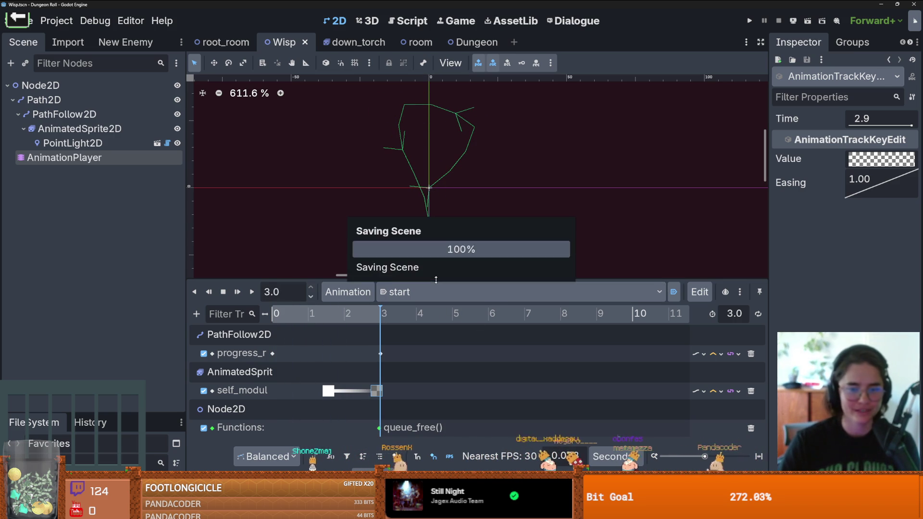
drag(431, 280, 431, 303)
mouse_move(316, 336)
mouse_down()
mouse_move(275, 336)
mouse_move(382, 336)
mouse_up()
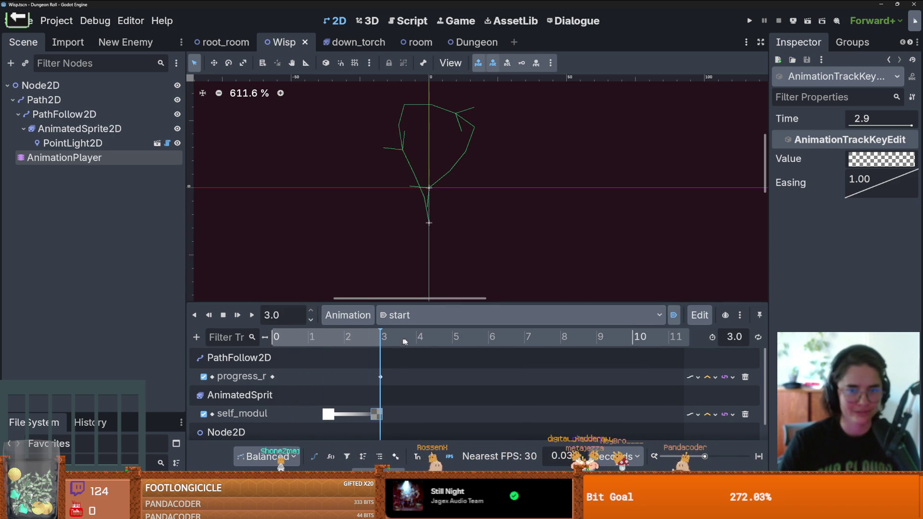
key(ctrl+s)
click(194, 315)
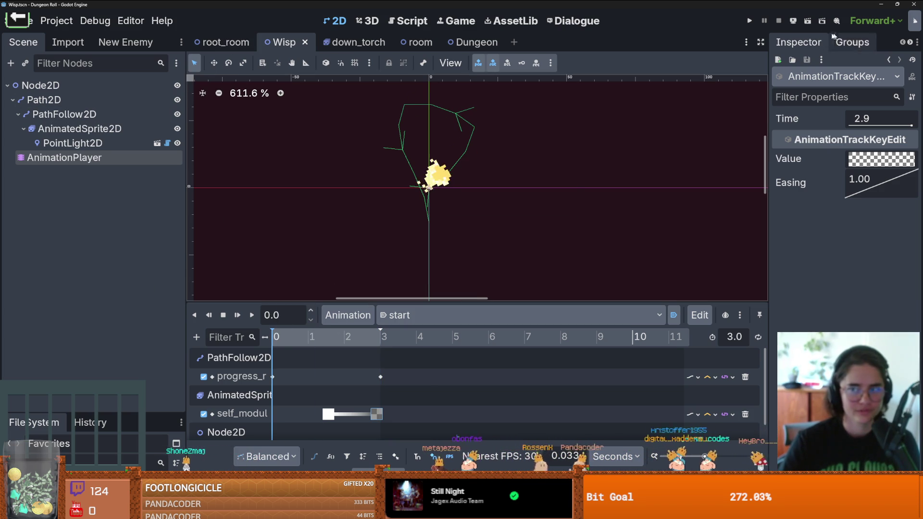
- Run the project and walk the knight through the west door into a new room
click(750, 21)
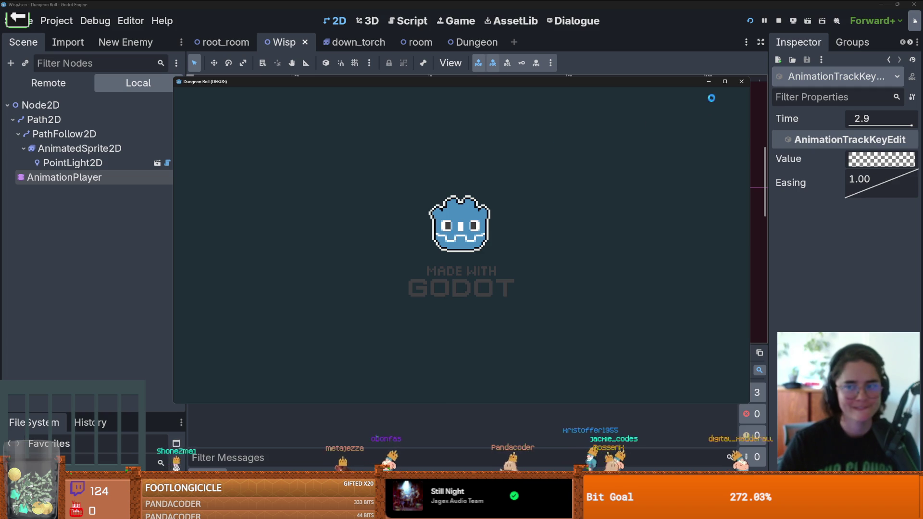
key(a)
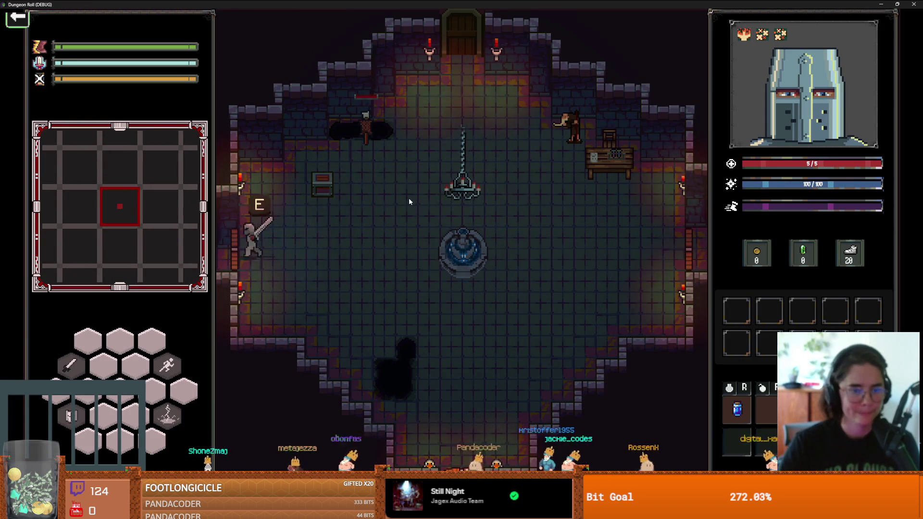
key(e)
click(571, 208)
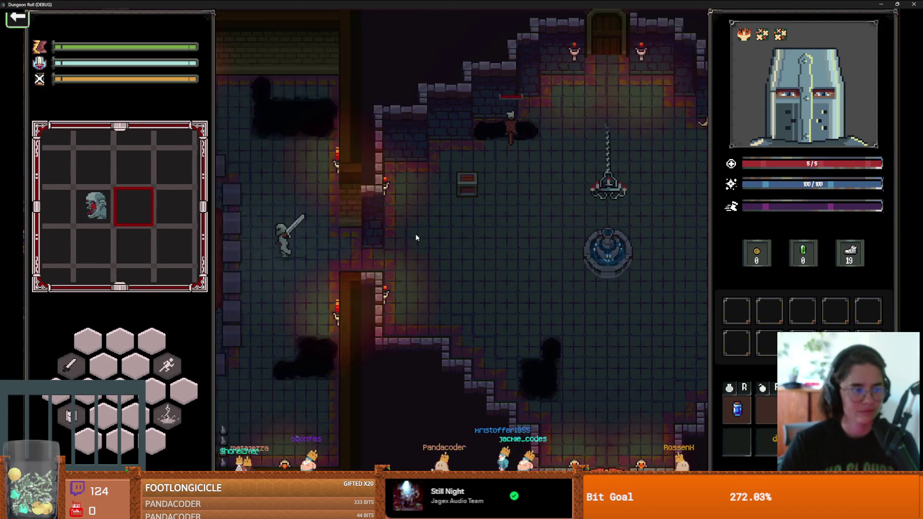
key(s)
key(a)
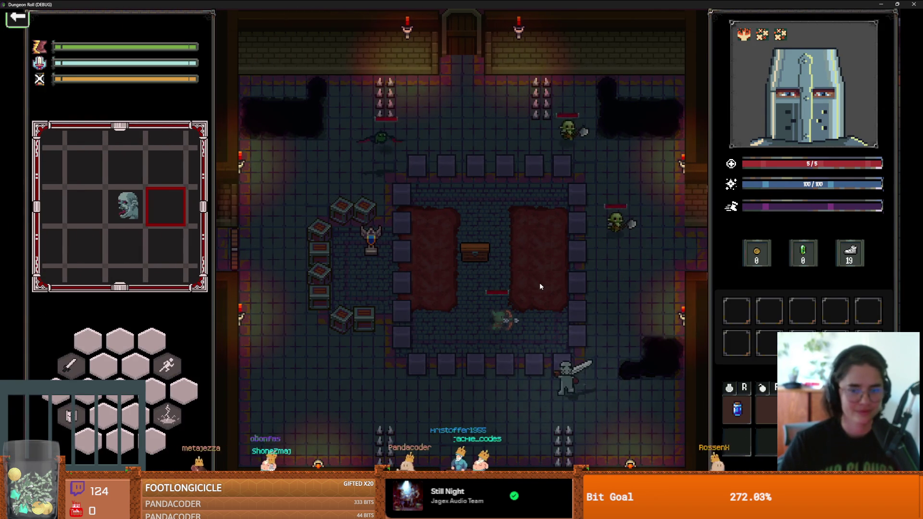
- Open the debug console and run kill_all_monsters to clear the room
key(grave)
text(kill_all_monsters)
key(Return)
key(grave)
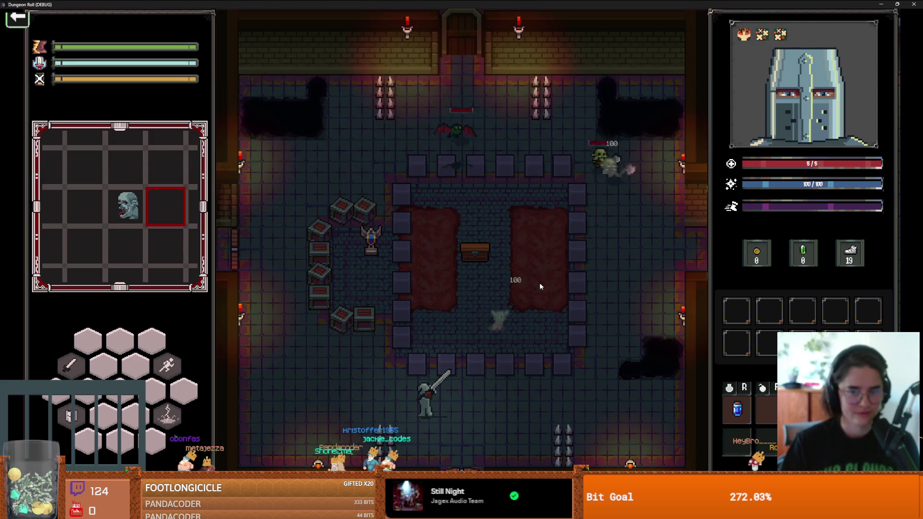
key(grave)
text(k)
key(Return)
key(grave)
- Walk the knight up-left and rerun kill_all_monsters using Tab completion
key(a)
key(w)
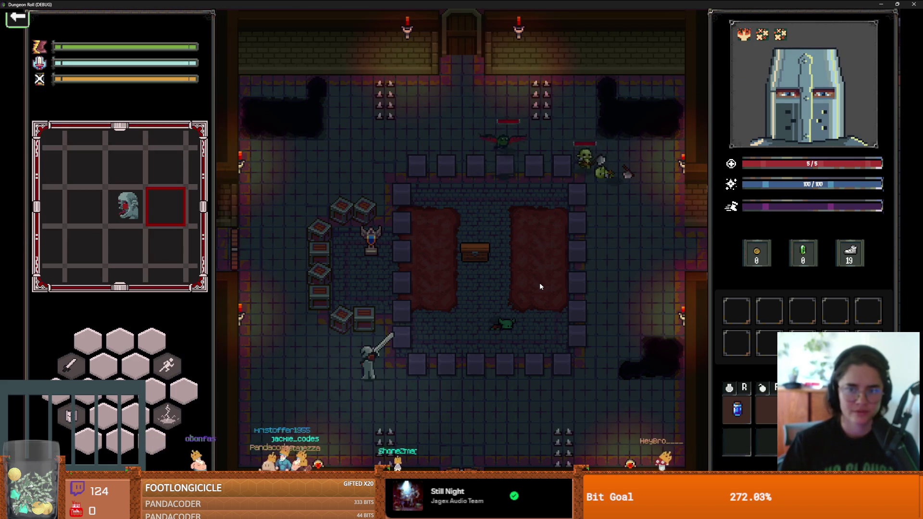
key(grave)
text(K)
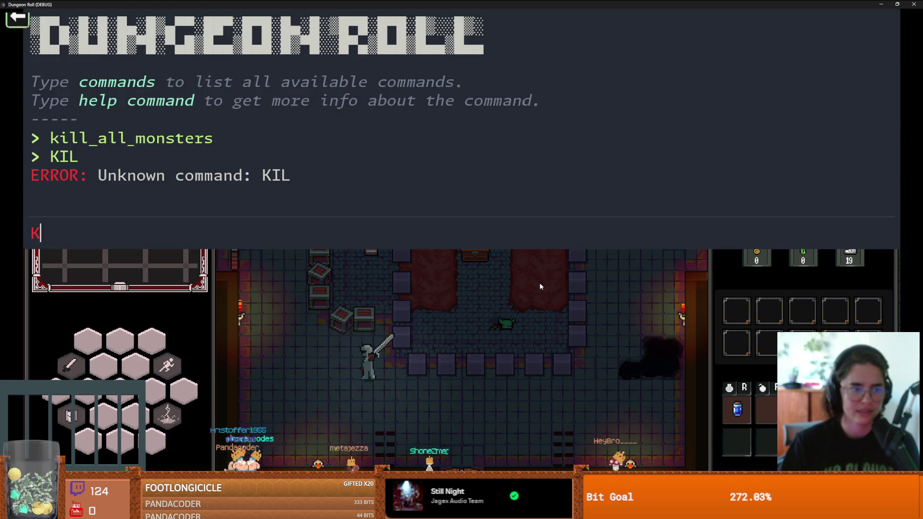
key(Tab)
key(Return)
key(grave)
- Move further up-left and rerun kill_all_monsters from the console history
key(a)
key(w)
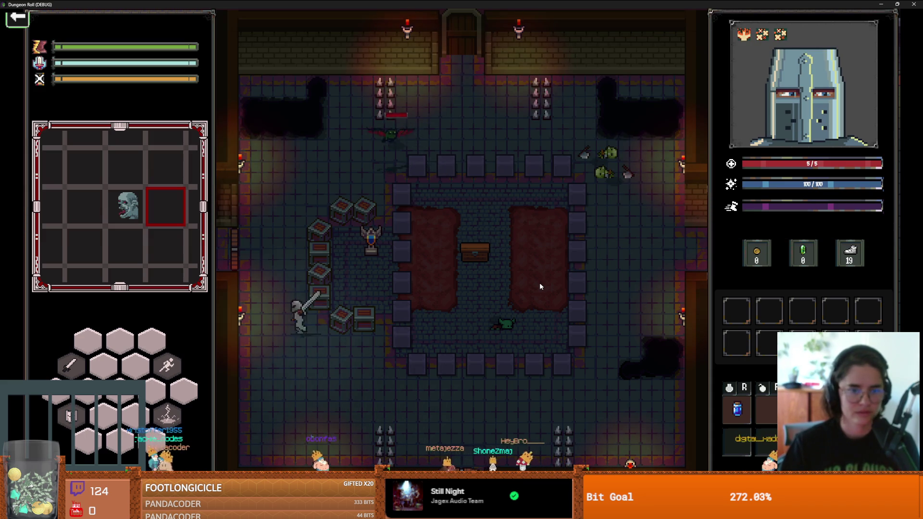
key(grave)
key(Up)
key(Return)
key(grave)
- Walk the knight around the crates, then switch back to the Godot editor
key(a)
key(w)
key(s)
key(d)
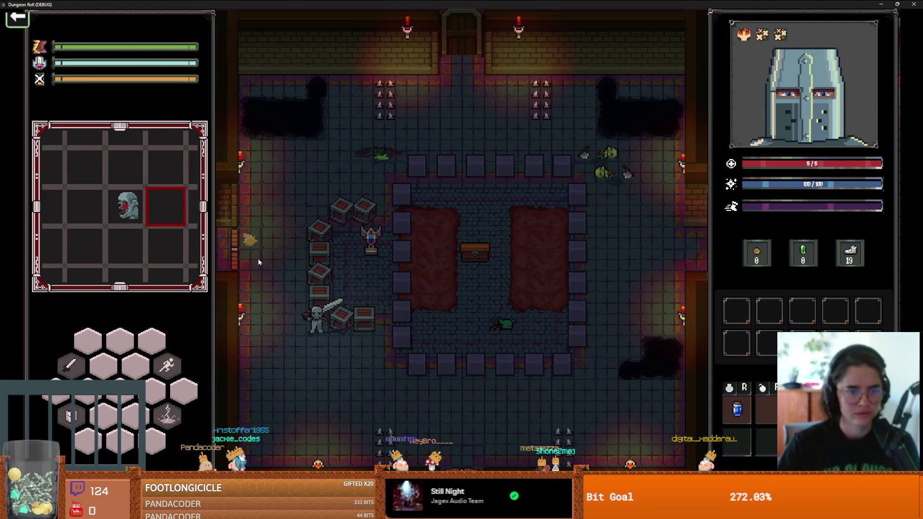
key(w)
key(a)
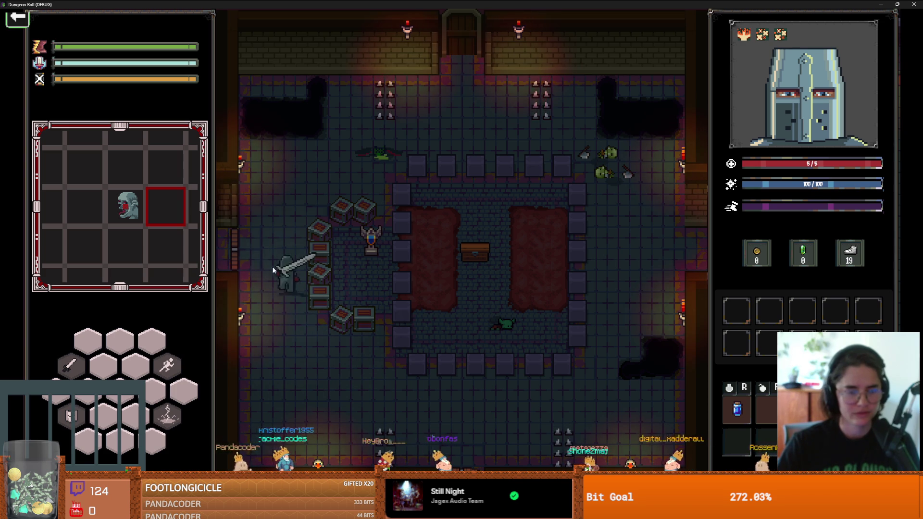
key(alt+Tab)
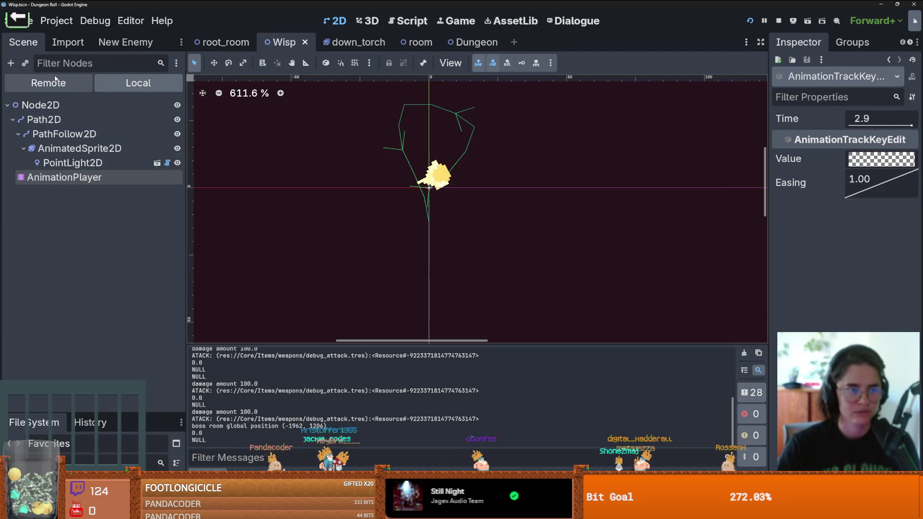
- In the Remote tree, expand Dungeon, RoomTilemapLayer, MonsterRoom4 and TilemapScenes, then return to the game
click(48, 83)
click(18, 335)
scroll(29, 312, down, 5)
click(23, 213)
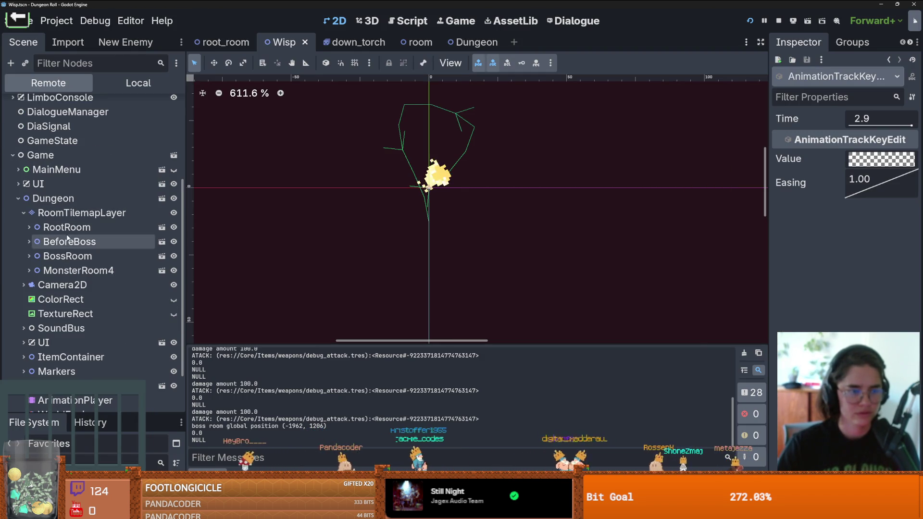
click(29, 271)
scroll(29, 255, down, 4)
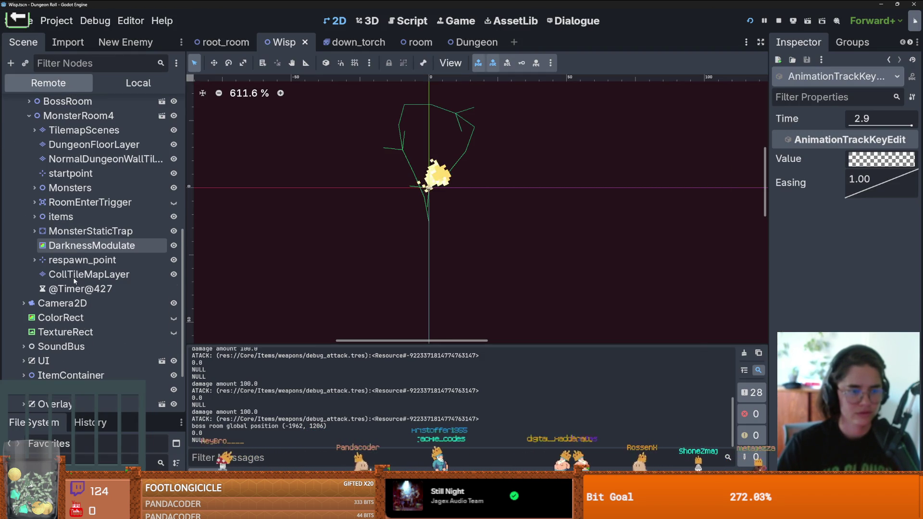
click(34, 132)
drag(182, 179, 179, 354)
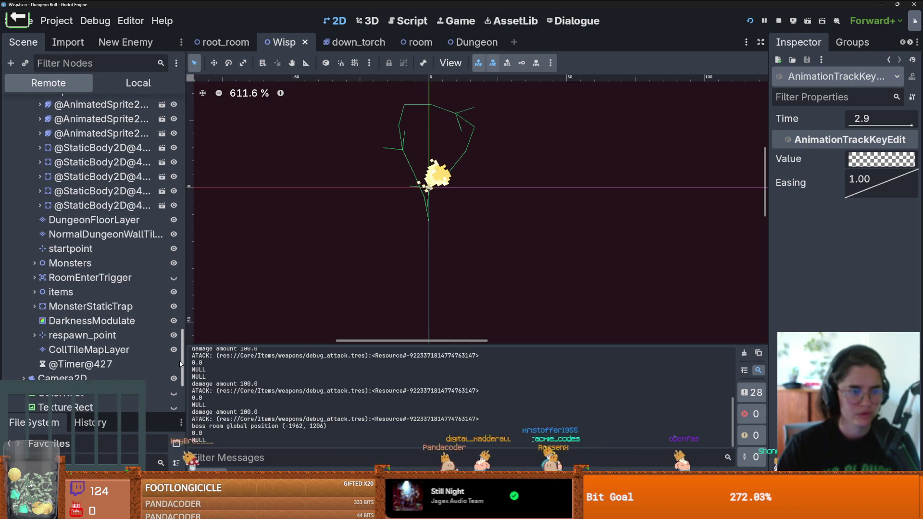
mouse_move(180, 363)
mouse_down()
mouse_move(183, 337)
mouse_move(290, 128)
mouse_up()
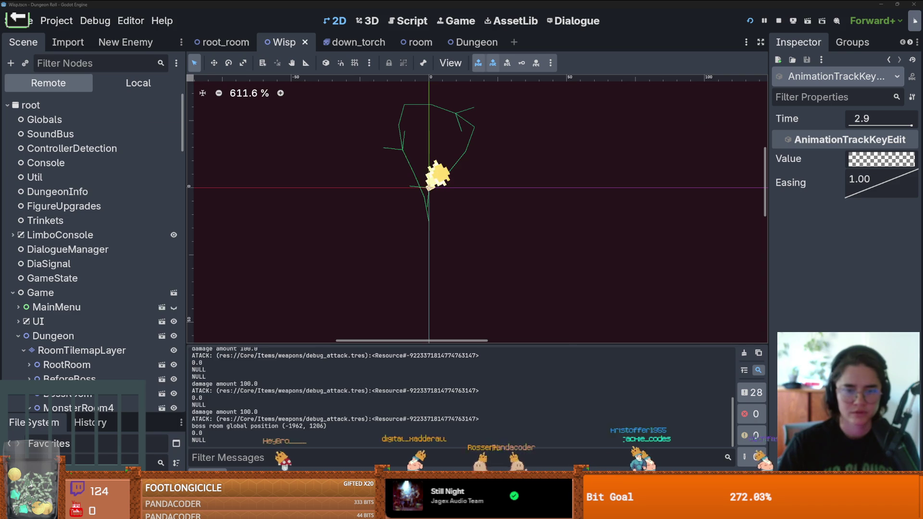
key(alt+Tab)
- Maximize the game window and toggle the dungeon map on and off twice
click(702, 130)
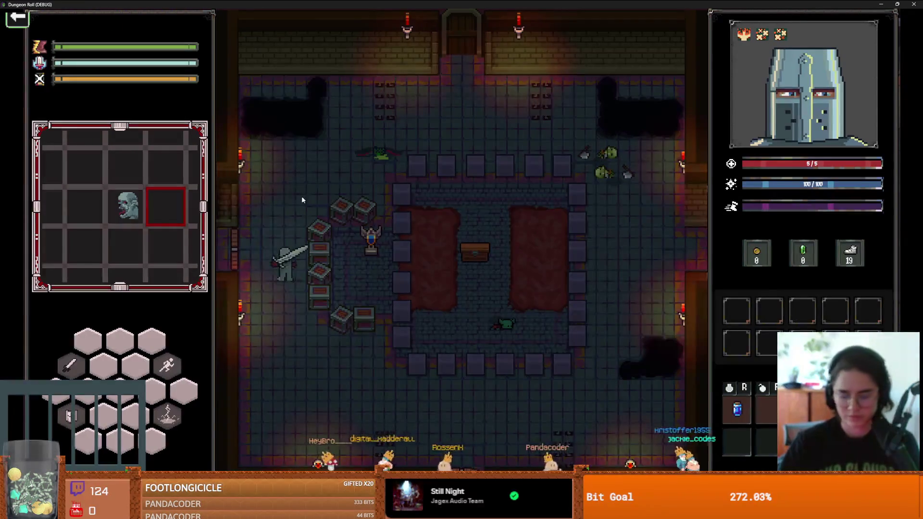
key(m)
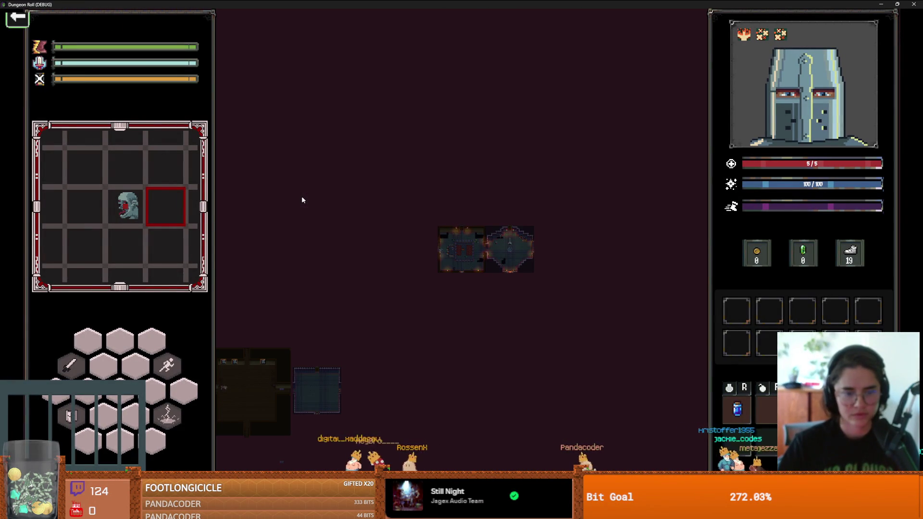
key(m)
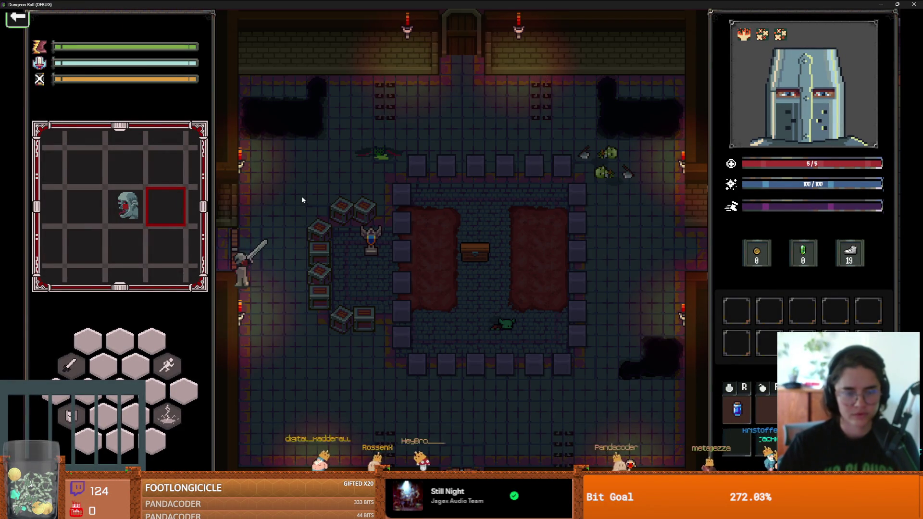
key(m)
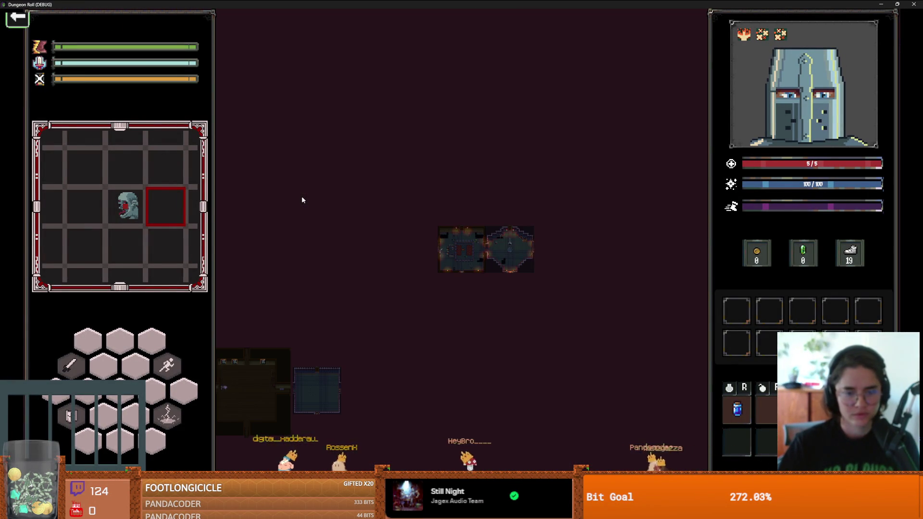
key(m)
- Teleport with tp_to_before_boss, enter the middle default room, and cast lightning at enemies
key(grave)
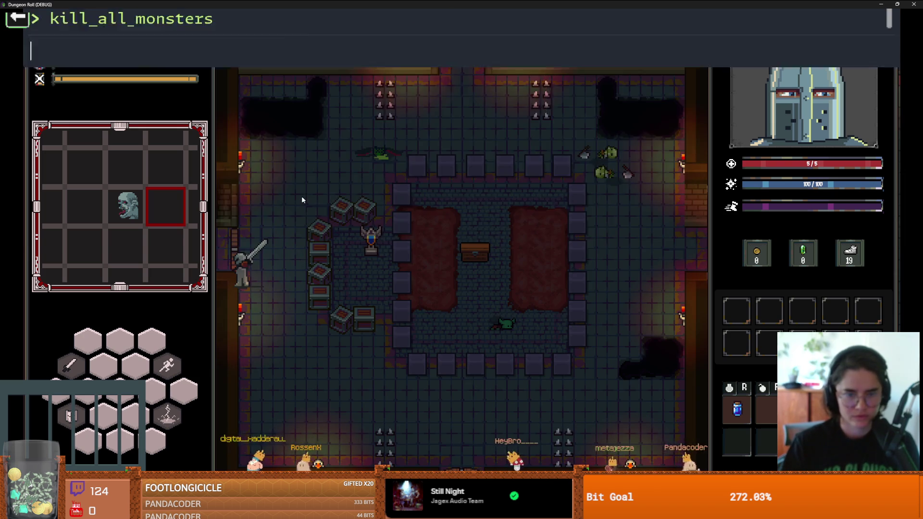
text(tp_to_before_boss)
key(Return)
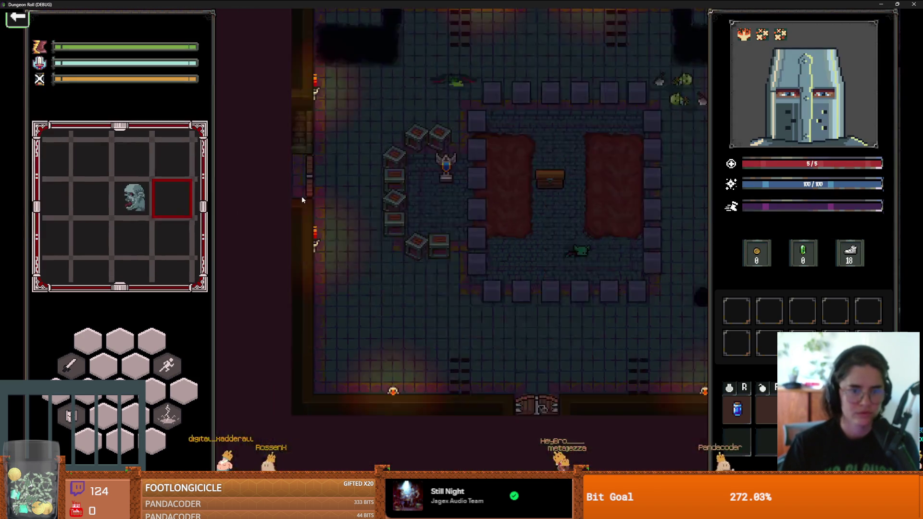
key(w)
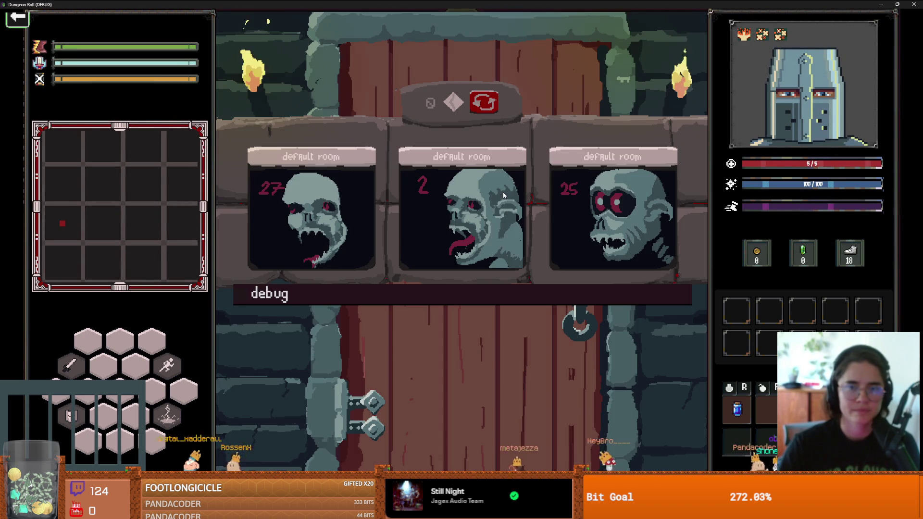
click(460, 204)
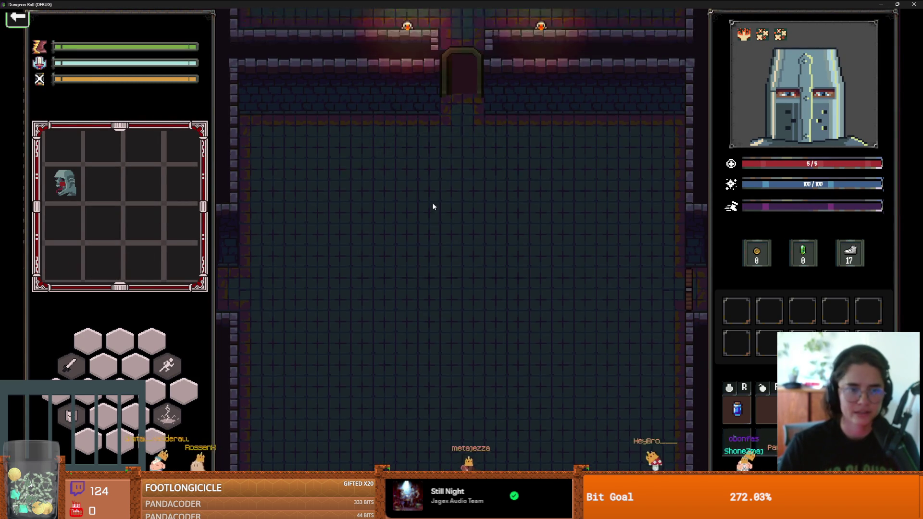
key(a)
key(w)
click(453, 311)
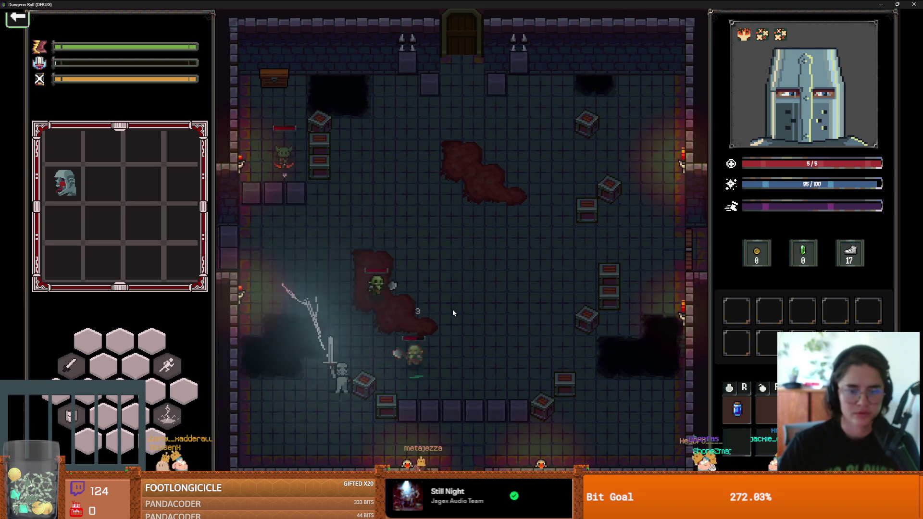
- Clear the goblins by running kill_all_monsters from the debug console
key(grave)
text(k)
key(Tab)
key(Return)
key(grave)
- Walk up-right, run kill_all_monsters once more, and head upward
key(w)
key(d)
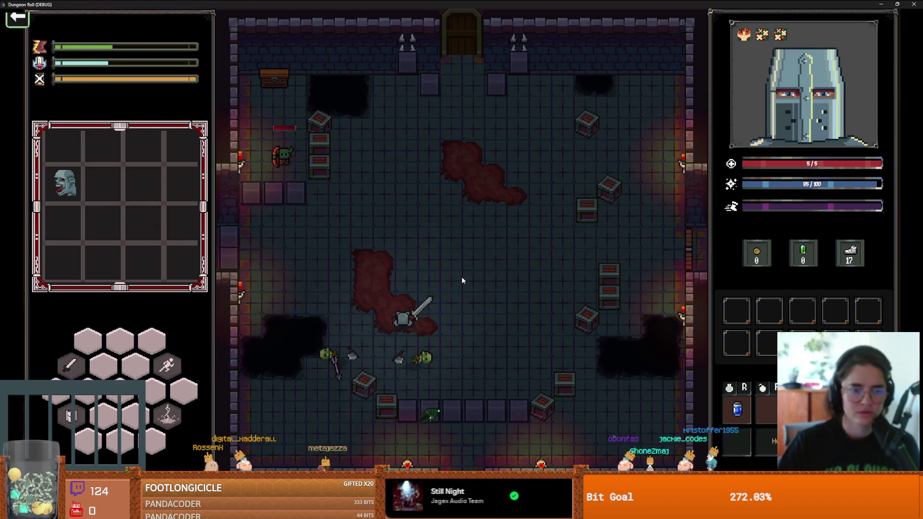
key(grave)
text(ki)
key(Tab)
key(Return)
key(grave)
key(w)
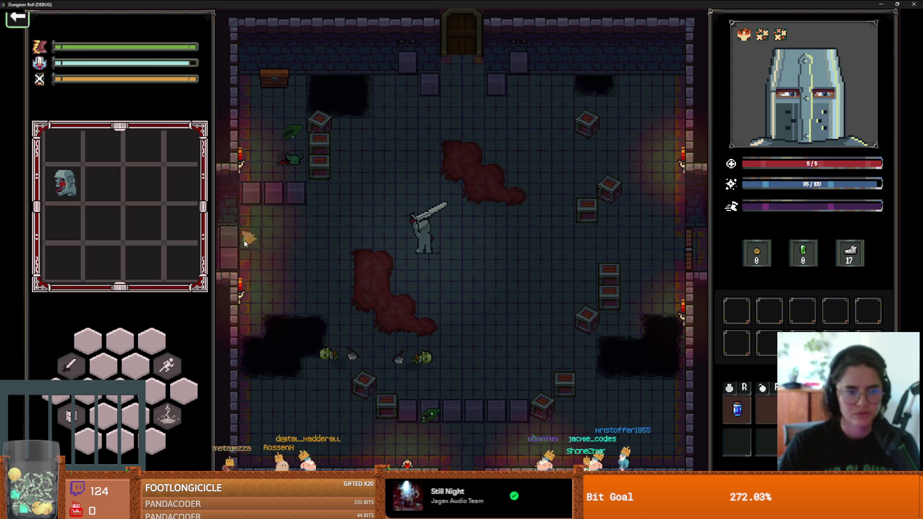
- Show the dungeon map of rooms and restore the game window to a smaller size
key(grave)
key(grave)
key(m)
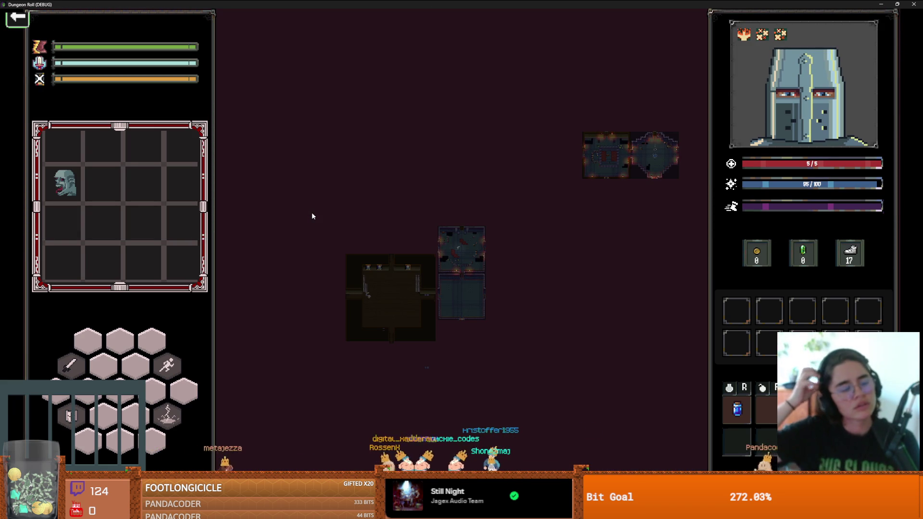
double_click(353, 4)
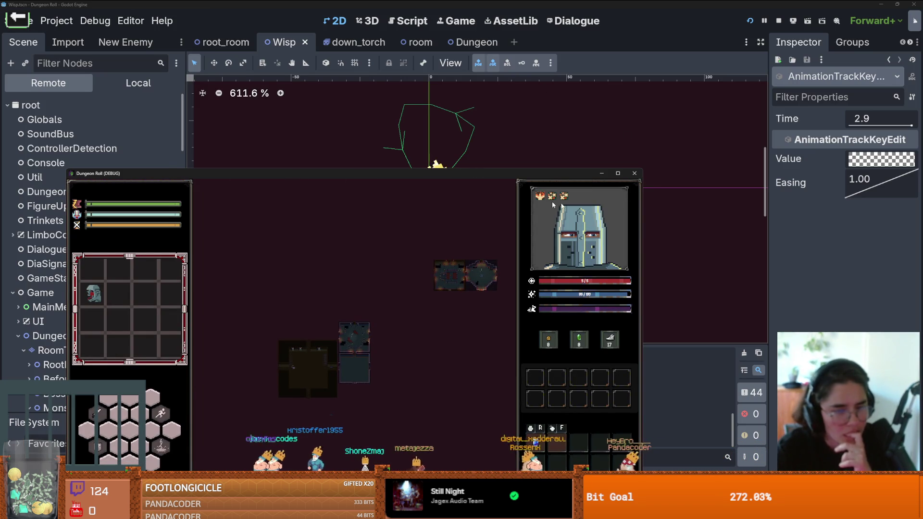
- Stop the running game and open the Monsters node's monsters.gd script in the root_room scene
click(635, 173)
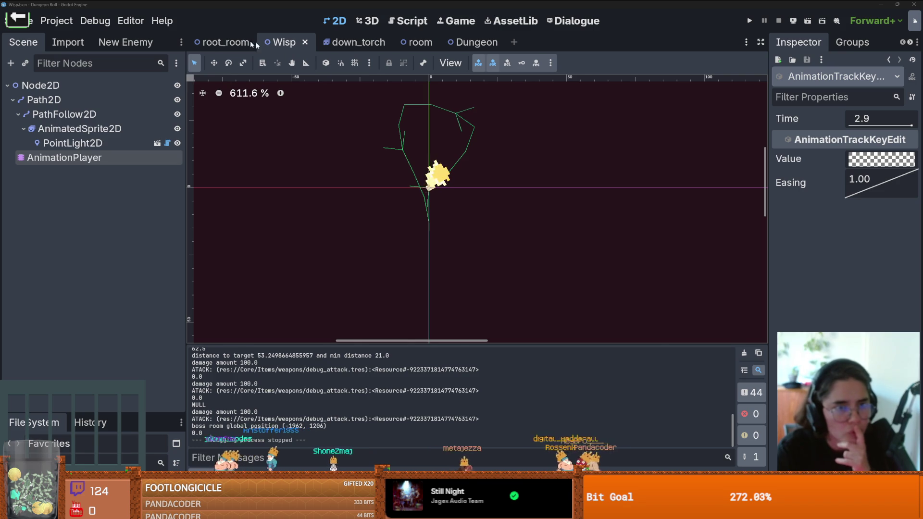
click(224, 42)
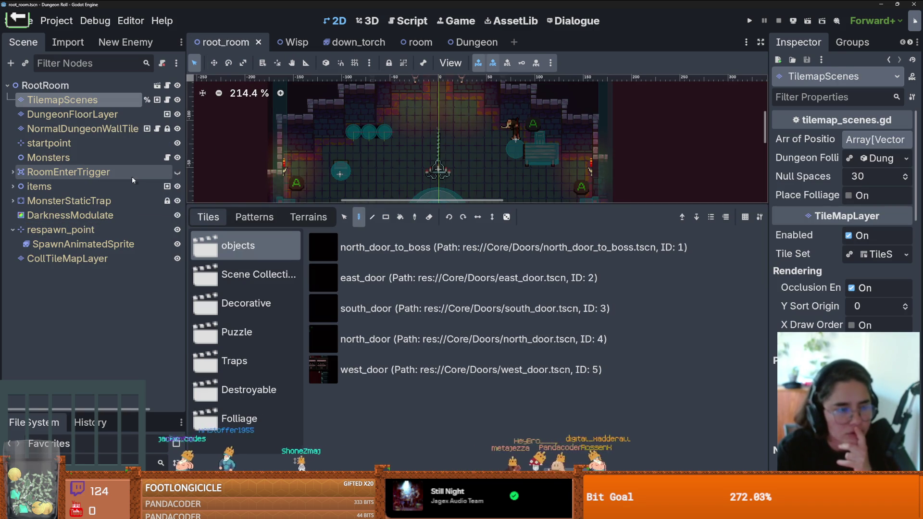
click(167, 158)
- Enlarge the script editor and scroll to spawn_wisp, inspecting x_amount and y_amount on line 158
drag(349, 200, 349, 372)
scroll(420, 184, down, 6)
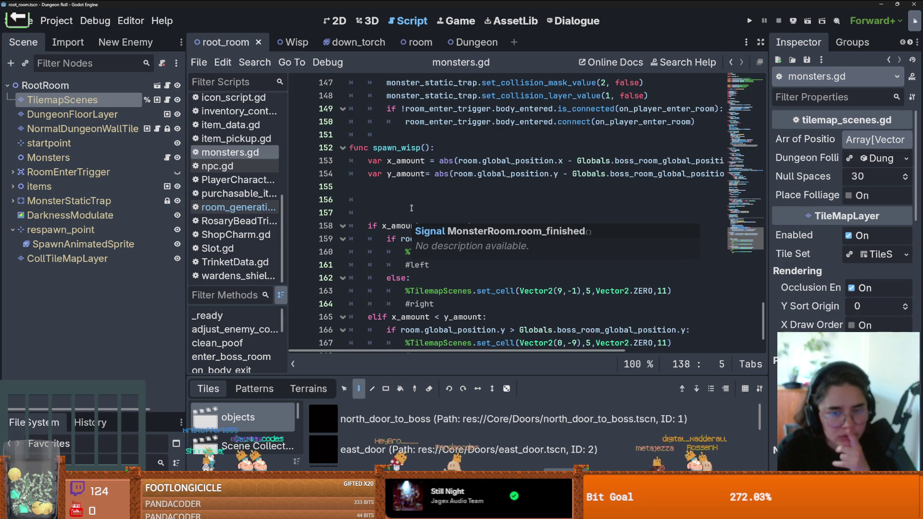
scroll(420, 185, down, 2)
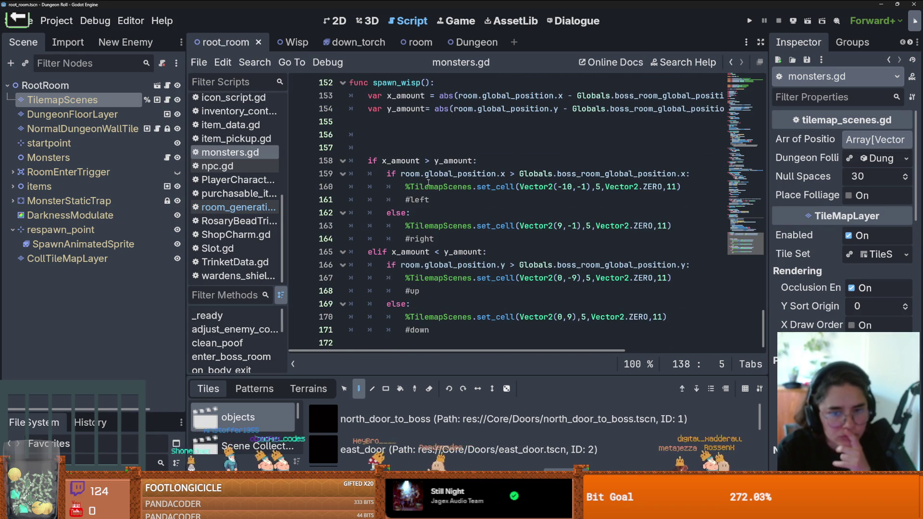
double_click(401, 160)
double_click(441, 160)
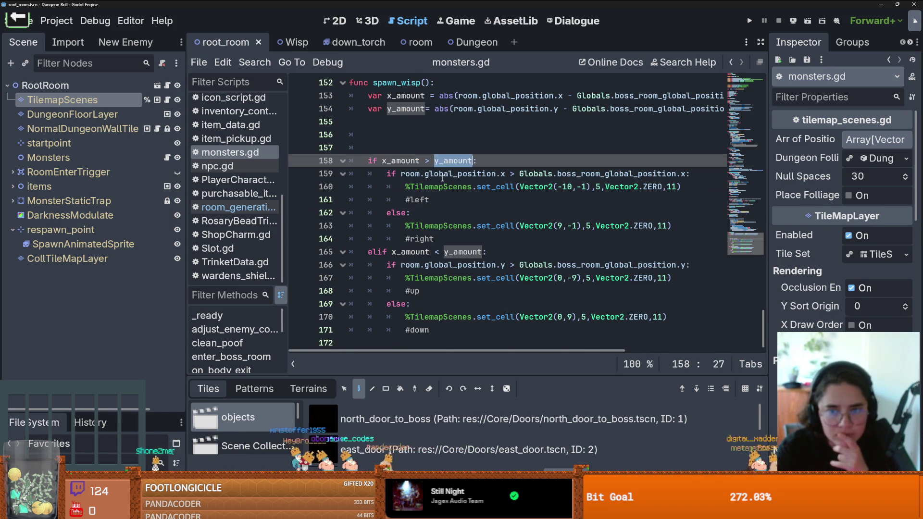
scroll(443, 178, up, 1)
scroll(443, 179, right, 3)
scroll(443, 179, left, 3)
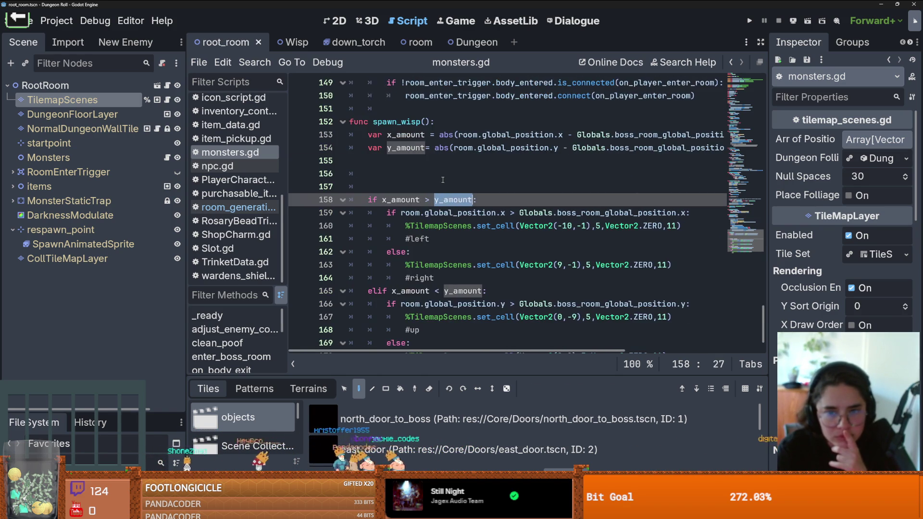
scroll(443, 180, right, 3)
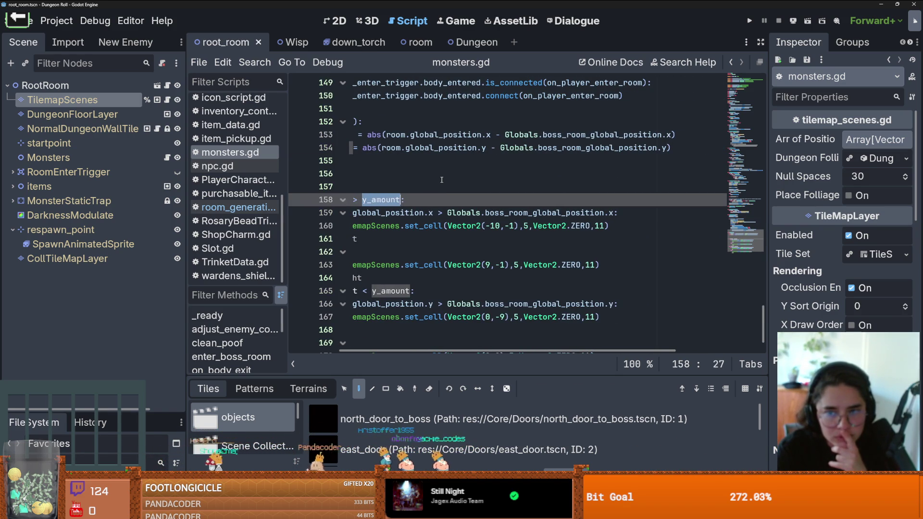
scroll(431, 177, left, 3)
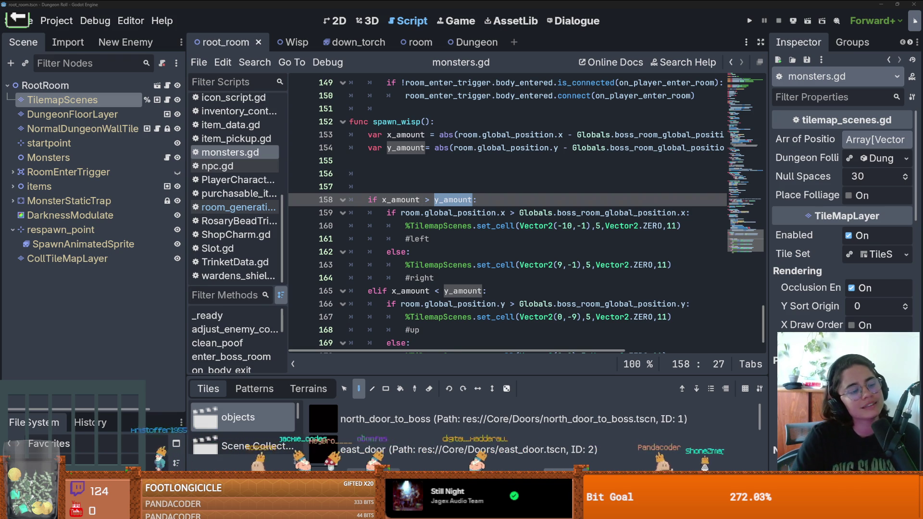
- Delete the two blank lines above the if block in spawn_wisp
click(443, 178)
key(BackSpace)
key(BackSpace)
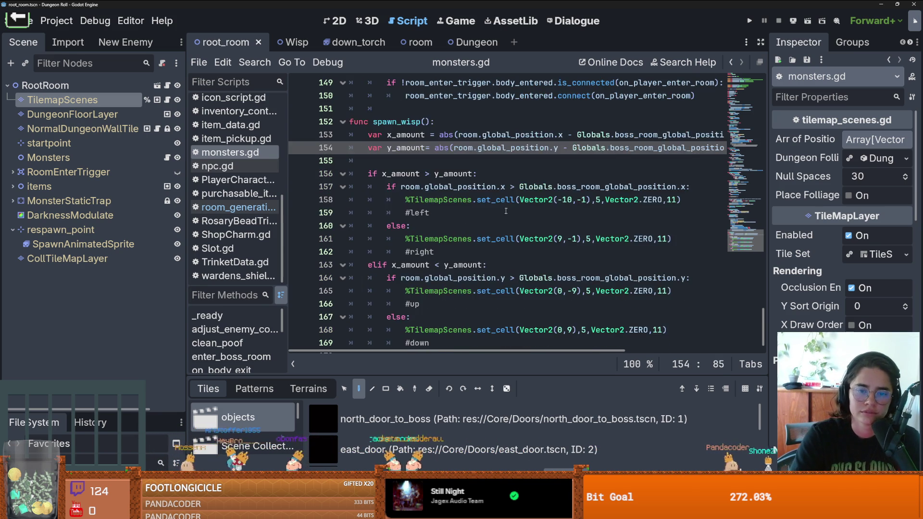
click(506, 201)
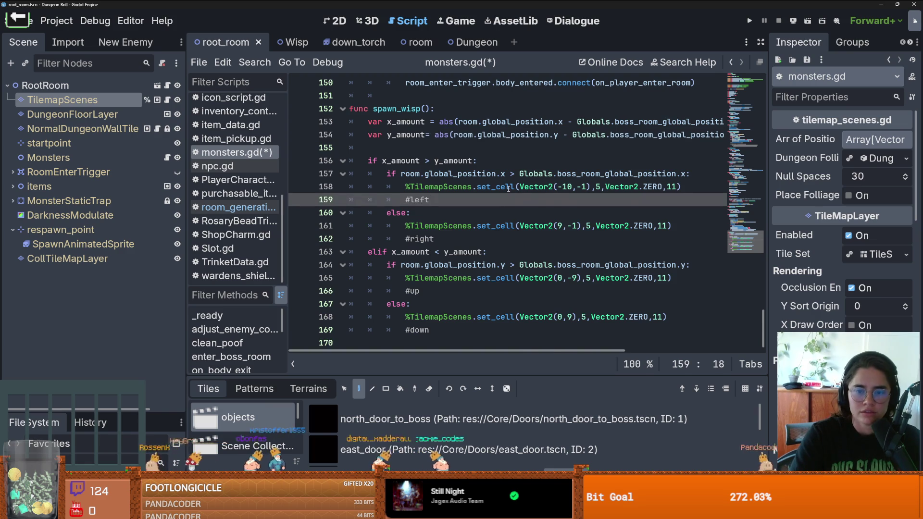
- Set a breakpoint on line 156's x_amount check, then save and launch the game
double_click(400, 161)
double_click(453, 160)
click(429, 153)
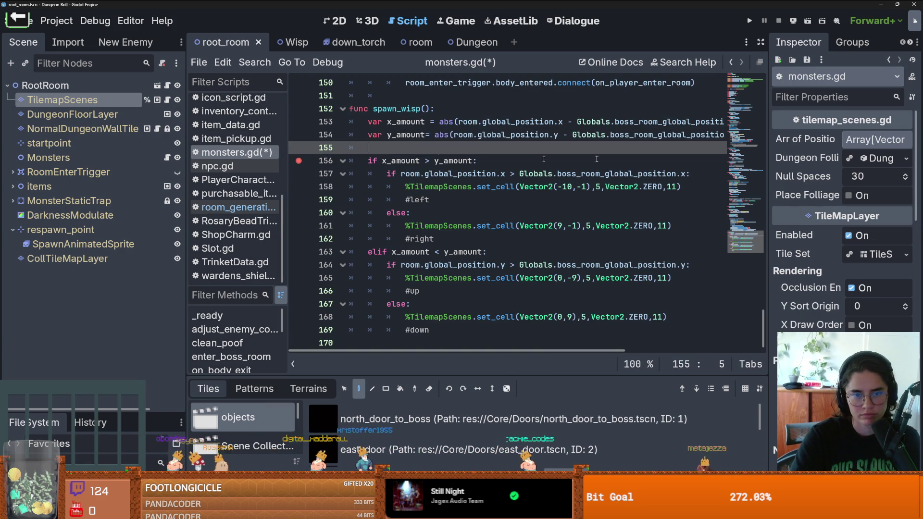
click(749, 23)
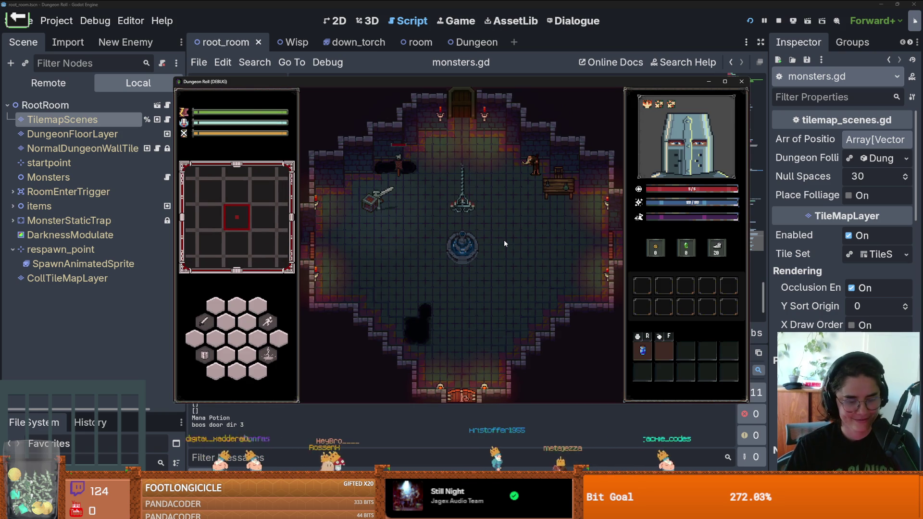
- Teleport with tp_to_before_boss from the console, then walk to the door and choose the next room
key(grave)
key(Up)
key(Up)
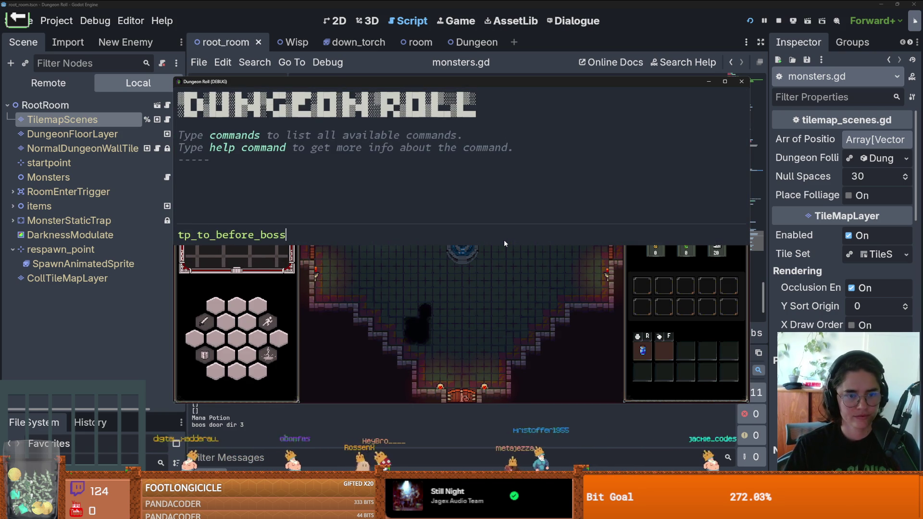
key(Return)
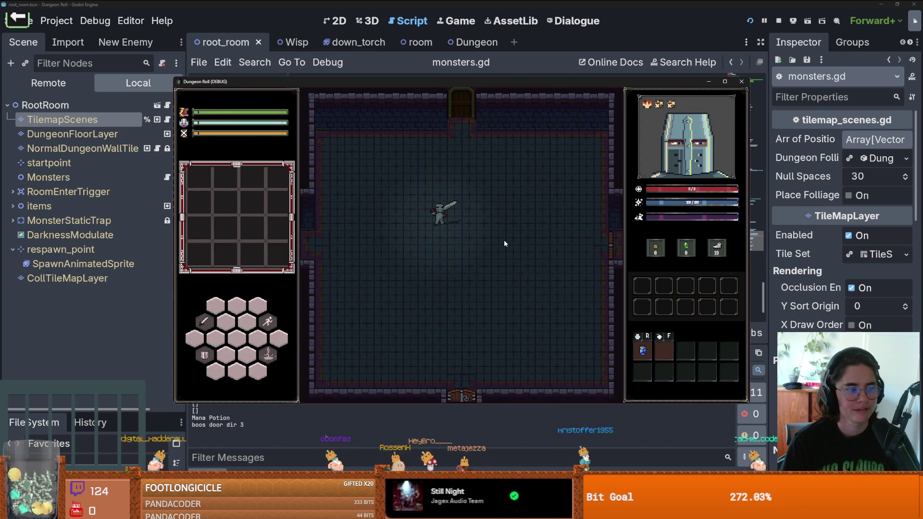
key(m)
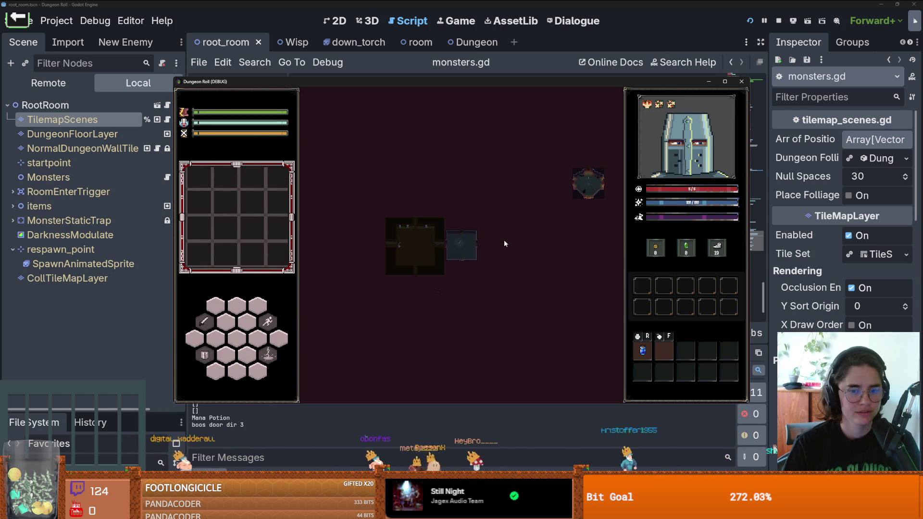
key(m)
key(w)
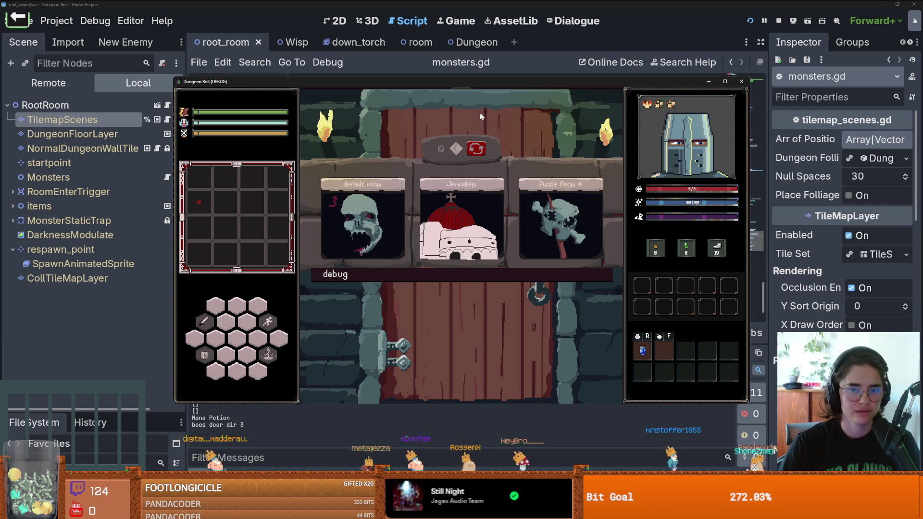
click(363, 219)
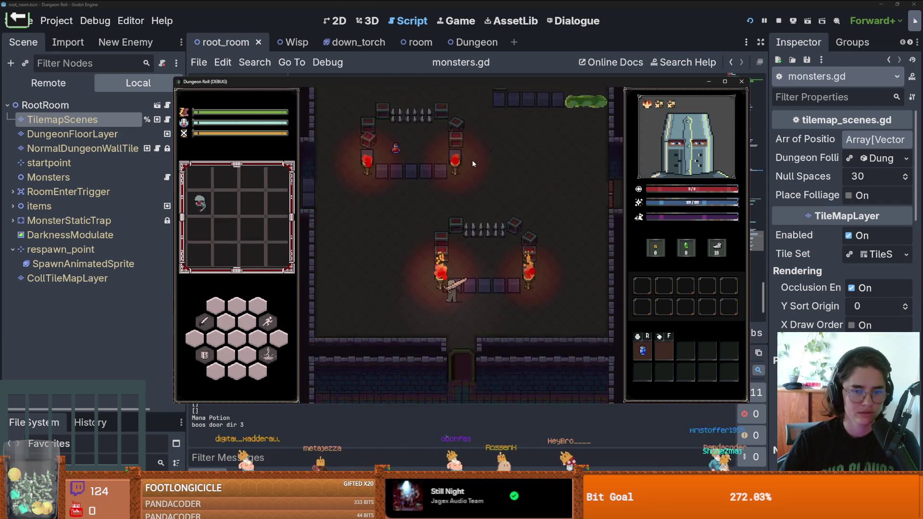
- Run kill_all_monsters twice from the in-game console
key(grave)
text(kill_all_monsters)
key(Return)
key(grave)
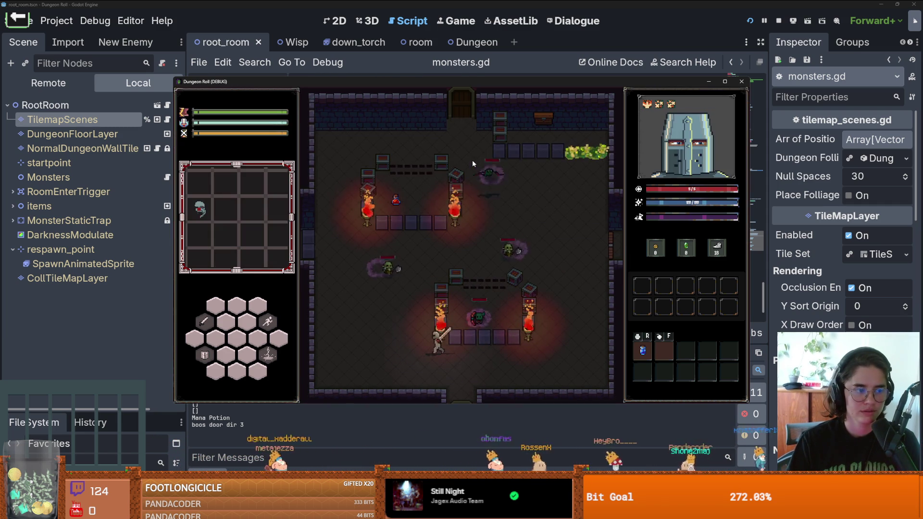
key(grave)
text(kli)
key(Return)
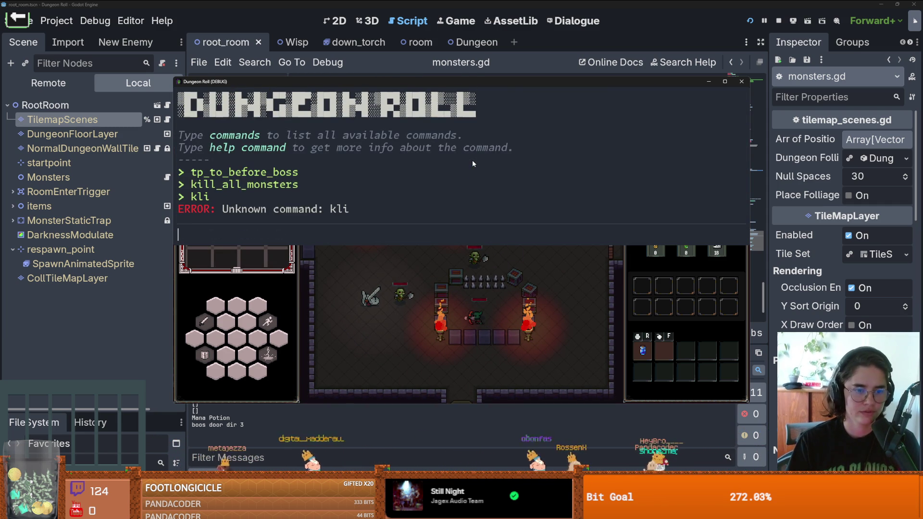
key(Up)
key(Up)
key(Return)
key(grave)
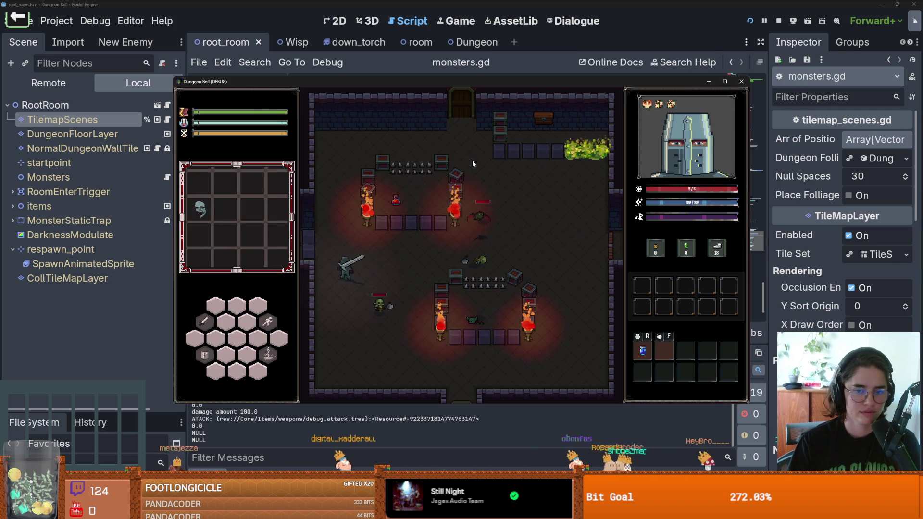
- Run kill_all_monsters twice more until the line 156 breakpoint hits
key(grave)
text(kli)
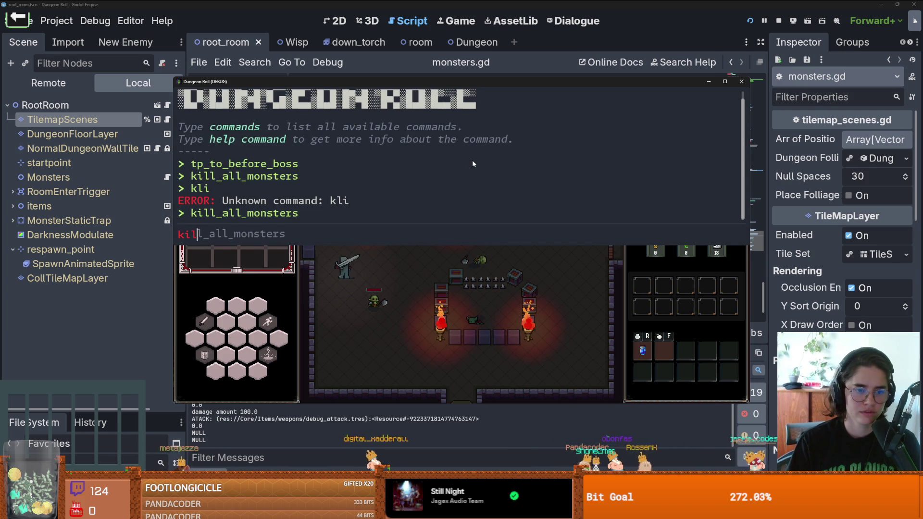
key(Tab)
key(Return)
key(grave)
key(grave)
text(kil)
key(Tab)
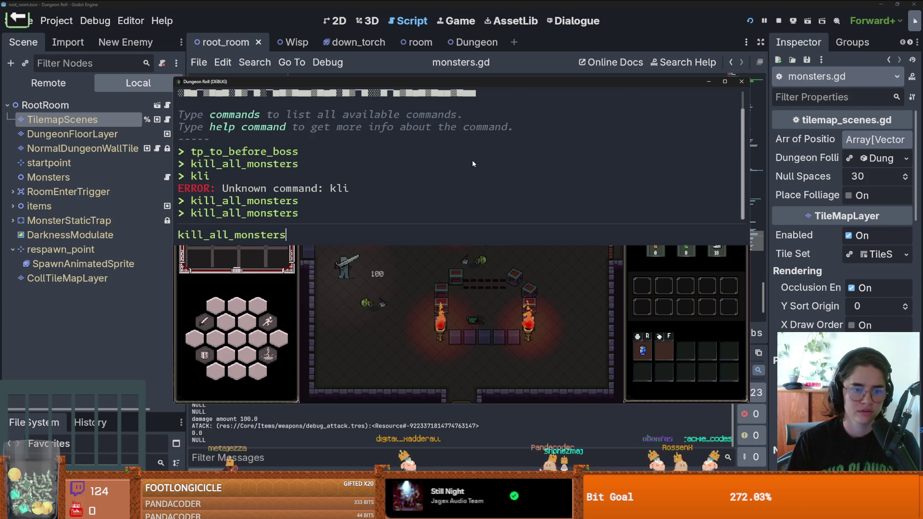
key(Return)
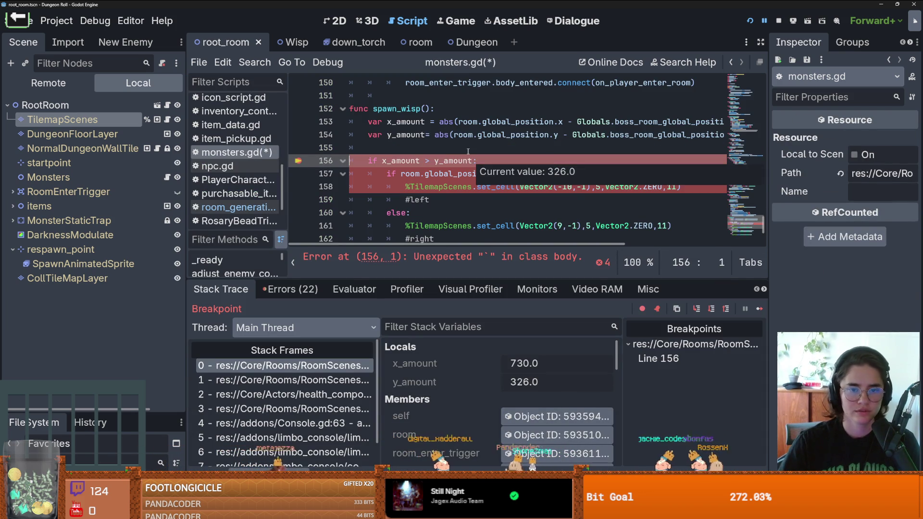
- Remove the stray backtick from line 156 and jump to the Globals script
key(BackSpace)
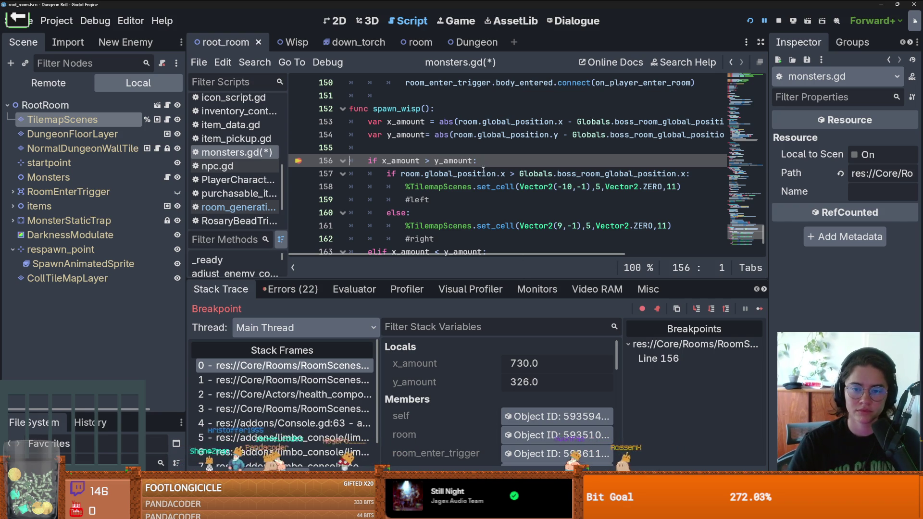
ctrl+click(532, 177)
- Search all project files for boss_room_global_position and go to its line in Globals.gd
scroll(435, 222, down, 6)
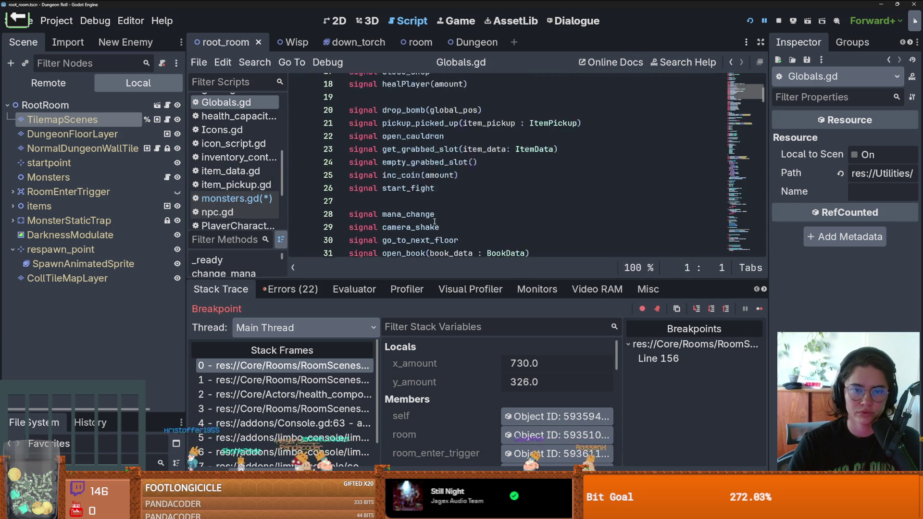
scroll(435, 222, down, 8)
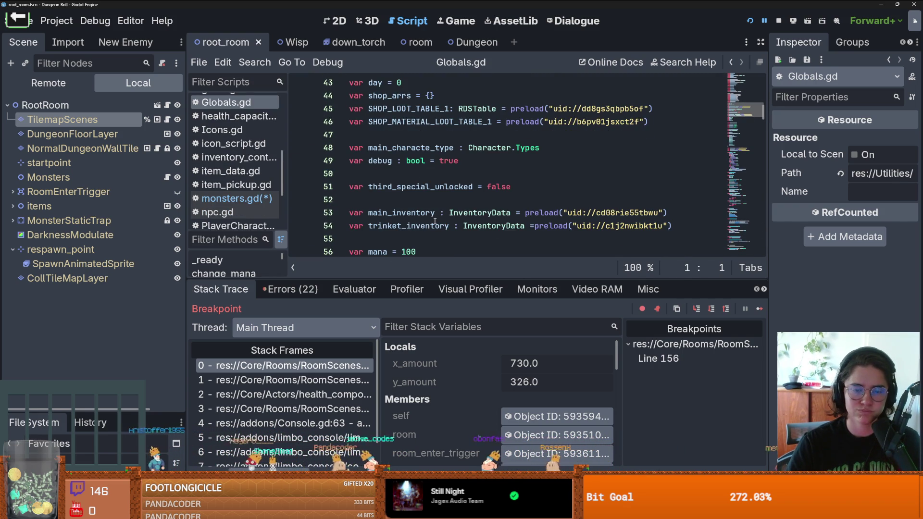
scroll(435, 222, down, 6)
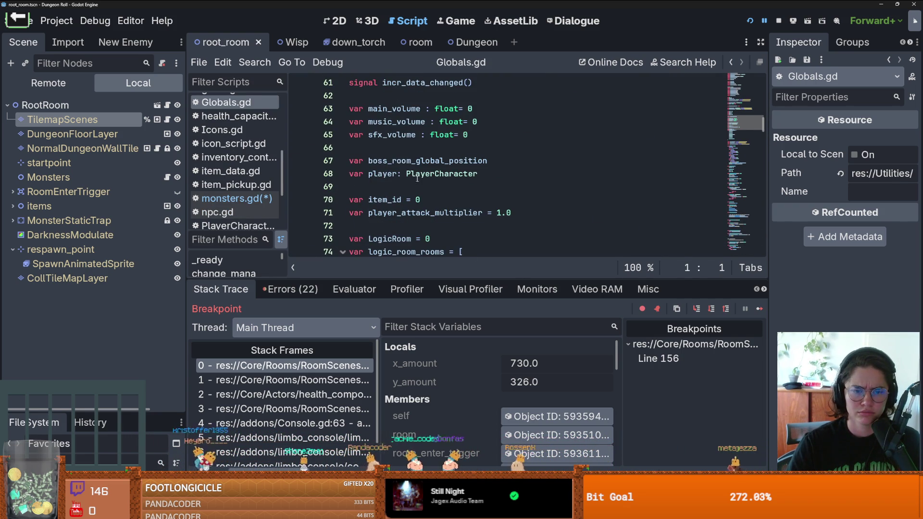
double_click(417, 162)
click(254, 62)
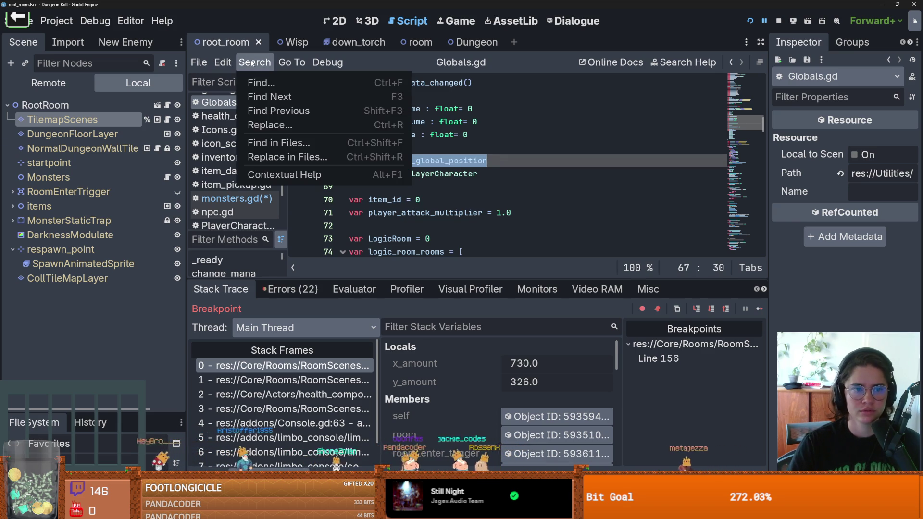
click(273, 140)
click(475, 306)
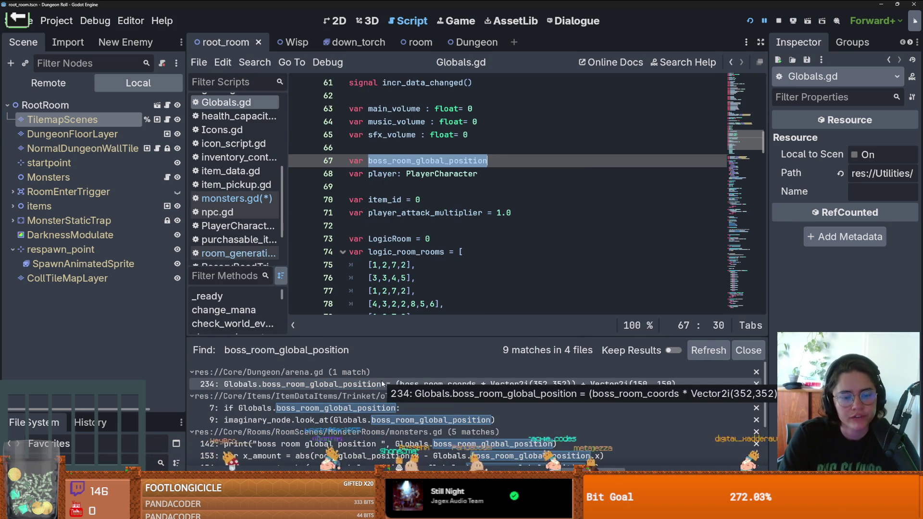
click(491, 163)
- Add var before_boss_room_global below it, save Globals.gd, and switch to the Dungeon scene
key(Return)
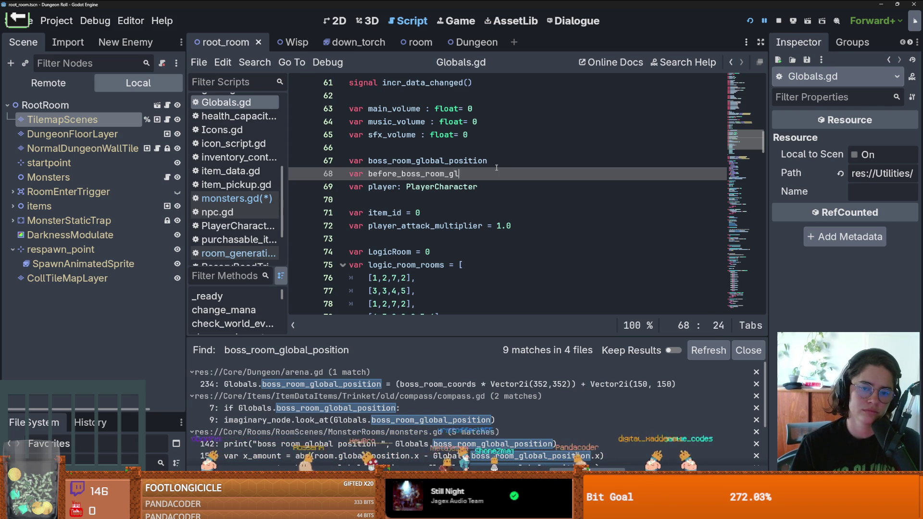
double_click(446, 172)
key(ctrl+s)
click(474, 44)
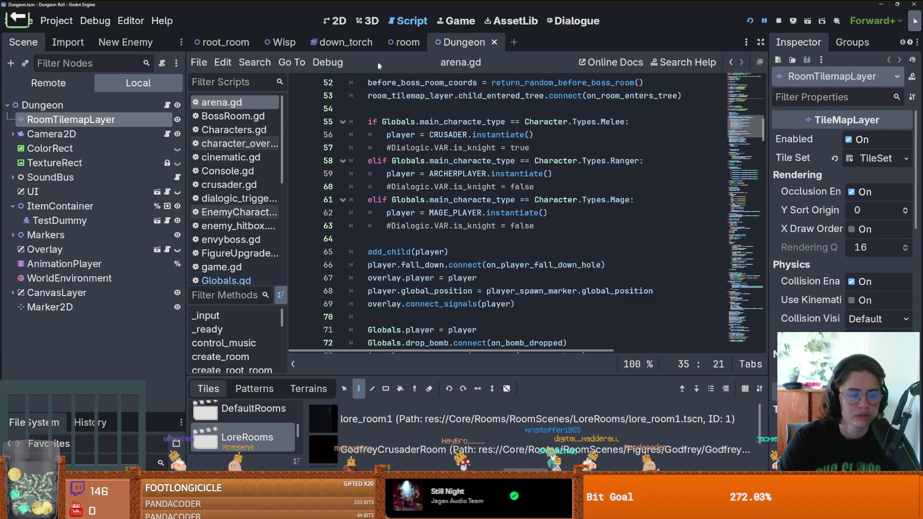
- In the Dungeon node's arena.gd, delete the blank lines after Globals.debug_mode() and save
click(168, 106)
scroll(458, 226, down, 4)
scroll(490, 250, up, 4)
scroll(527, 274, down, 2)
mouse_move(531, 268)
scroll(499, 241, down, 5)
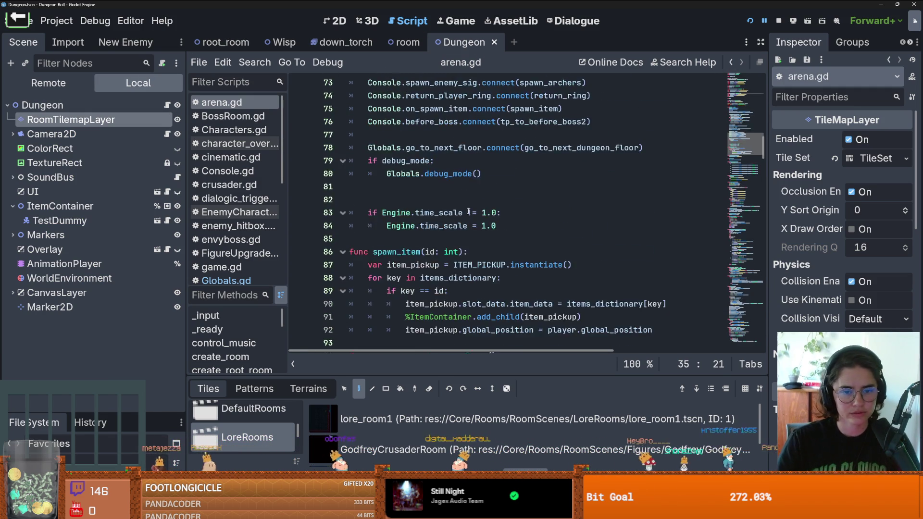
scroll(476, 221, up, 1)
mouse_move(467, 212)
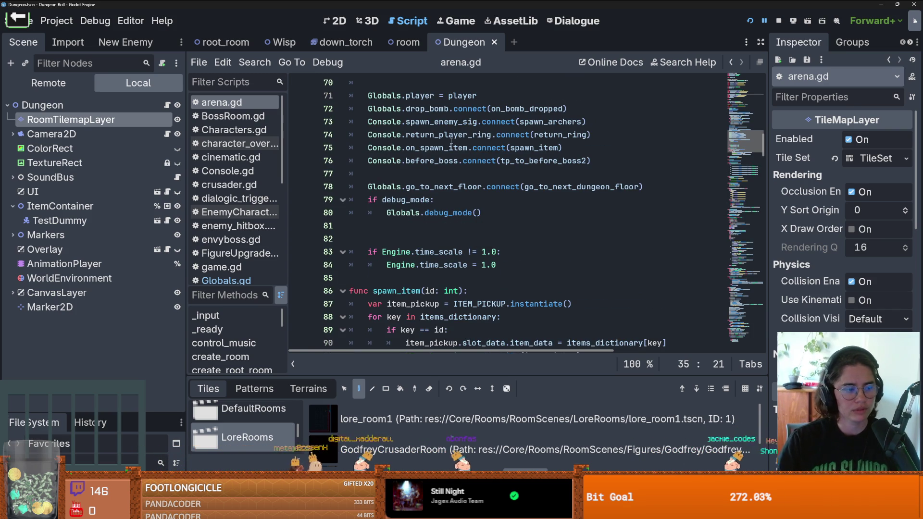
click(432, 239)
key(BackSpace)
key(BackSpace)
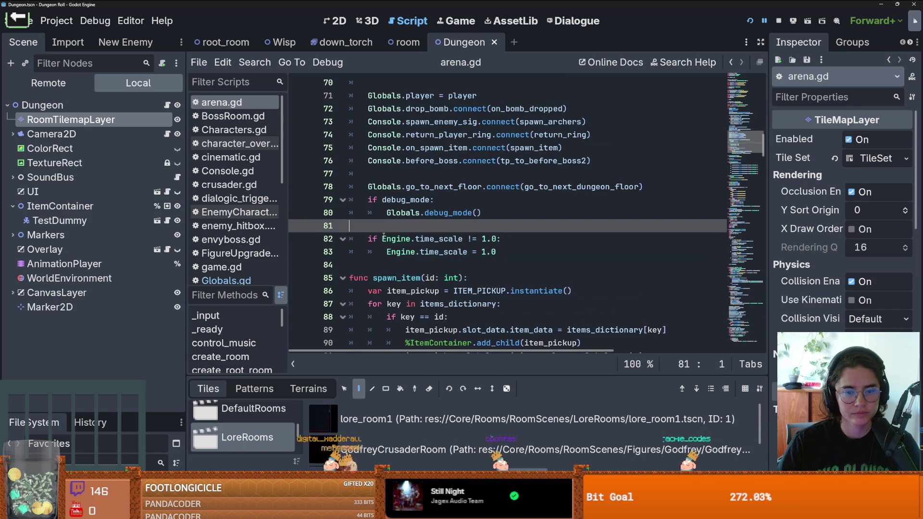
scroll(464, 255, down, 4)
key(ctrl+s)
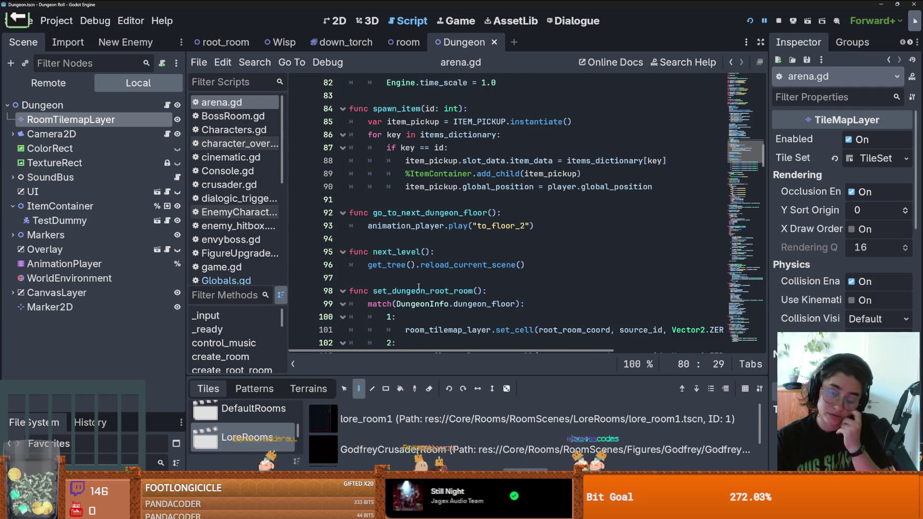
- Jump to the definition of return_random_before_boss_room
scroll(447, 330, down, 5)
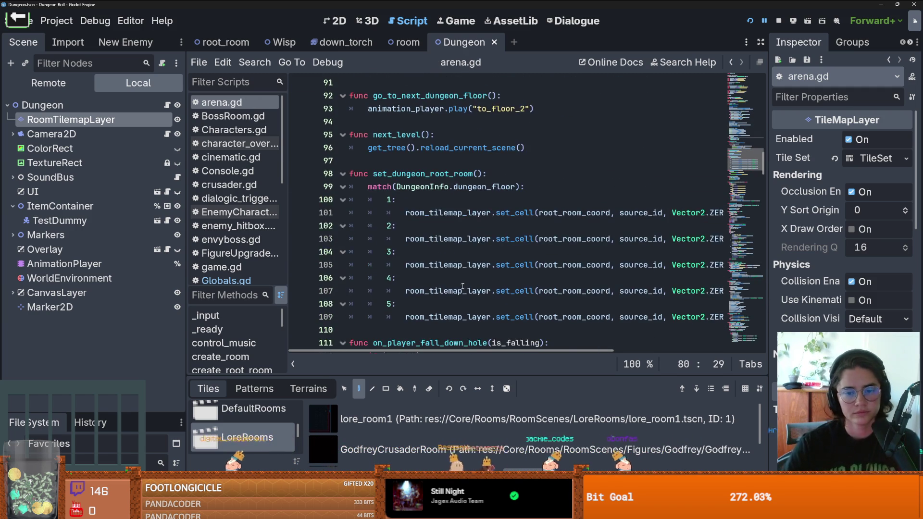
scroll(588, 272, down, 4)
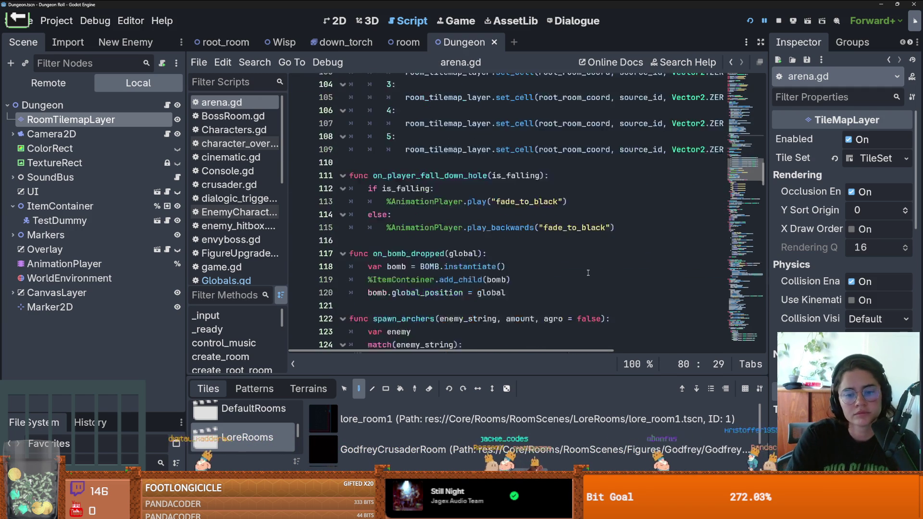
scroll(587, 272, up, 18)
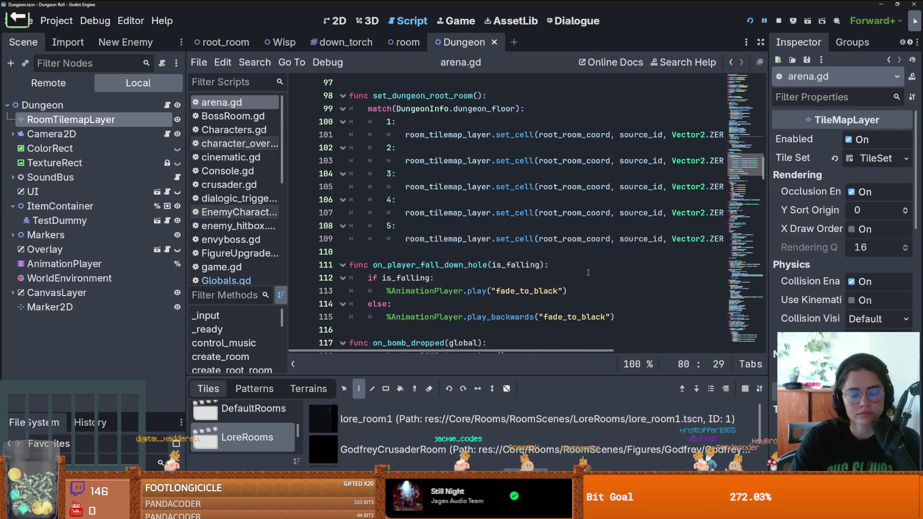
scroll(587, 273, up, 6)
scroll(491, 199, down, 2)
ctrl+click(491, 199)
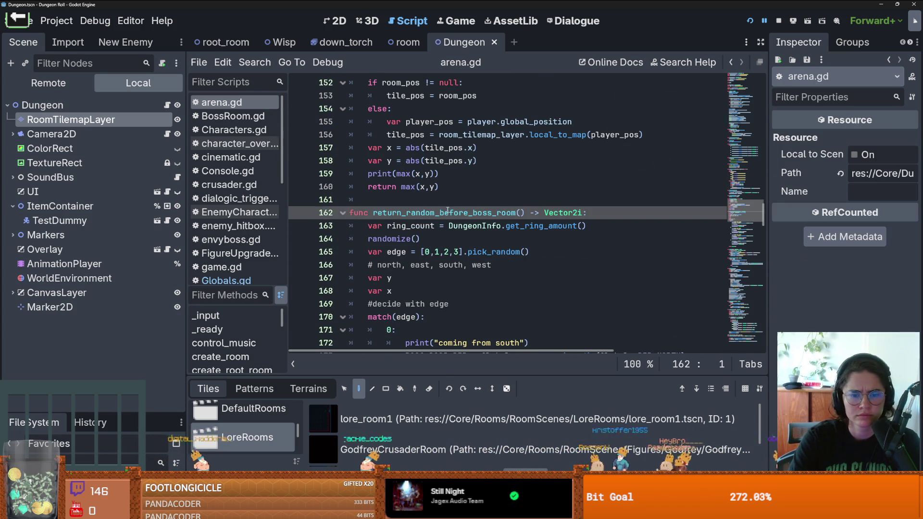
- Review return_random_before_boss_room, checking its DungeonInfo reference, name, and Vector2i uses
scroll(555, 225, down, 4)
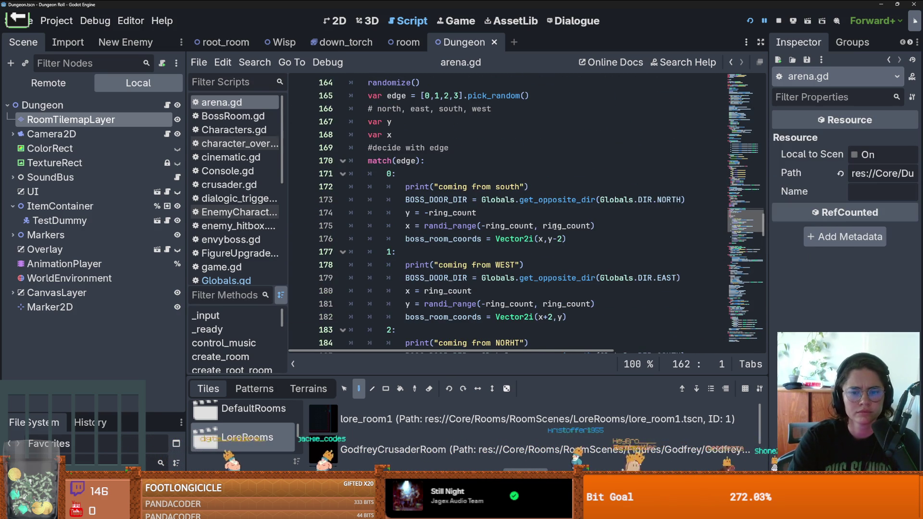
mouse_move(527, 231)
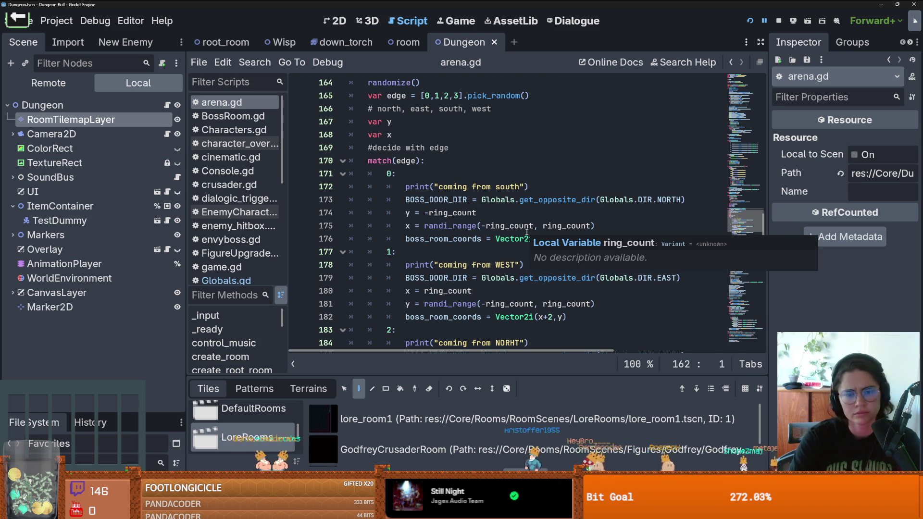
scroll(526, 234, down, 4)
scroll(516, 238, up, 2)
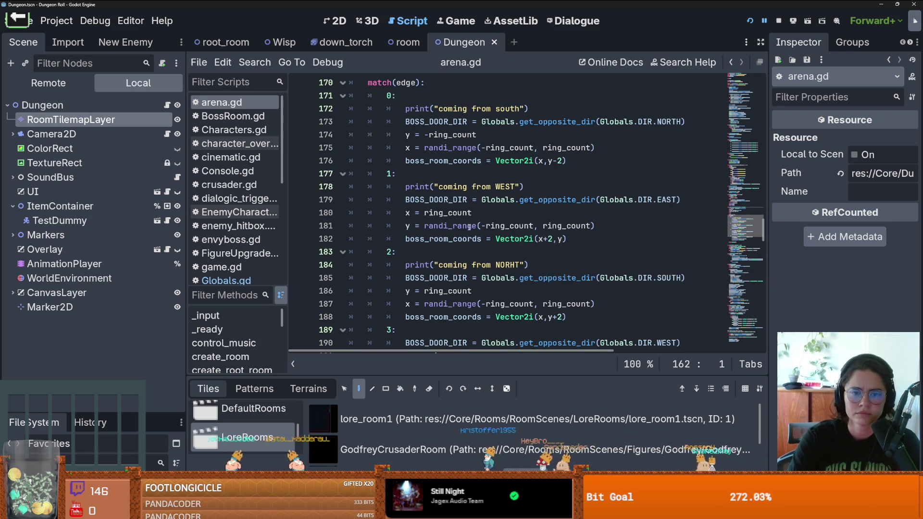
scroll(469, 213, up, 4)
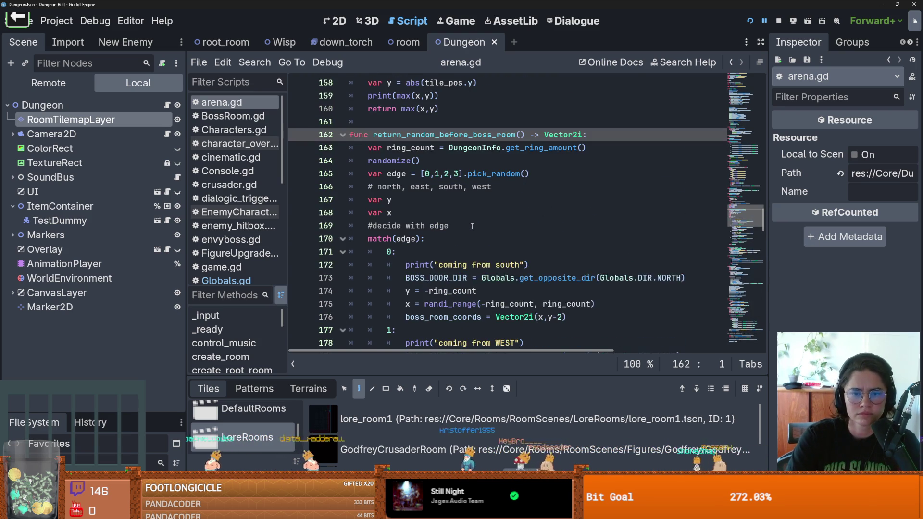
double_click(472, 149)
click(475, 135)
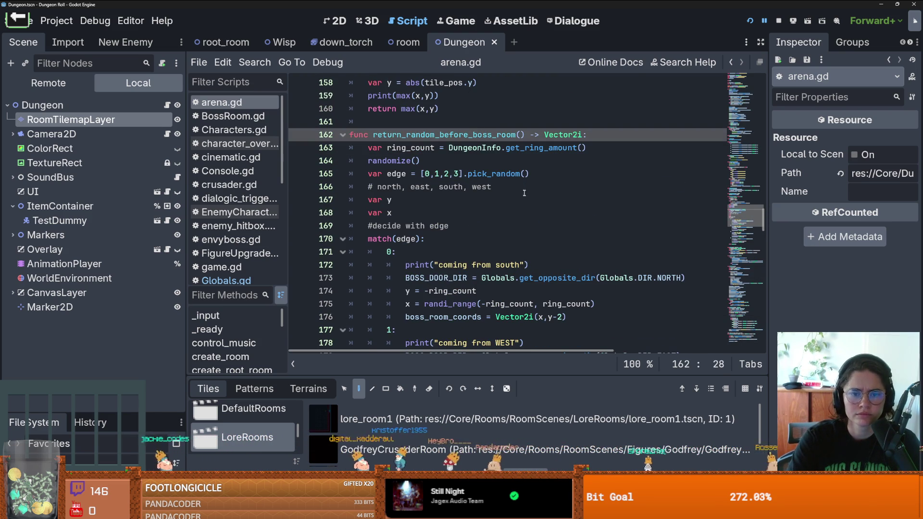
double_click(480, 134)
scroll(485, 202, down, 10)
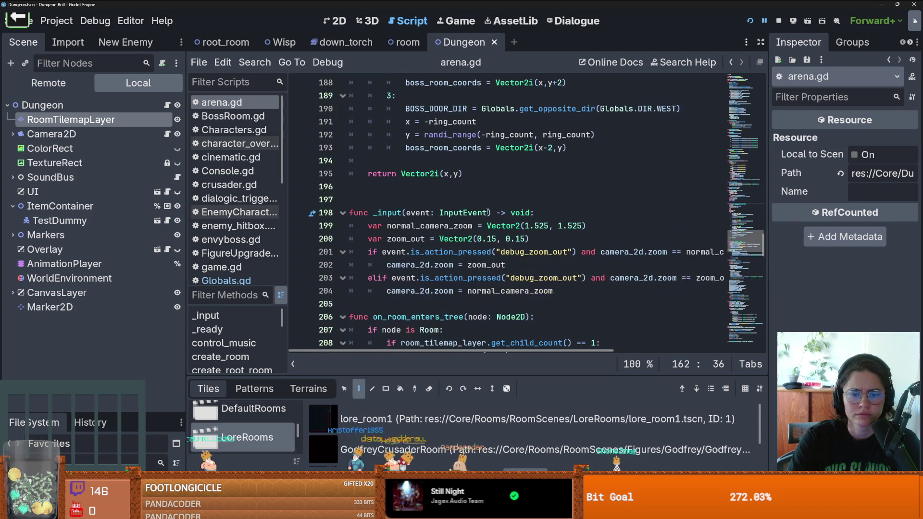
double_click(433, 173)
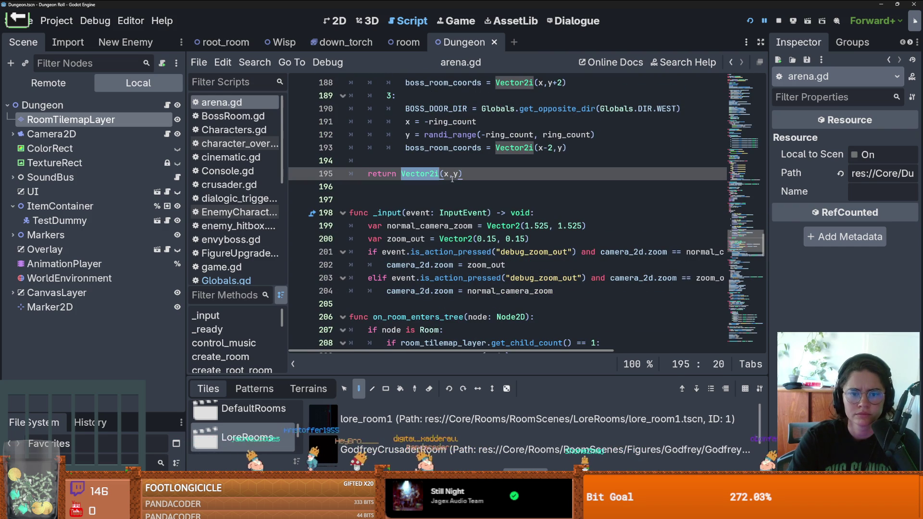
click(448, 174)
scroll(447, 178, up, 20)
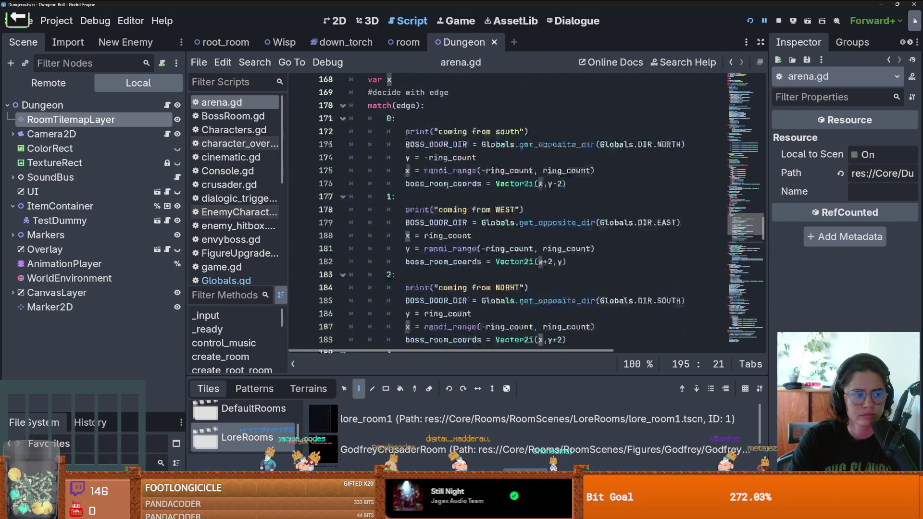
scroll(448, 182, up, 18)
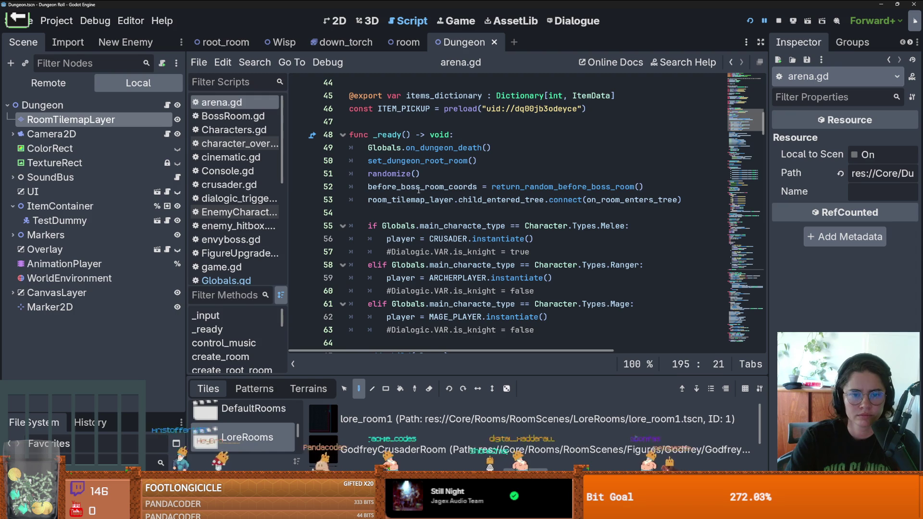
- Add Globals.before_boss_room_global = room_tilemap_layer.map_to_local(before_boss_room_coords) to _ready and save
click(421, 186)
key(Return)
text(Globals.)
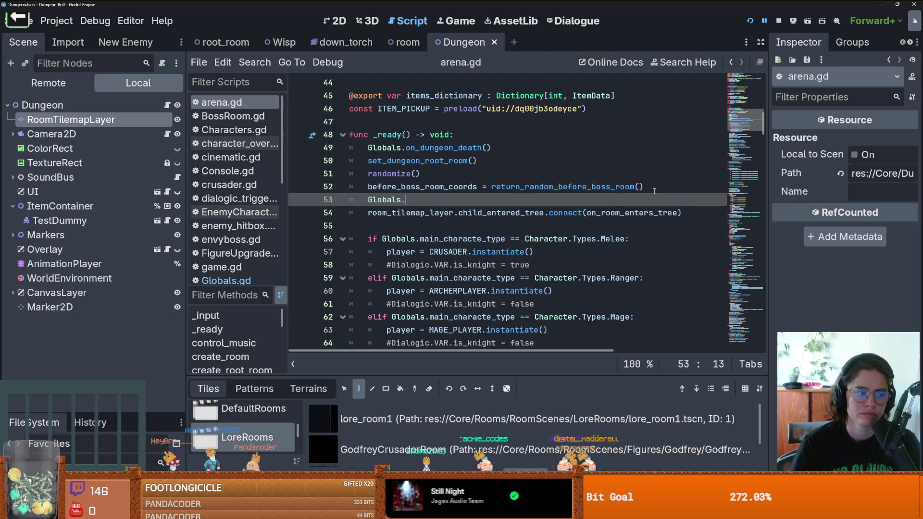
key(Return)
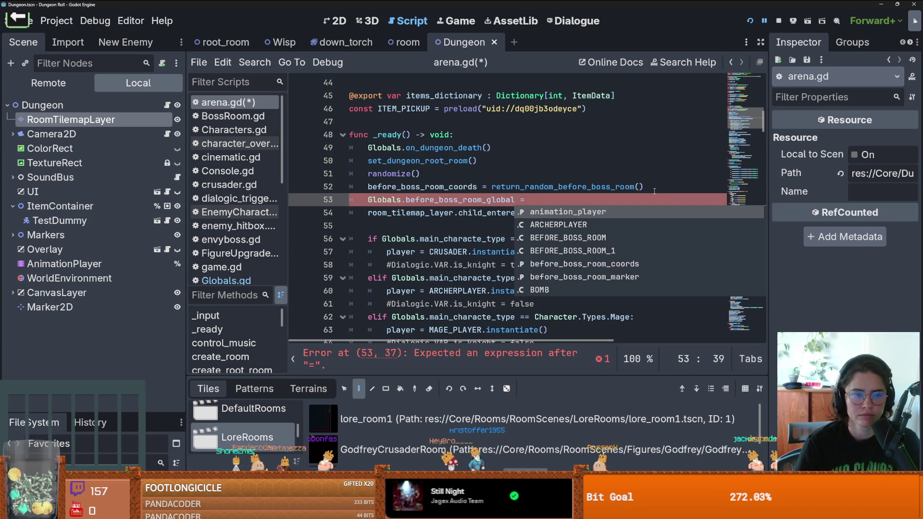
text(room)
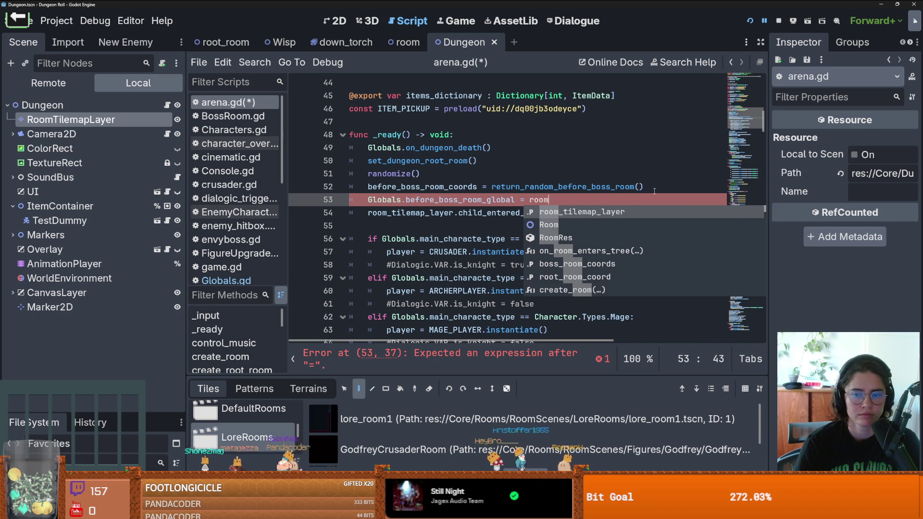
text(_tilemap_layer.map)
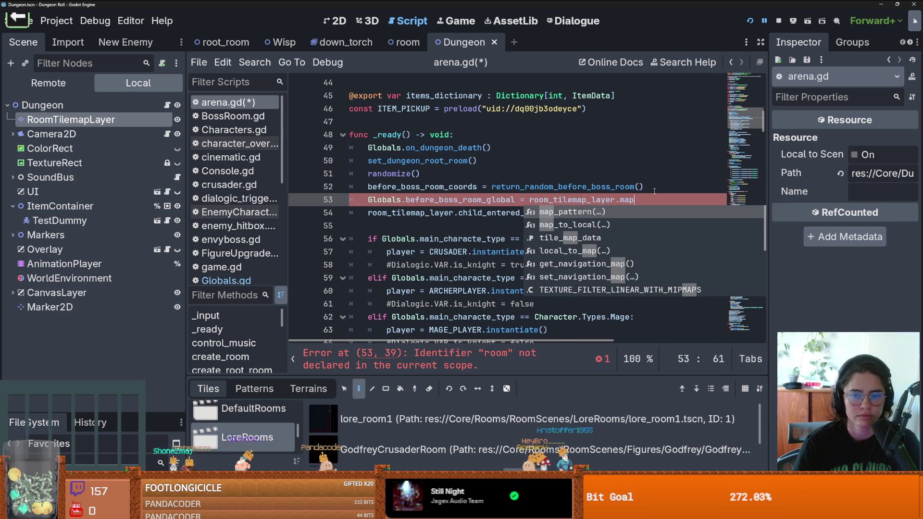
key(Return)
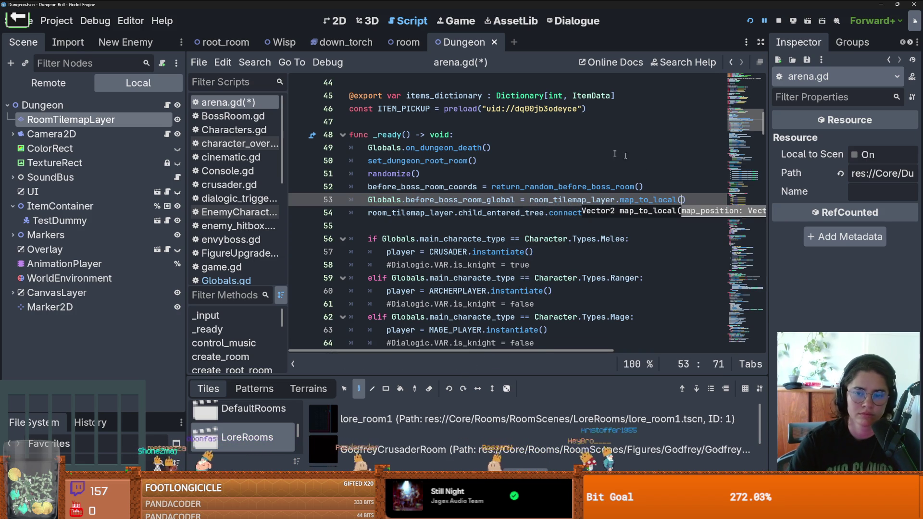
text(before_boss_room_coords)
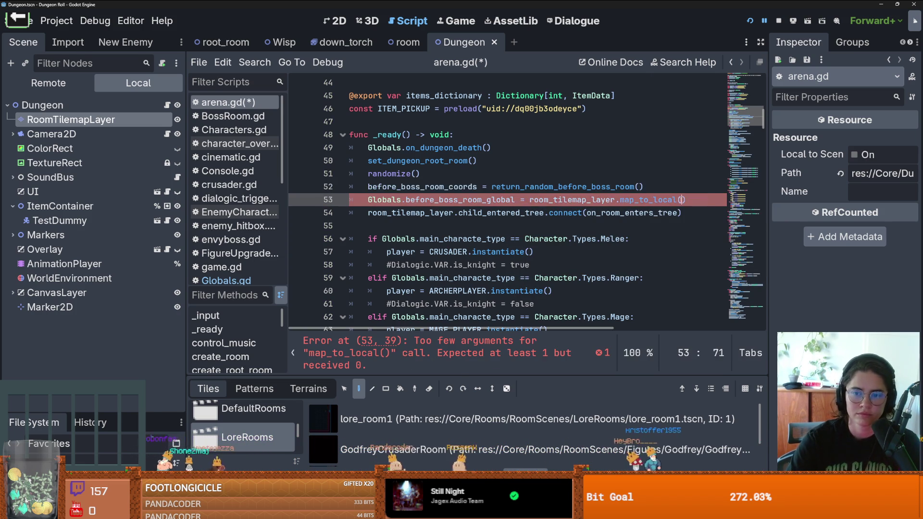
key(ctrl+s)
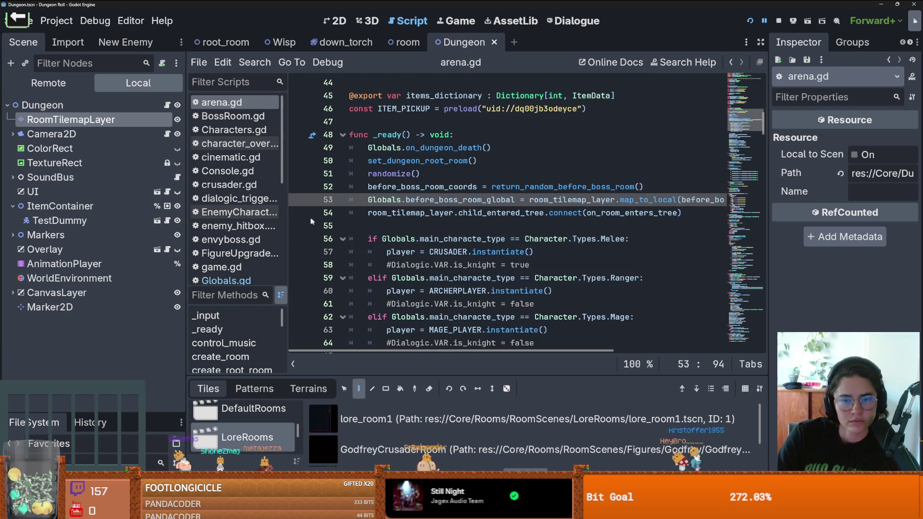
click(223, 42)
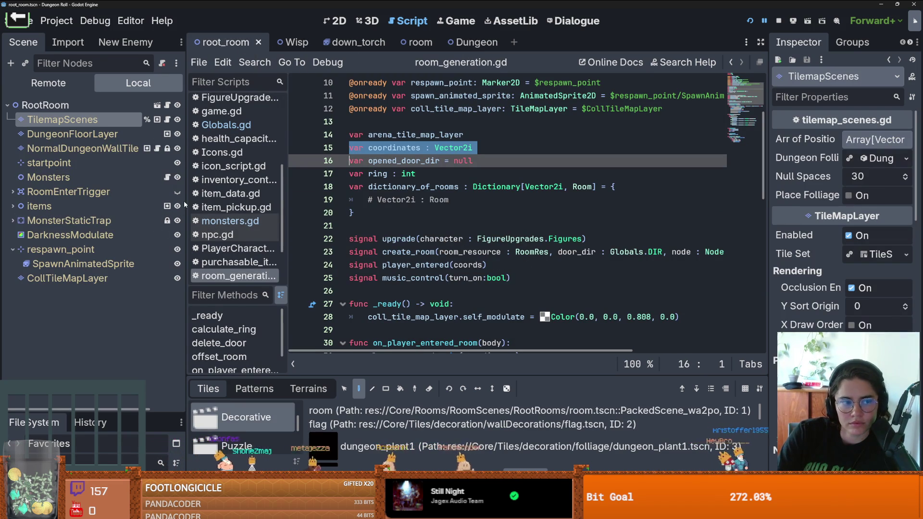
- In monsters.gd, replace boss_room_global_position on line 153 with before_boss_room_global
click(167, 177)
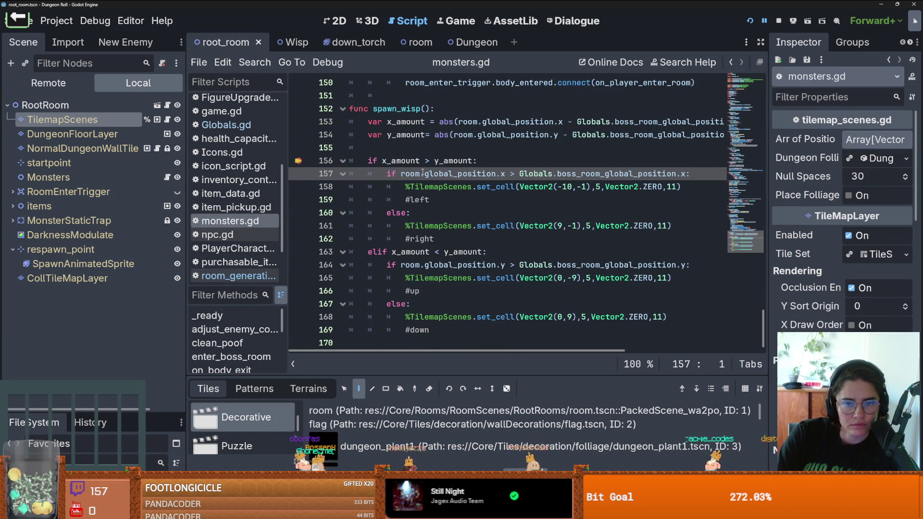
scroll(509, 183, up, 3)
right_click(510, 185)
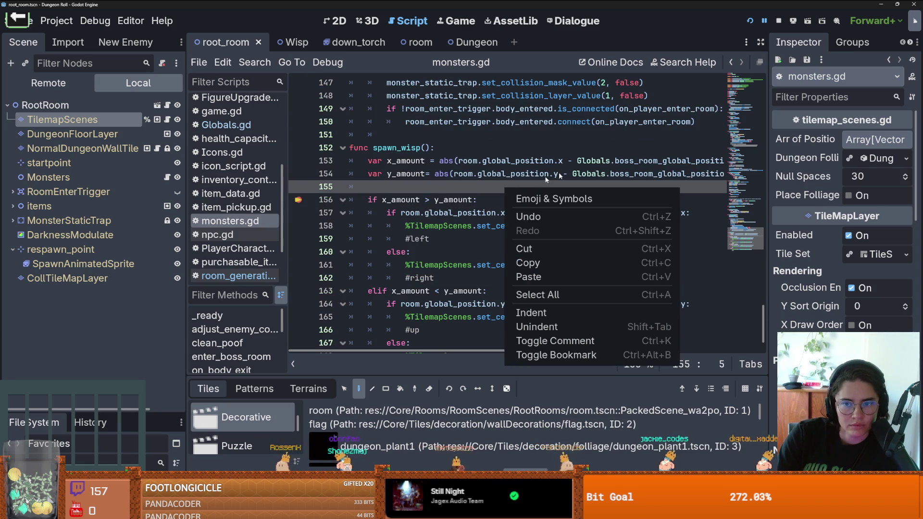
double_click(647, 161)
text(be.x)
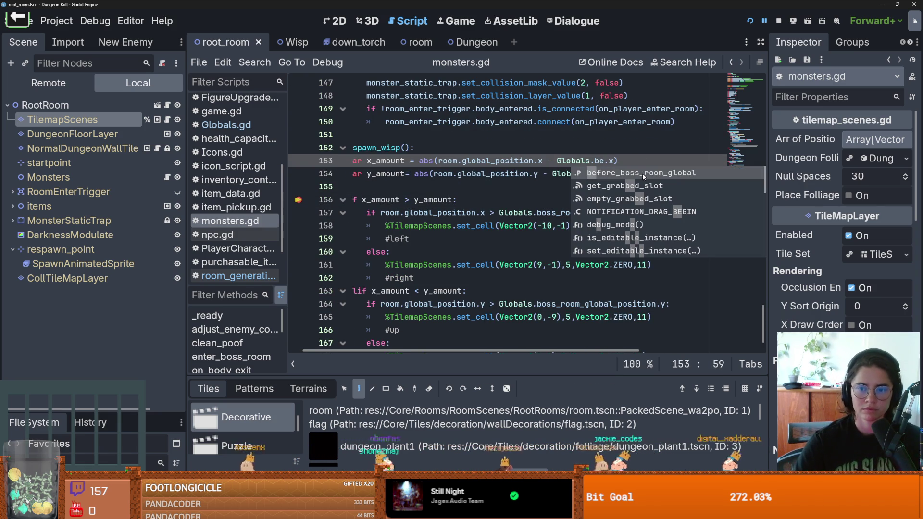
click(644, 173)
- Paste before_boss_room_global over line 154's boss_room_global_position and run the game
double_click(644, 161)
key(ctrl+c)
double_click(644, 174)
key(ctrl+v)
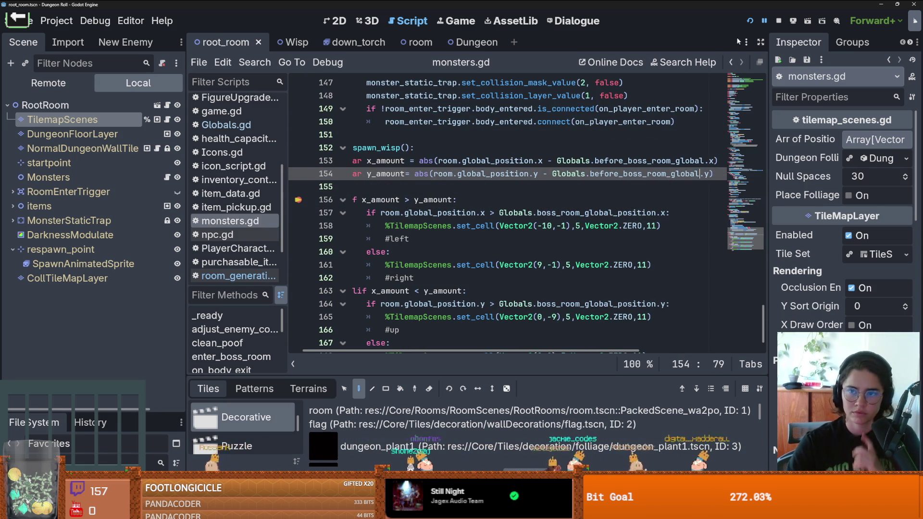
click(750, 21)
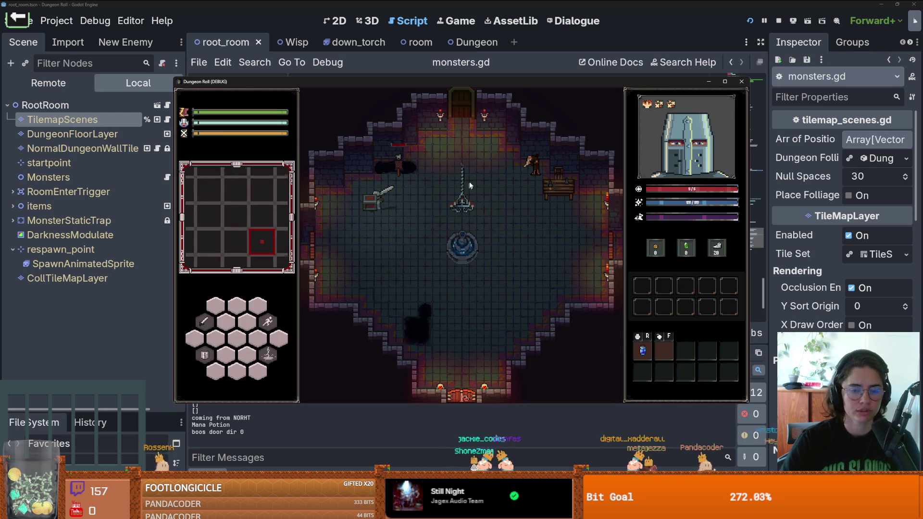
- Teleport before the boss with tp_to_before_boss, resuming from the pause menu and teleporting again
key(grave)
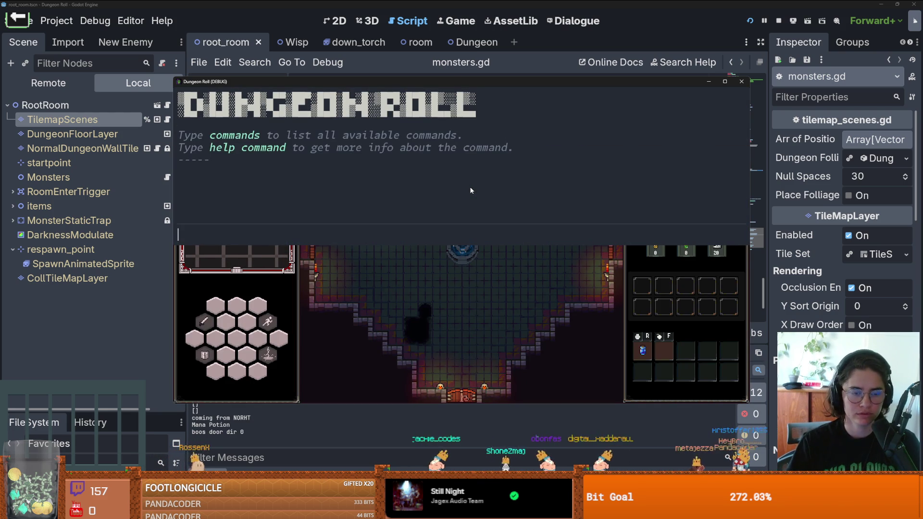
text(tp)
key(Tab)
key(Return)
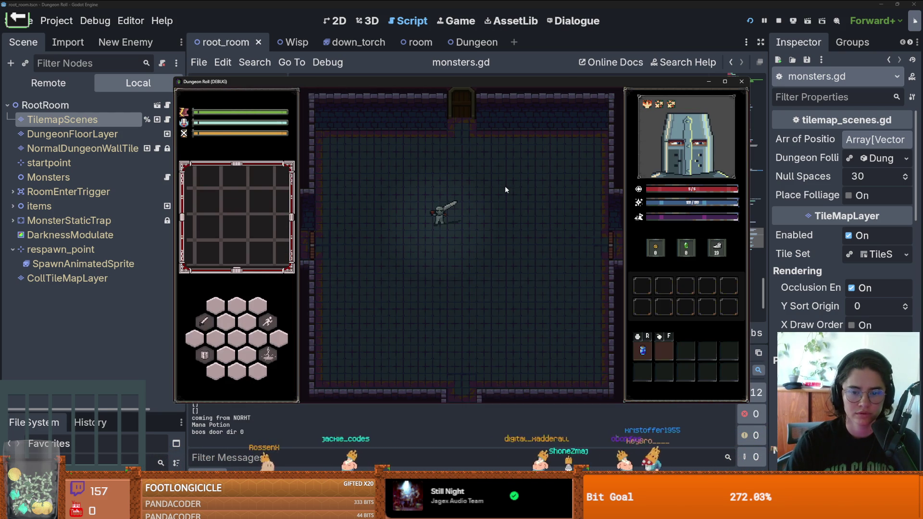
key(Escape)
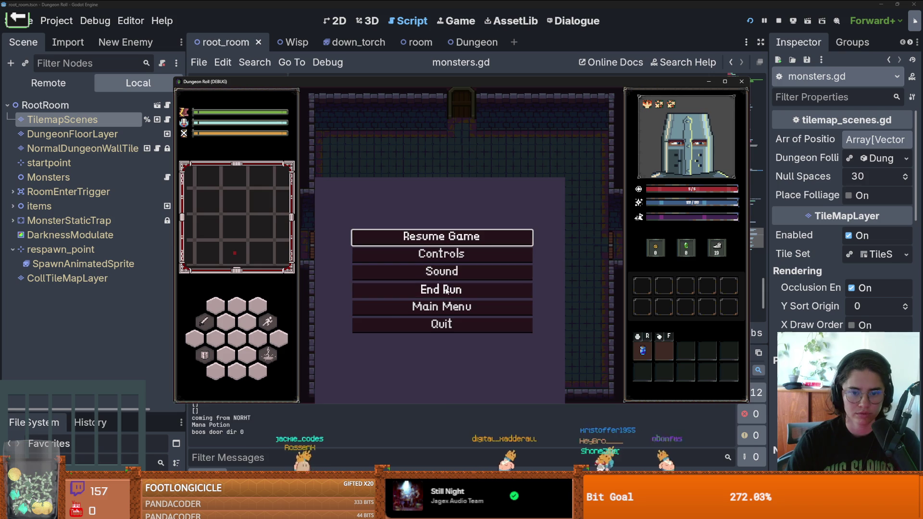
click(479, 243)
key(grave)
key(Up)
key(Up)
key(Return)
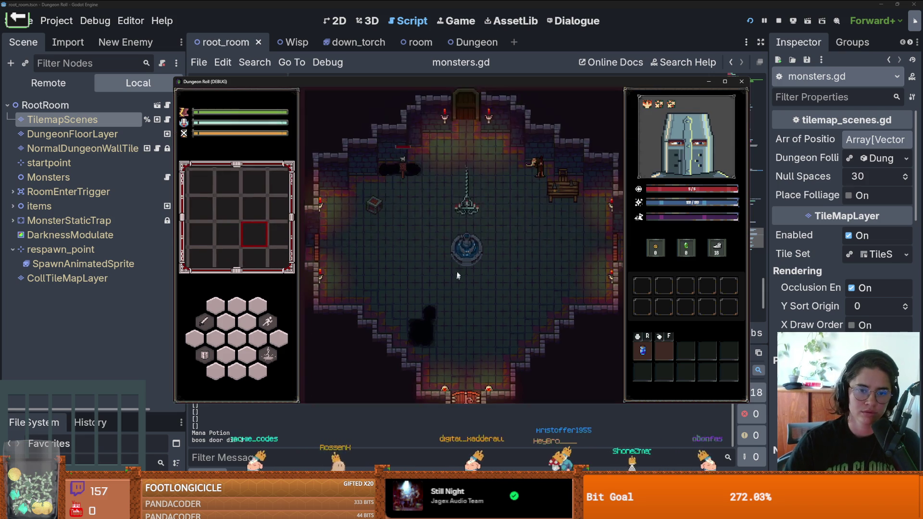
- Walk through the top door and enter the default next room
key(m)
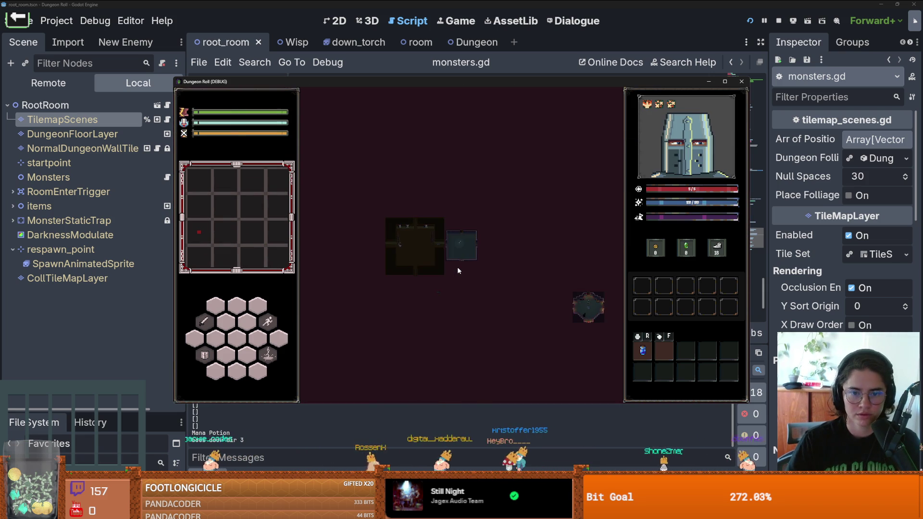
key(m)
key(w)
key(e)
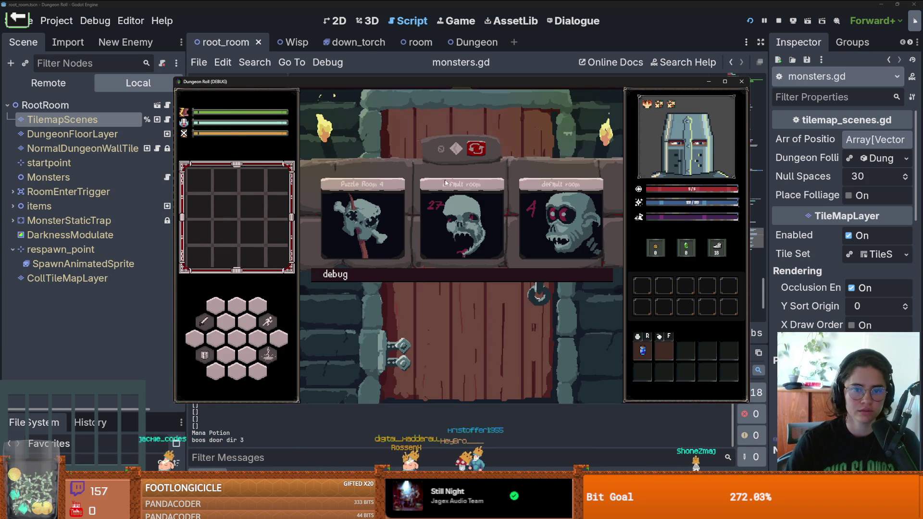
click(454, 197)
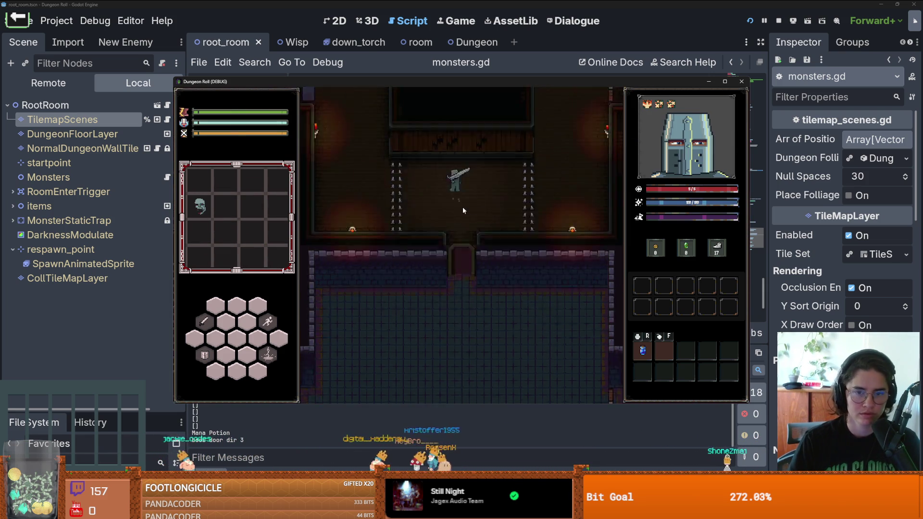
- Run kill_all_monsters from the console repeatedly to clear the room
key(grave)
text(ki)
key(Return)
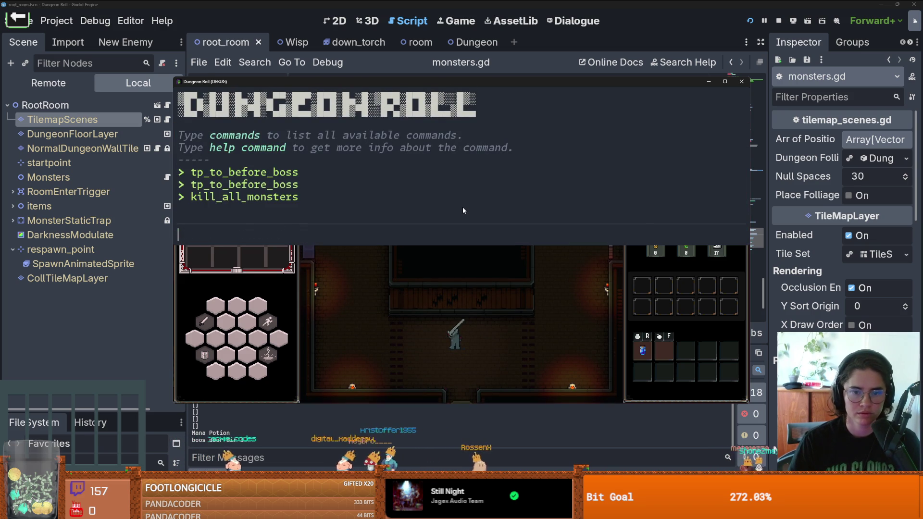
key(grave)
key(grave)
key(Return)
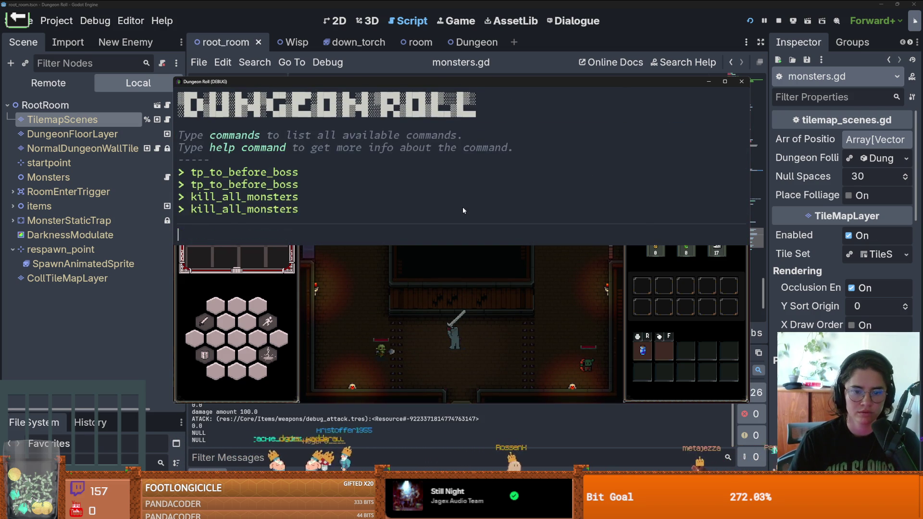
key(grave)
key(grave)
key(grave)
key(grave)
key(Return)
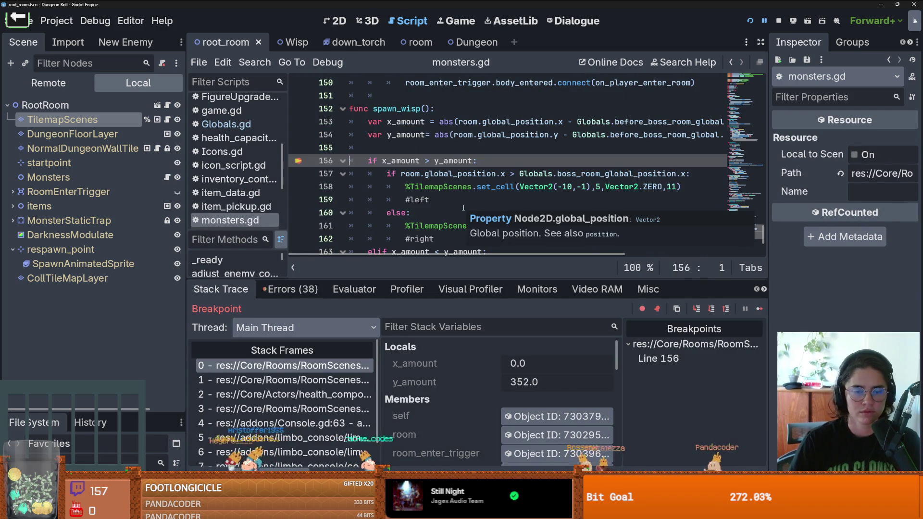
- Remove the line 156 breakpoint, resume, move the knight around, then close the game
click(298, 161)
click(758, 308)
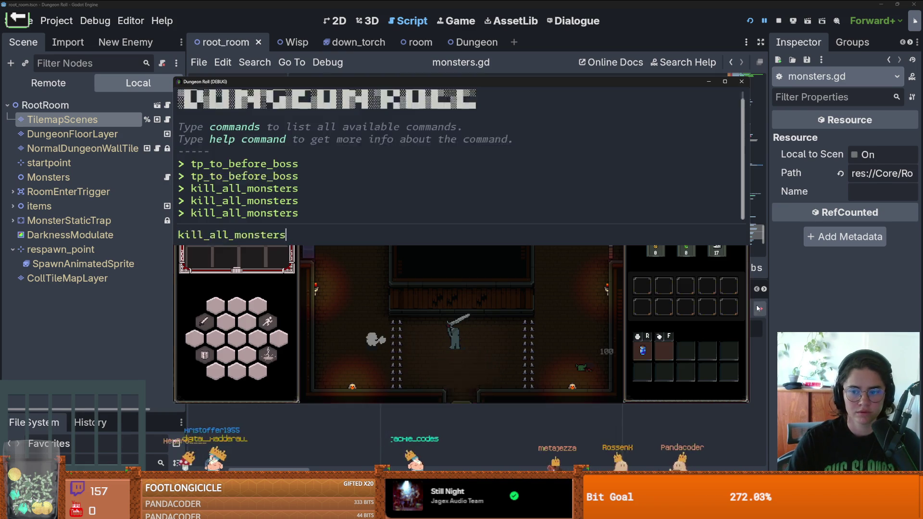
key(grave)
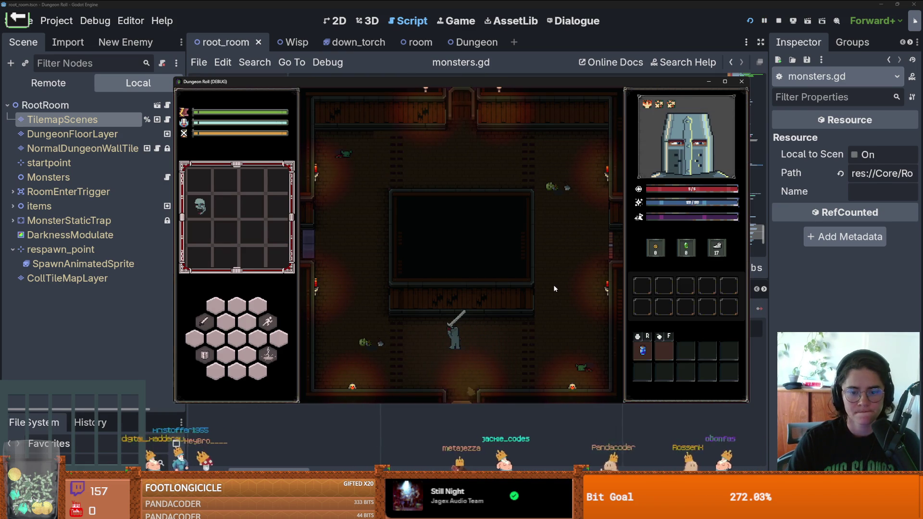
key(s)
key(d)
key(w)
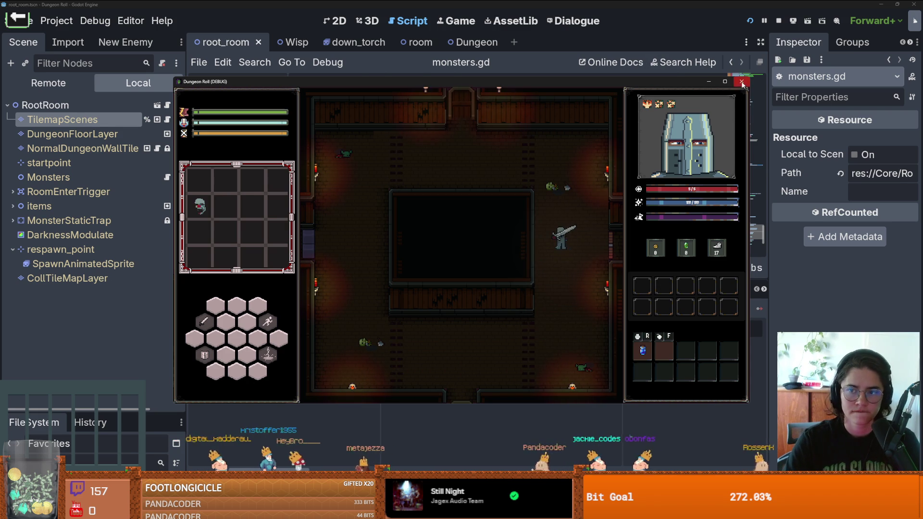
click(742, 81)
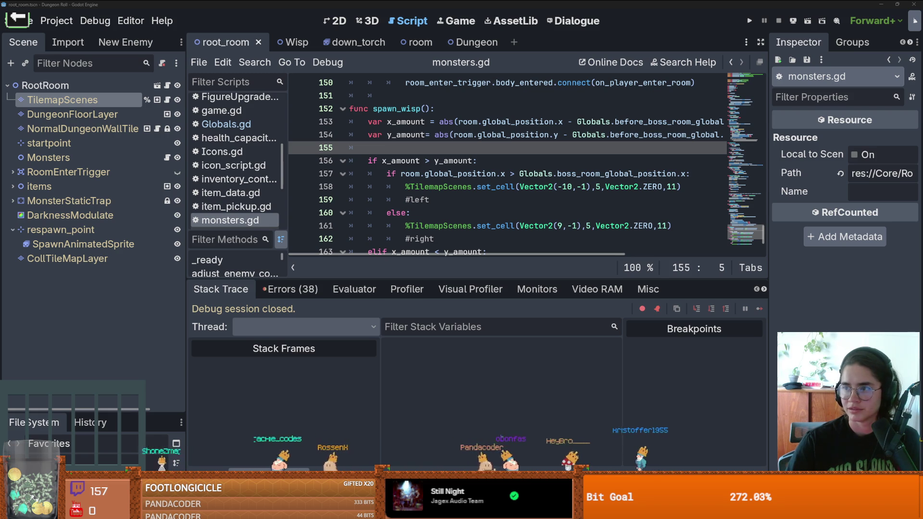
- Review the monsters.gd code around the comparison on line 156
click(442, 161)
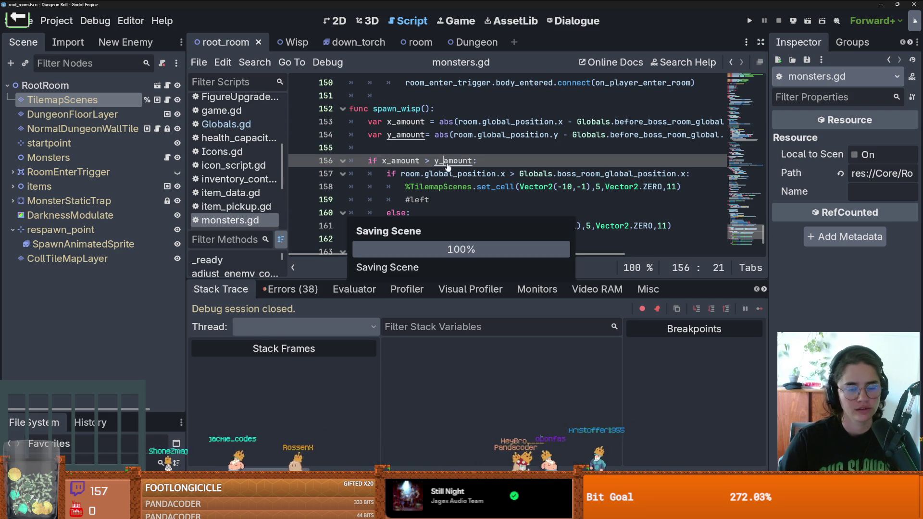
scroll(397, 196, down, 3)
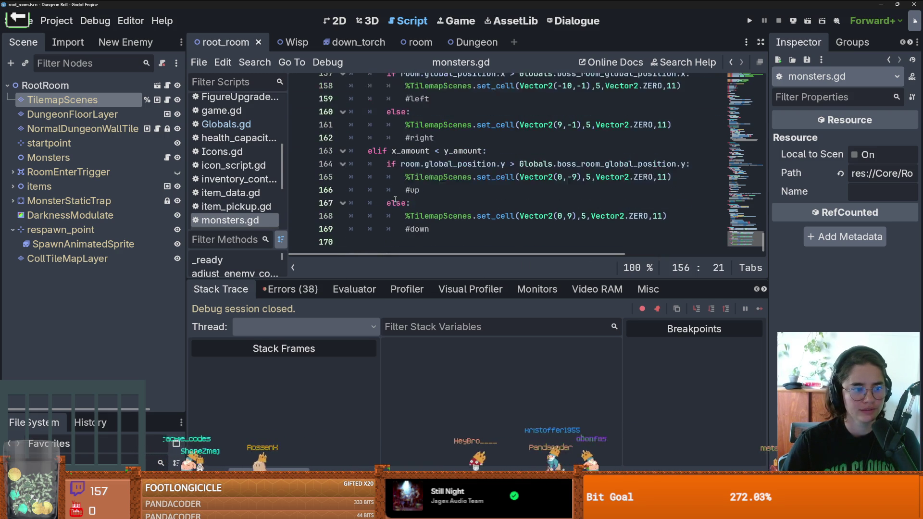
scroll(397, 196, up, 2)
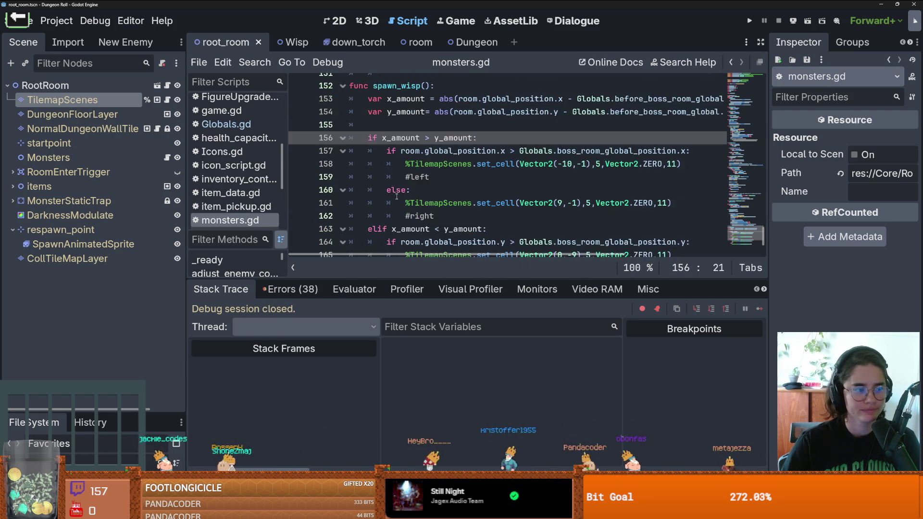
scroll(396, 196, up, 1)
scroll(396, 196, up, 1)
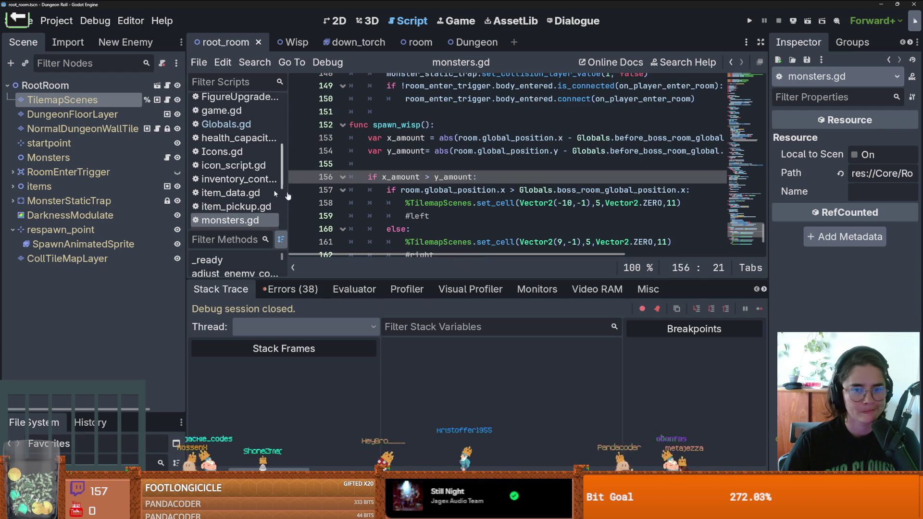
drag(286, 173, 147, 176)
scroll(314, 190, down, 3)
scroll(314, 190, up, 4)
scroll(315, 190, down, 2)
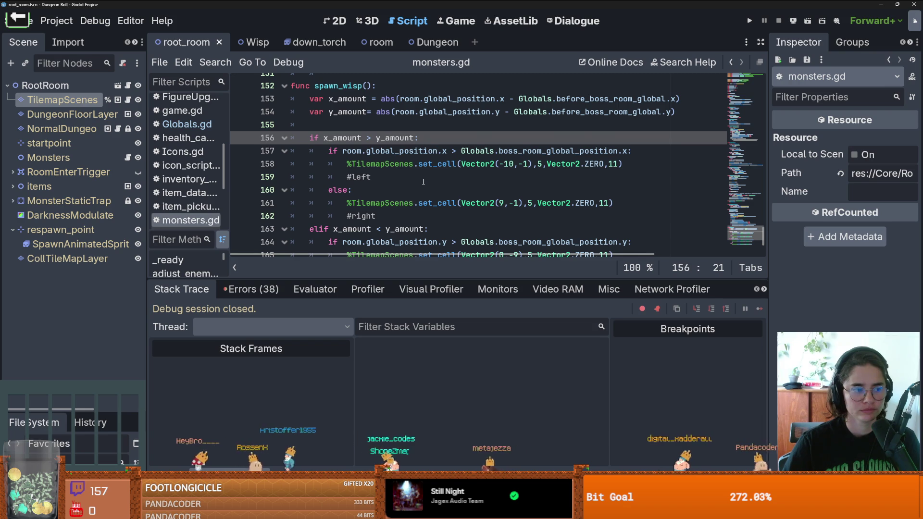
scroll(423, 181, up, 1)
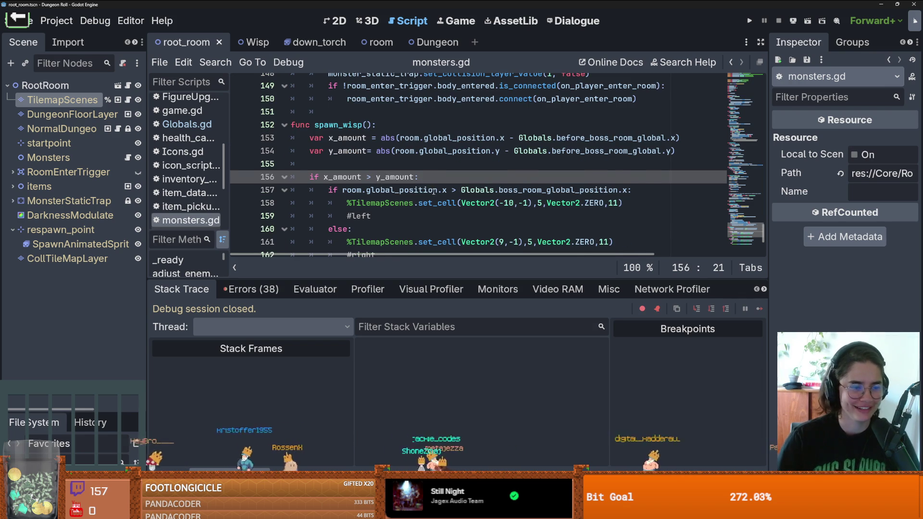
scroll(432, 193, up, 1)
- Save the project and enlarge the FileSystem dock to show Favorites and the res:// folders
key(ctrl+s)
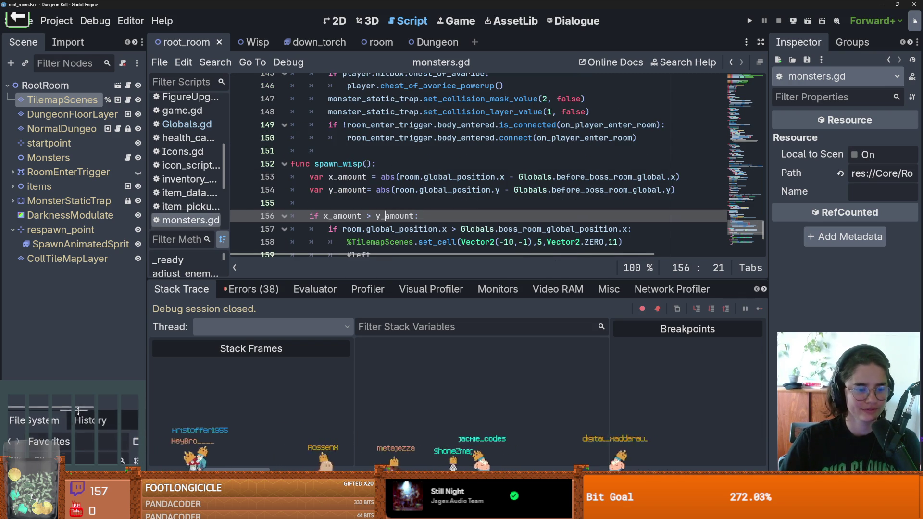
drag(78, 411, 92, 158)
drag(146, 223, 229, 222)
scroll(148, 265, down, 10)
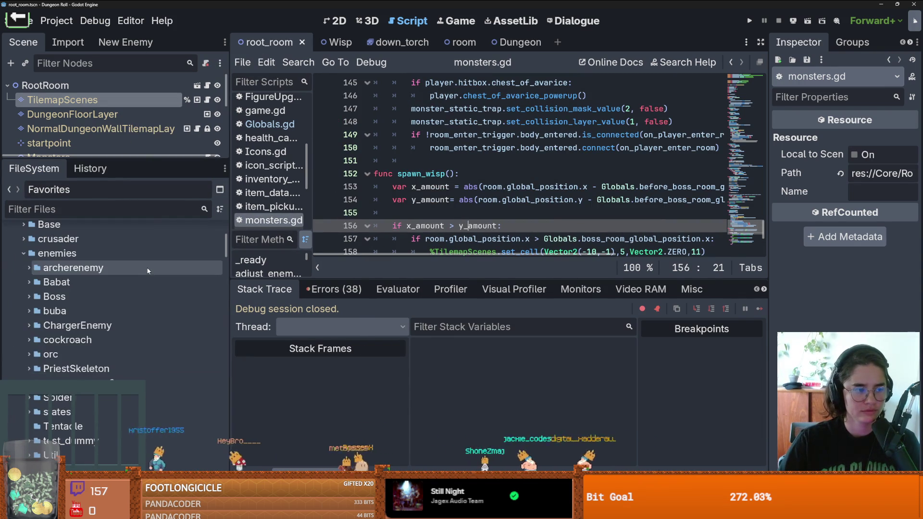
scroll(150, 269, up, 10)
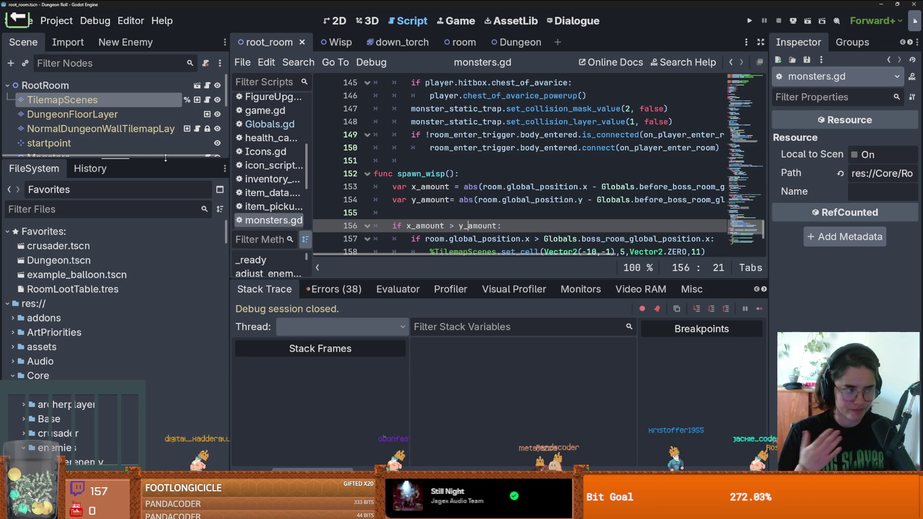
click(425, 173)
scroll(458, 186, up, 3)
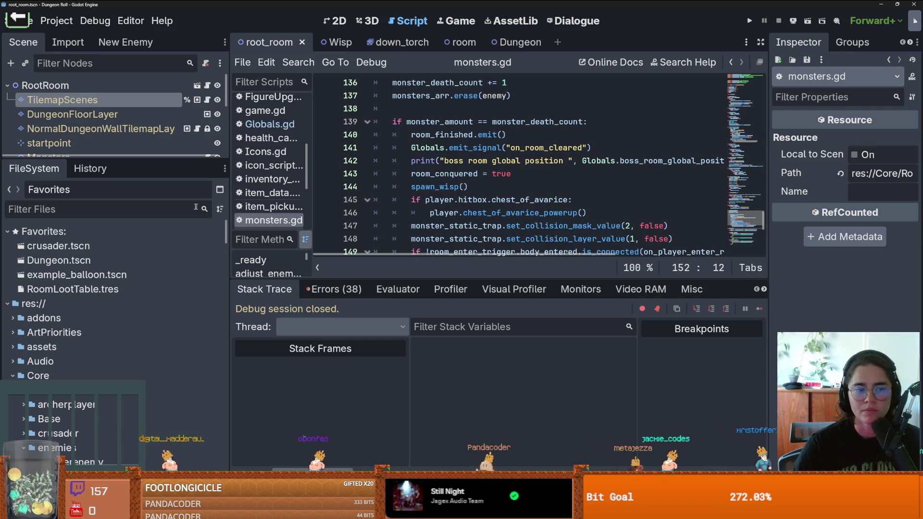
- Resize the docks so the script editor is wider and taller and the scene tree shows more
drag(230, 208, 193, 209)
drag(412, 275, 418, 354)
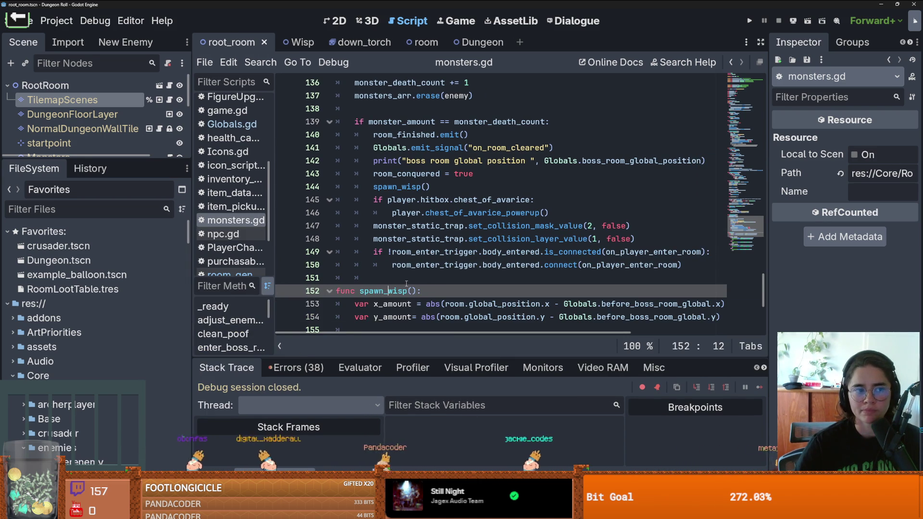
drag(125, 161, 131, 262)
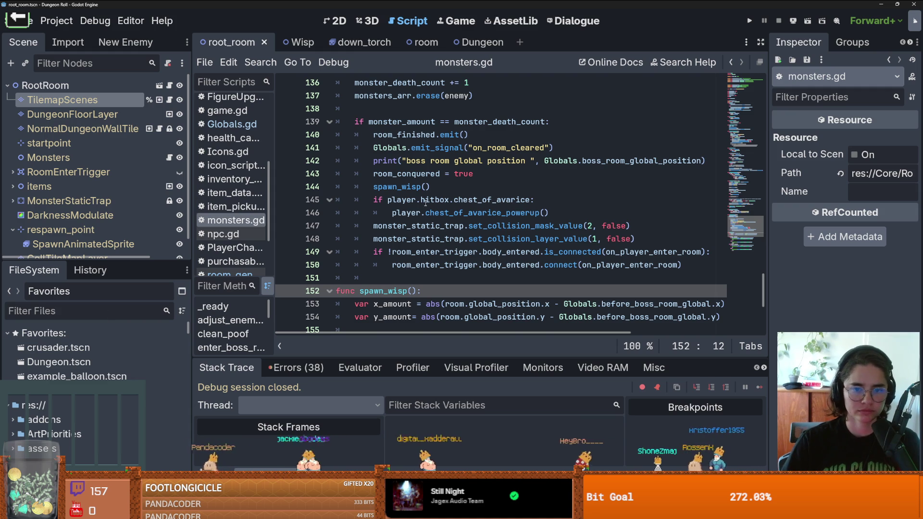
- Start an 'if spawn_wisp_ability' condition on a new line after room_conquered = true
click(488, 174)
key(Return)
text(if s)
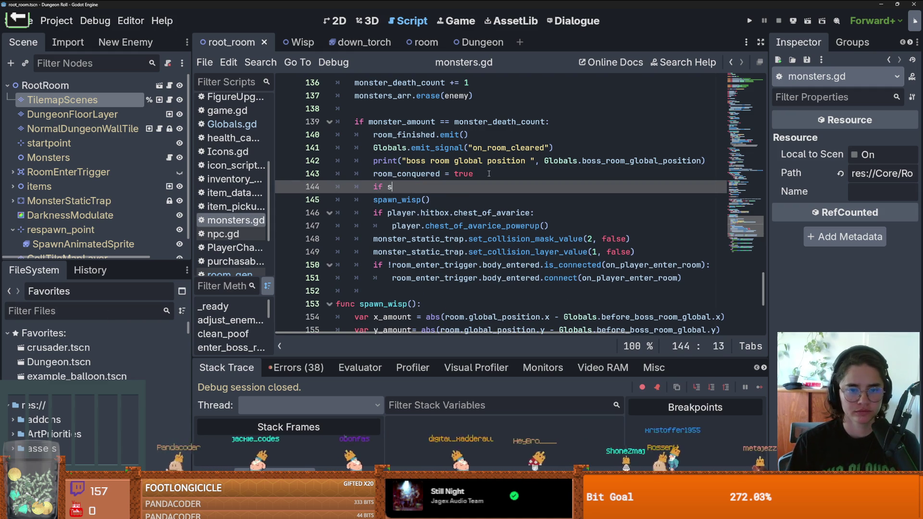
text(pawn_wis)
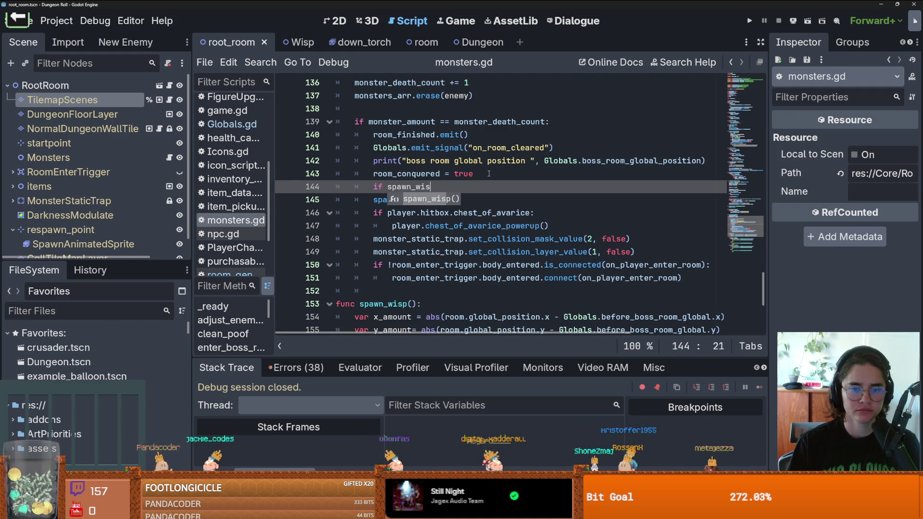
text(p_)
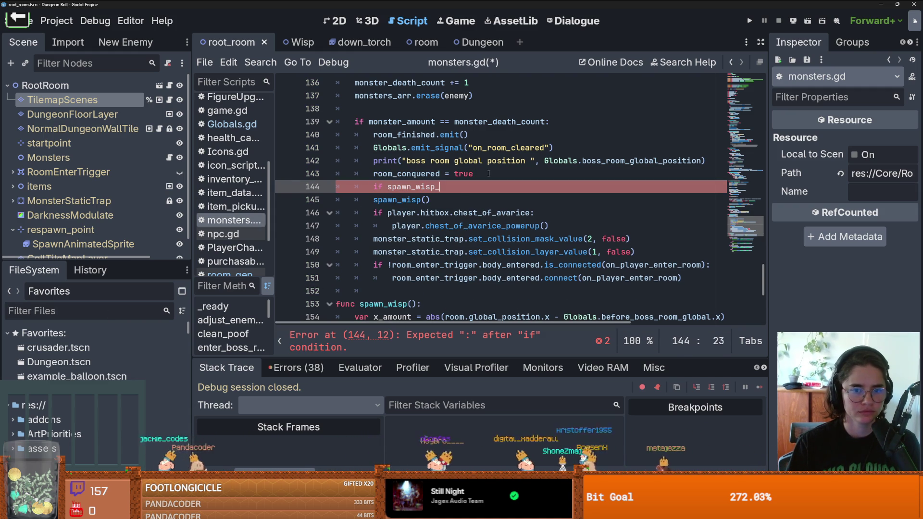
text(ability)
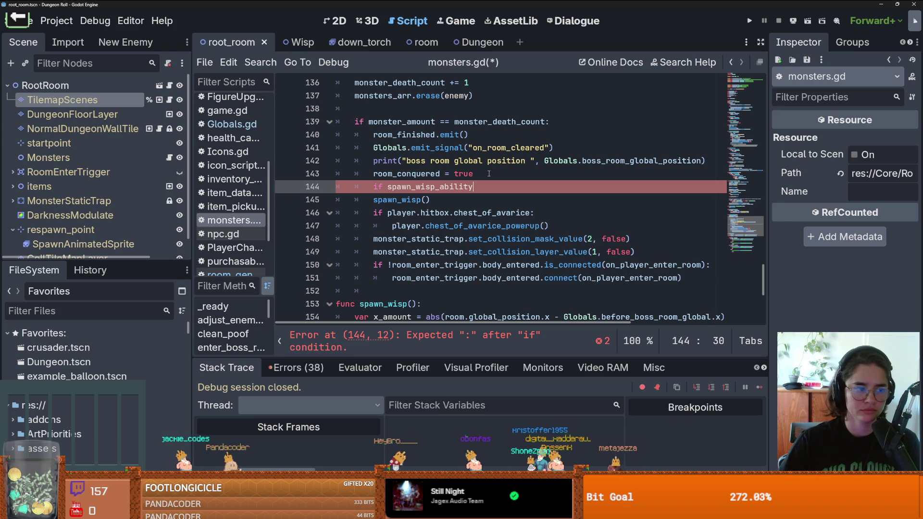
- Try rewording the condition, then delete the unfinished if line entirely
drag(481, 191, 388, 187)
text(sho_)
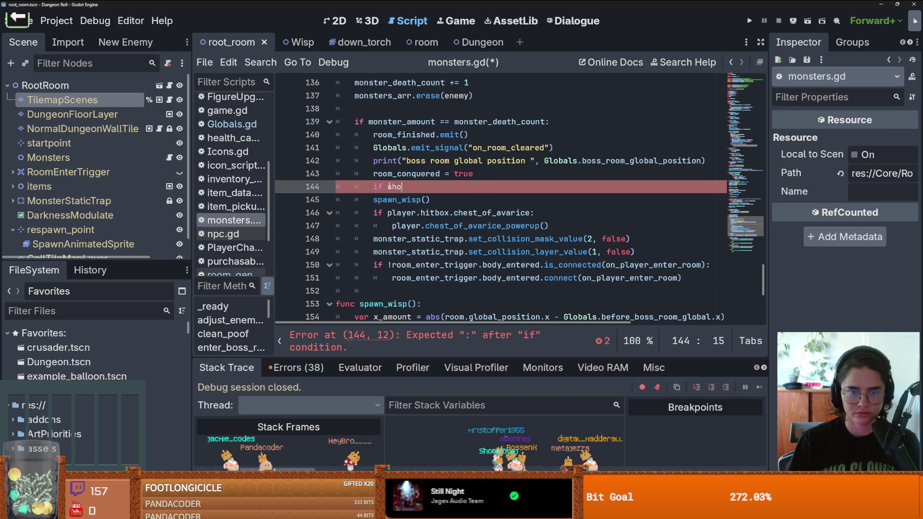
key(BackSpace)
text(w)
key(BackSpace)
drag(402, 187, 367, 187)
key(BackSpace)
key(BackSpace)
key(BackSpace)
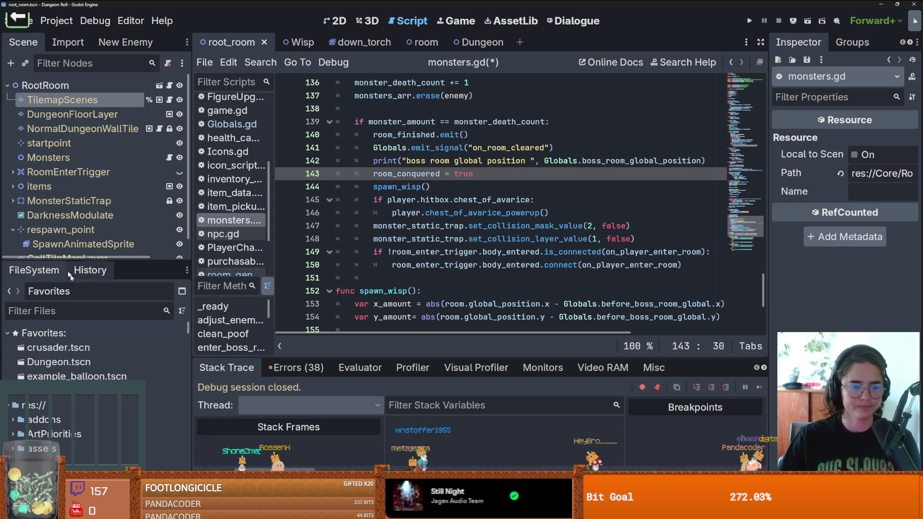
click(29, 311)
- Filter the FileSystem for 'upgrade' and open Upgrade.gd
text(u)
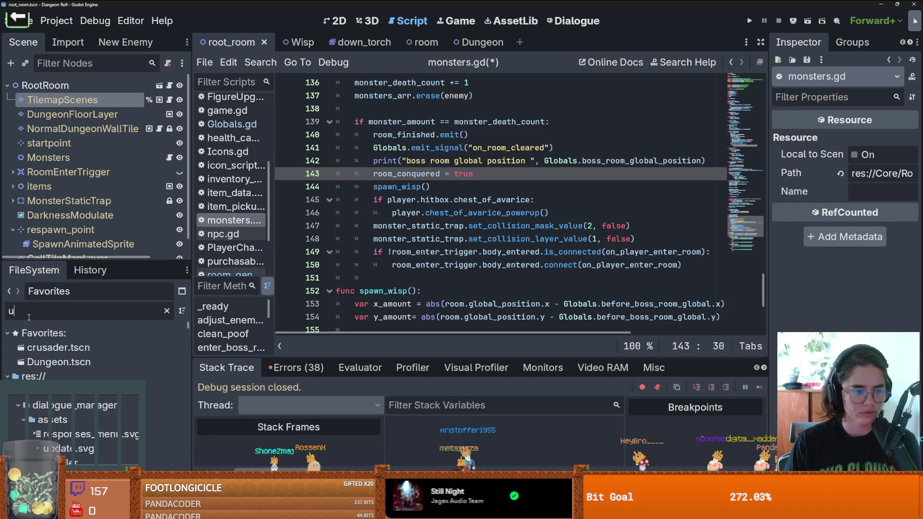
text(pgrade)
scroll(109, 438, down, 8)
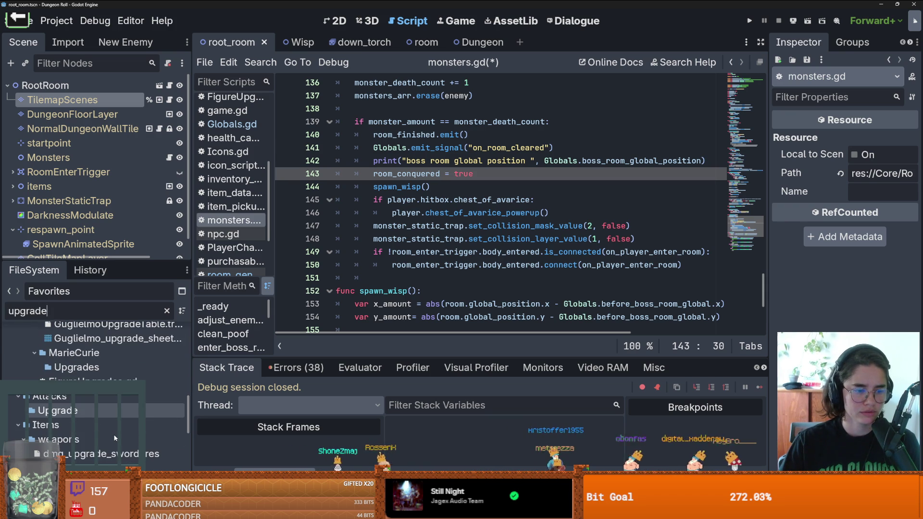
scroll(114, 438, down, 6)
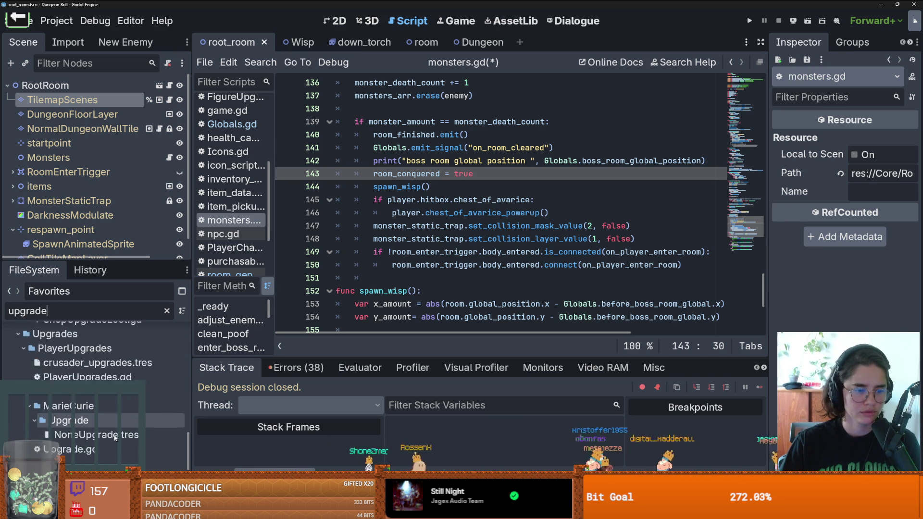
double_click(115, 431)
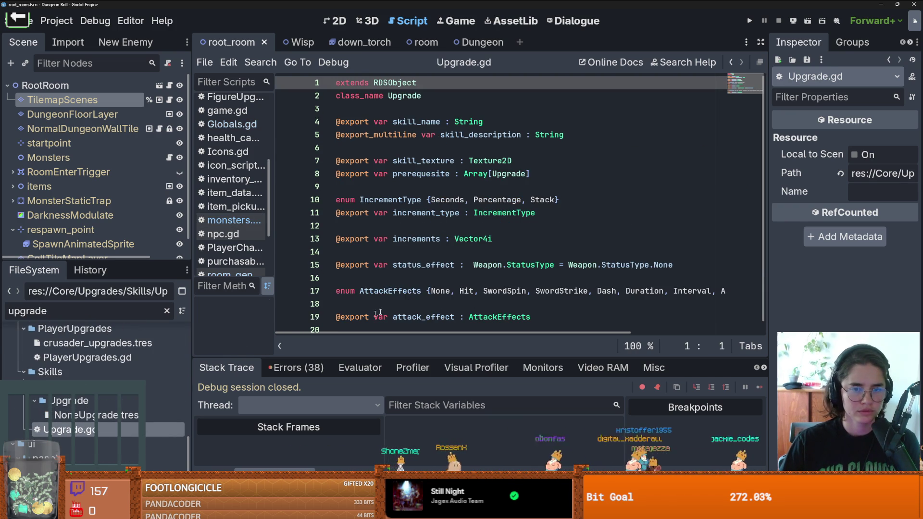
- Add blank lines after the attack_effect export and type the 'func activate():' header
click(462, 282)
scroll(461, 283, down, 1)
click(457, 307)
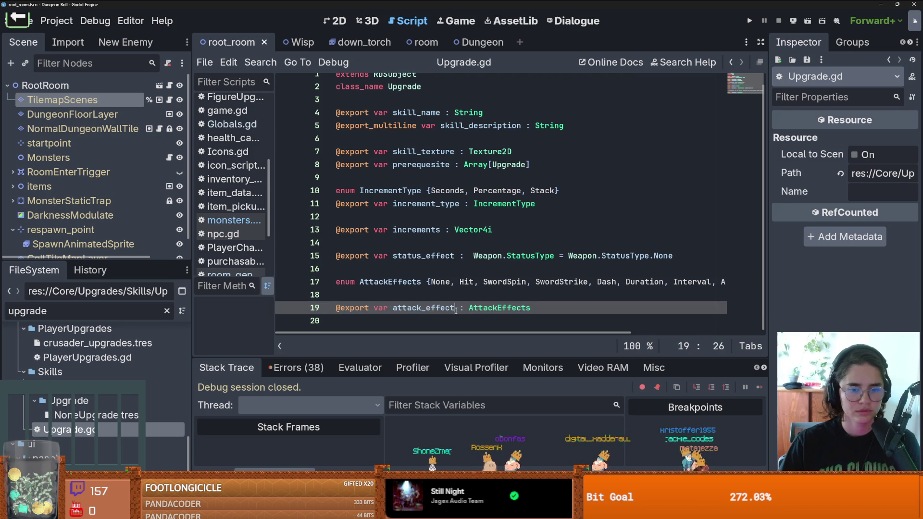
click(452, 319)
key(Return)
key(ctrl+s)
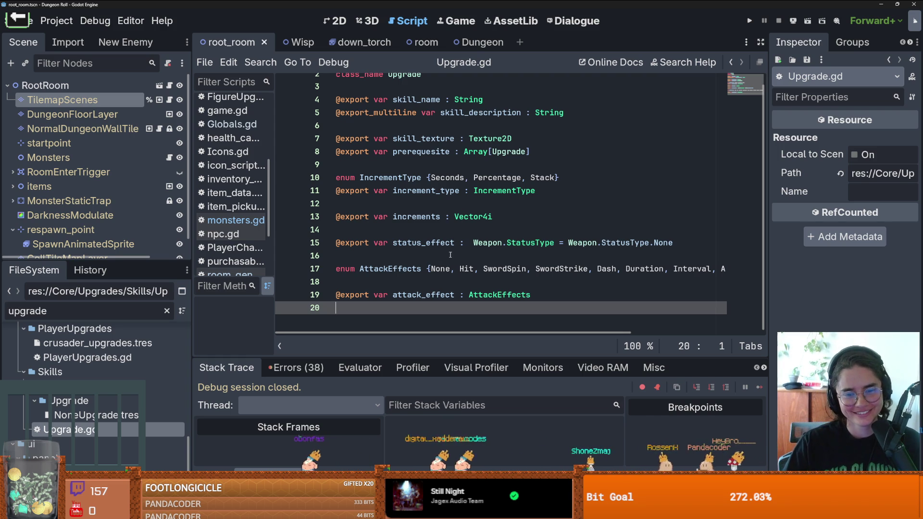
scroll(451, 255, up, 1)
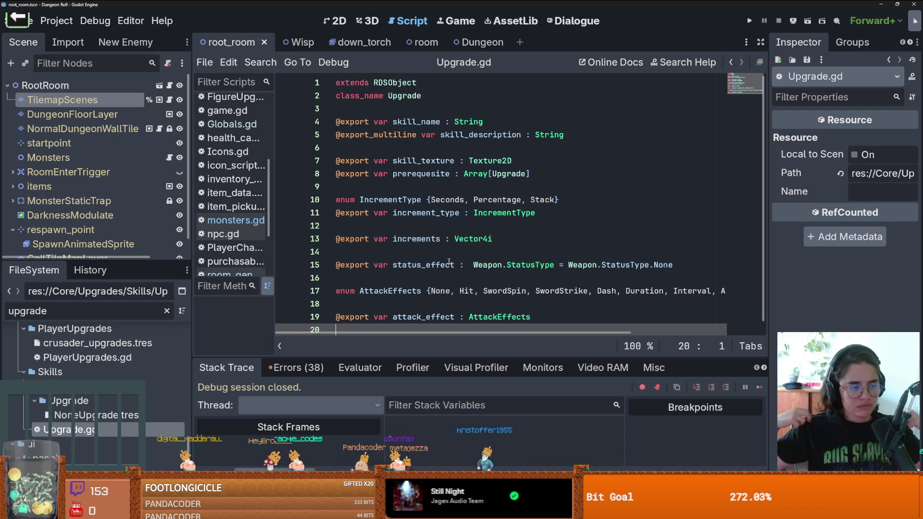
scroll(449, 262, down, 1)
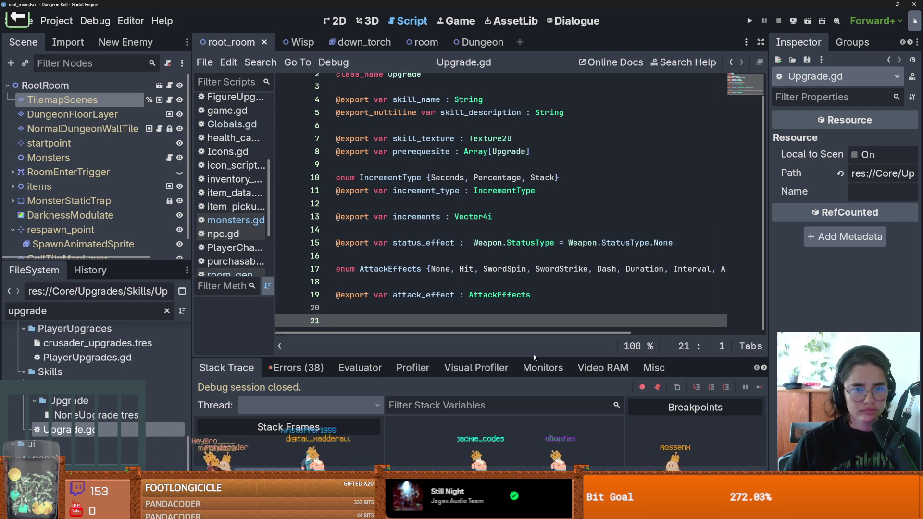
text(func activate():)
- Complete activate() with a pass body
key(Return)
text(pass)
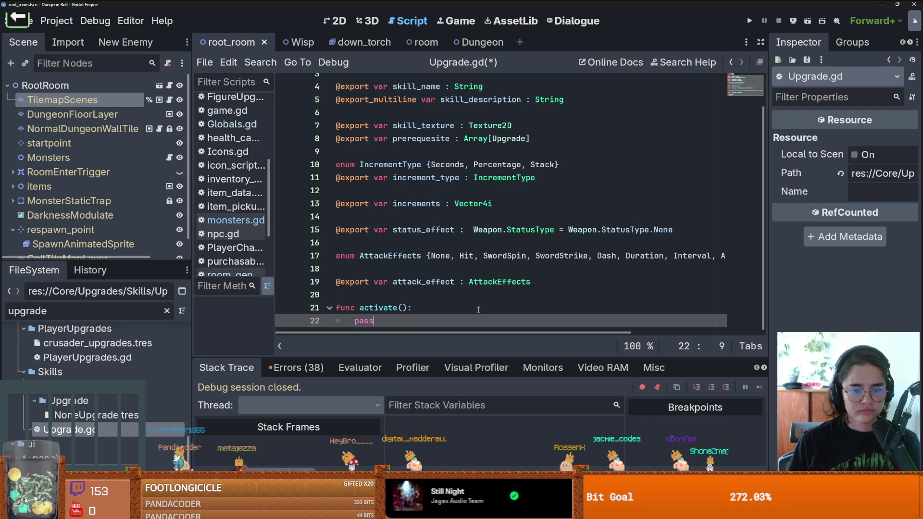
key(Return)
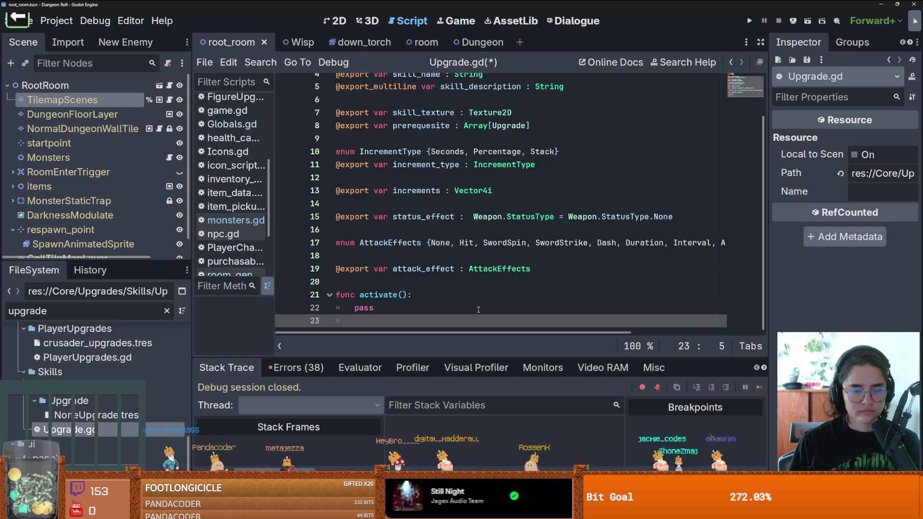
key(BackSpace)
- Add a deactivate() function containing pass, save Upgrade.gd, and run the project with F5
key(Return)
text(func deactivate())
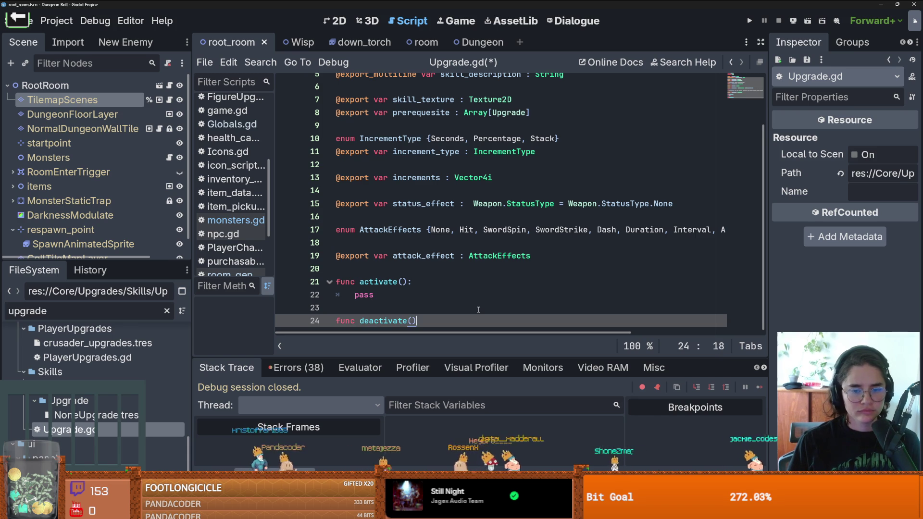
text(:)
key(Return)
text(pass)
key(ctrl+s)
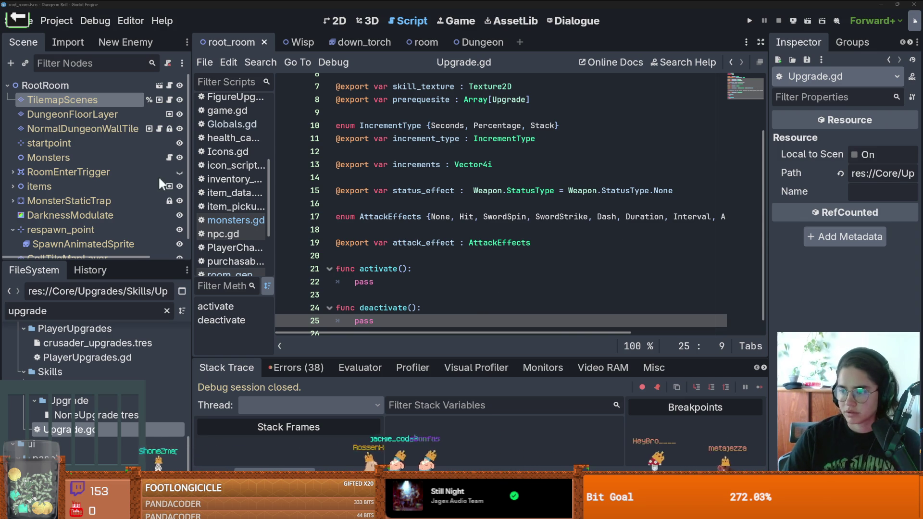
key(F5)
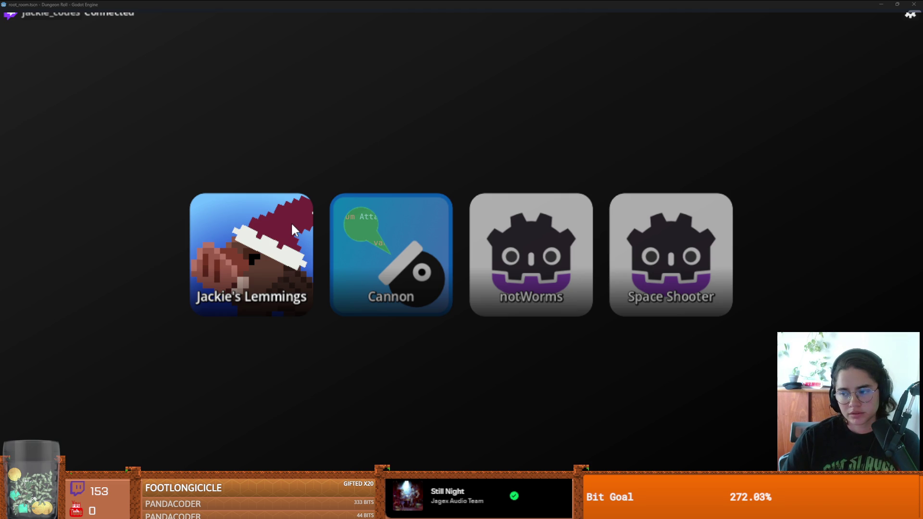
- Start Cannon from the game picker, play a round, then go back to the game menu
key(Return)
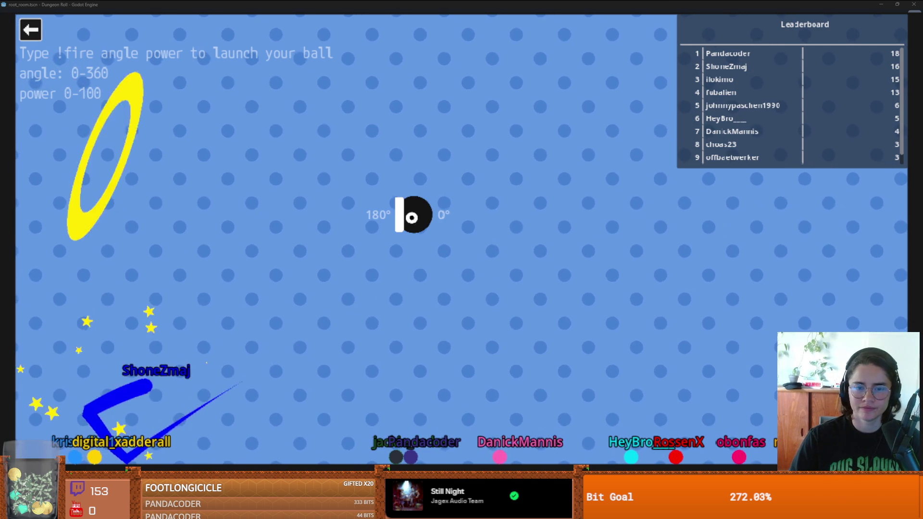
click(38, 30)
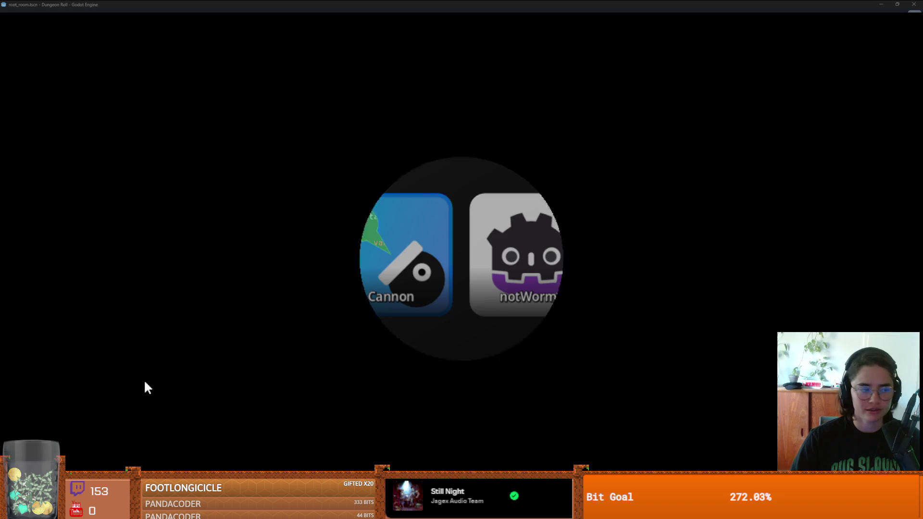
- Return to Upgrade.gd, place the caret on activate()'s pass line, and save
click(220, 265)
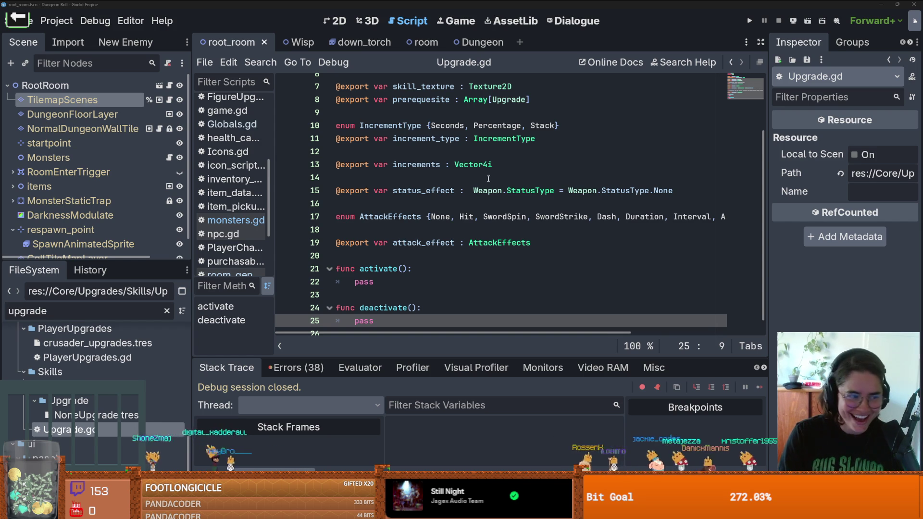
click(524, 171)
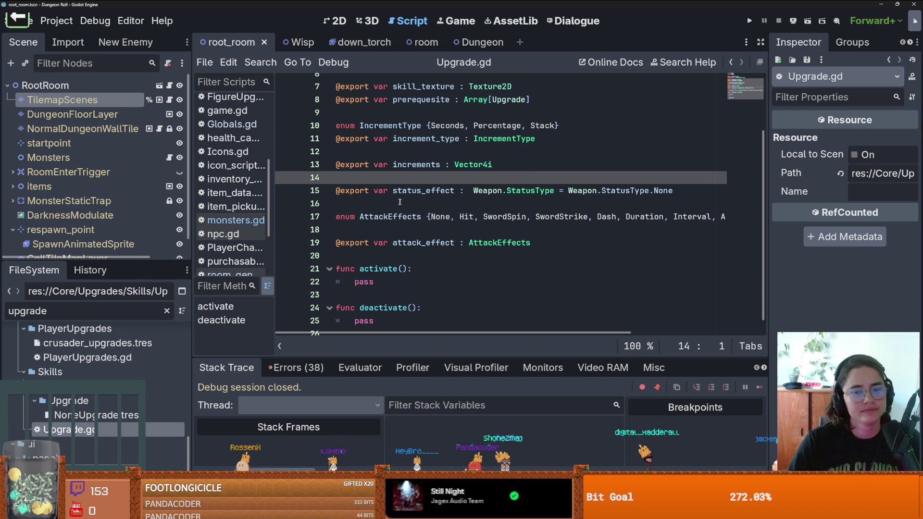
drag(677, 190, 396, 190)
key(ctrl+s)
click(377, 265)
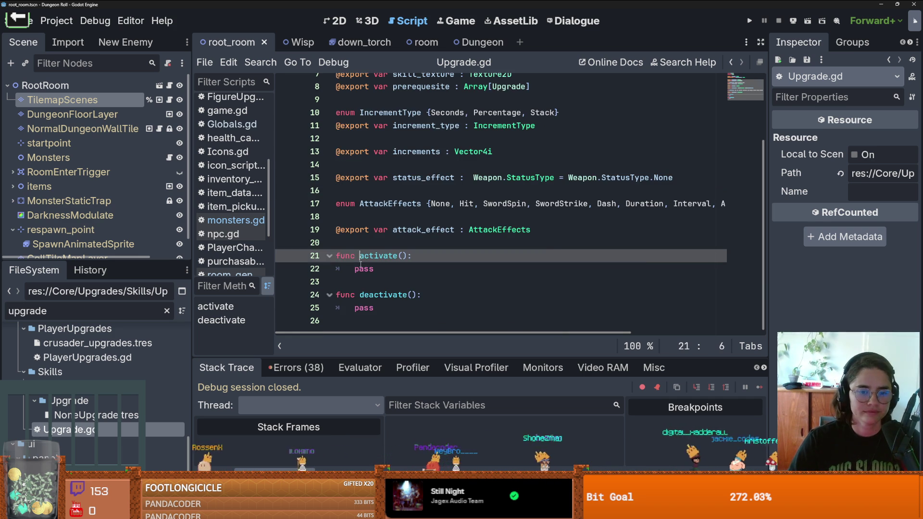
key(ctrl+s)
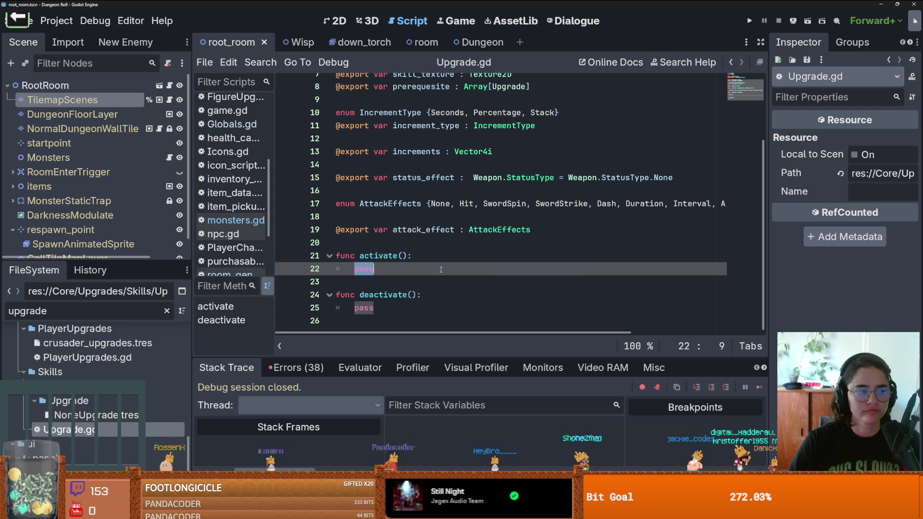
scroll(423, 276, up, 2)
scroll(483, 283, down, 2)
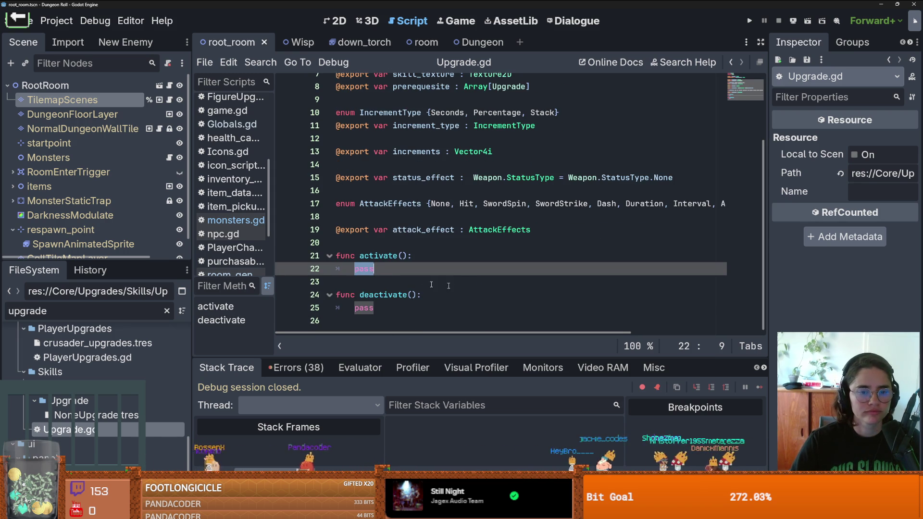
double_click(114, 309)
- Filter the FileSystem for 'trinket' and open TrinketData.gd
text(trinket)
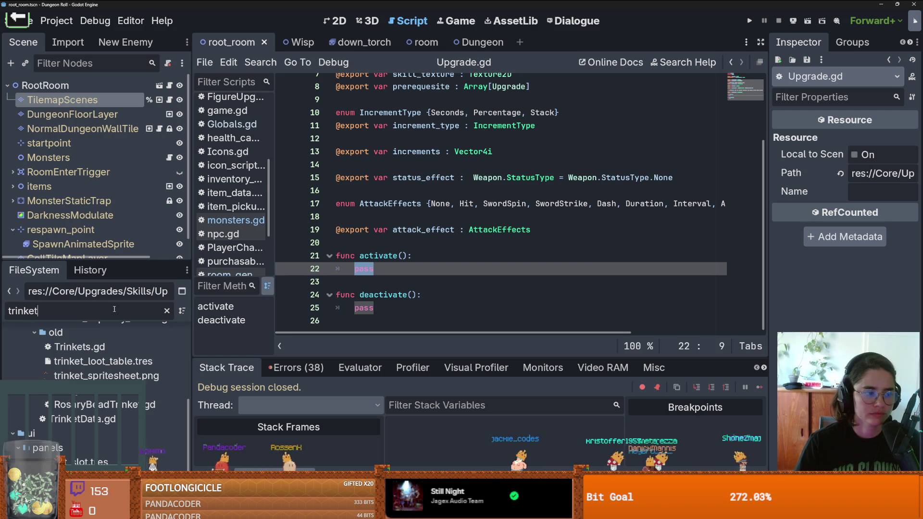
scroll(110, 373, up, 2)
scroll(113, 398, down, 2)
click(116, 419)
double_click(115, 423)
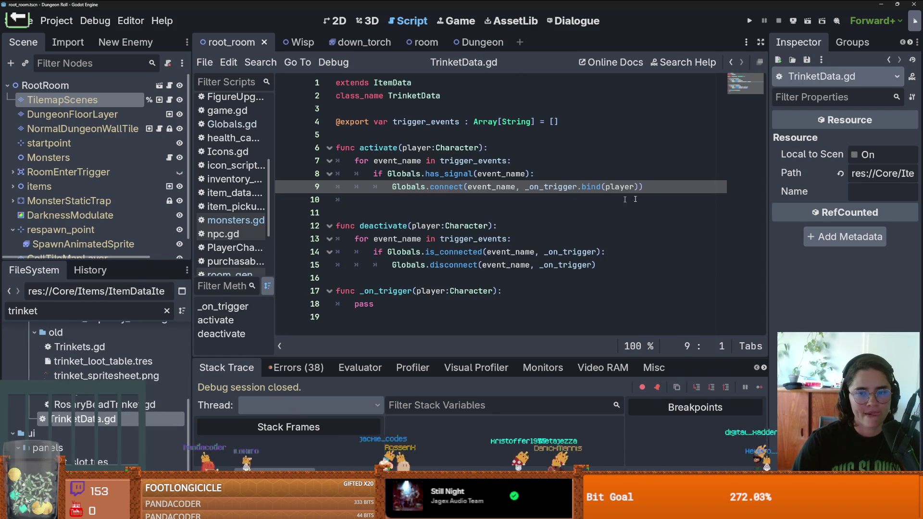
- Select and copy the whole activate function, lines 6–9, with its trigger-connection loop
drag(638, 189, 279, 161)
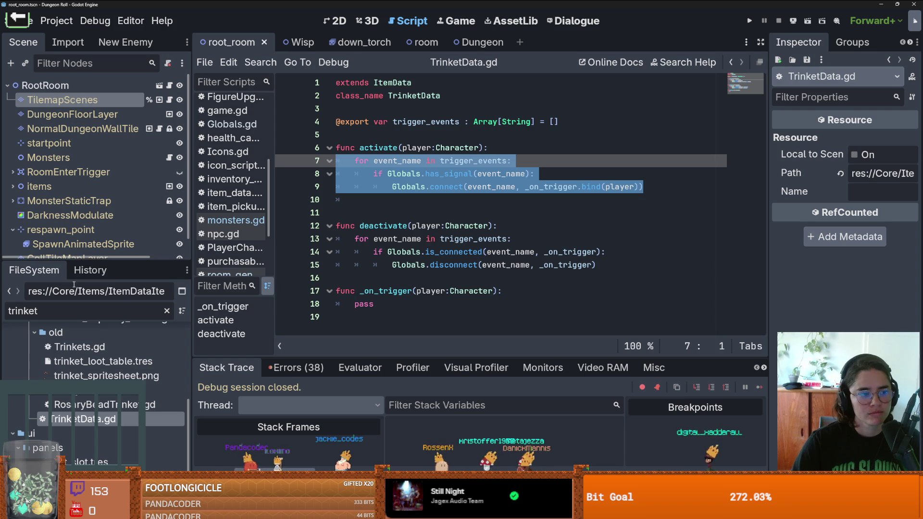
scroll(242, 209, down, 4)
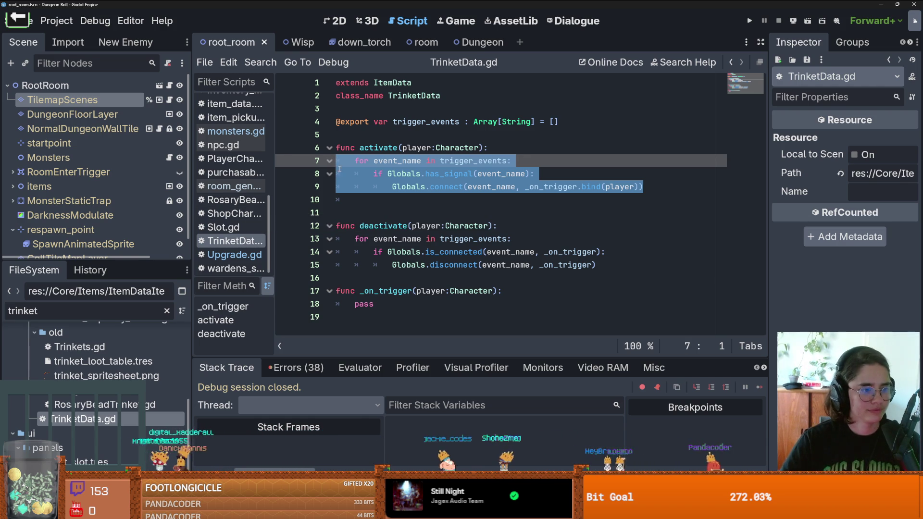
key(ctrl+s)
drag(354, 199, 364, 162)
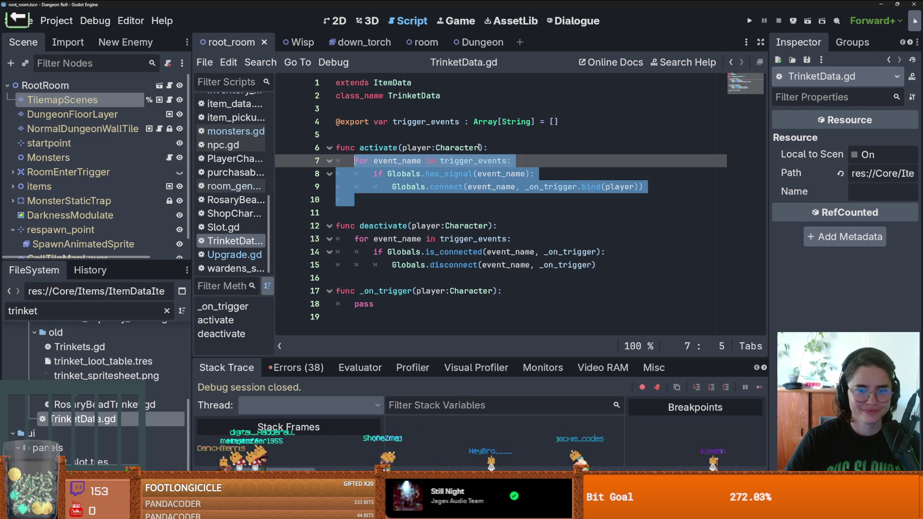
mouse_move(643, 187)
mouse_down()
mouse_move(384, 174)
mouse_move(346, 160)
mouse_move(402, 149)
mouse_up()
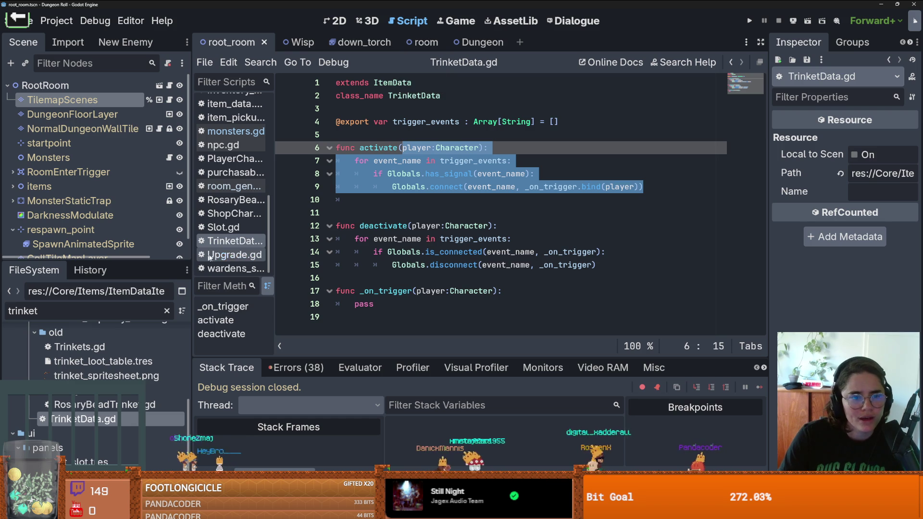
click(235, 254)
drag(336, 265, 403, 276)
text(player:Character): 	for event_name in trigger_events: 		if Globals.has_signal(event_name): 			Globals.connect(event_name, _on_trigger.bind(player)))
key(ctrl+z)
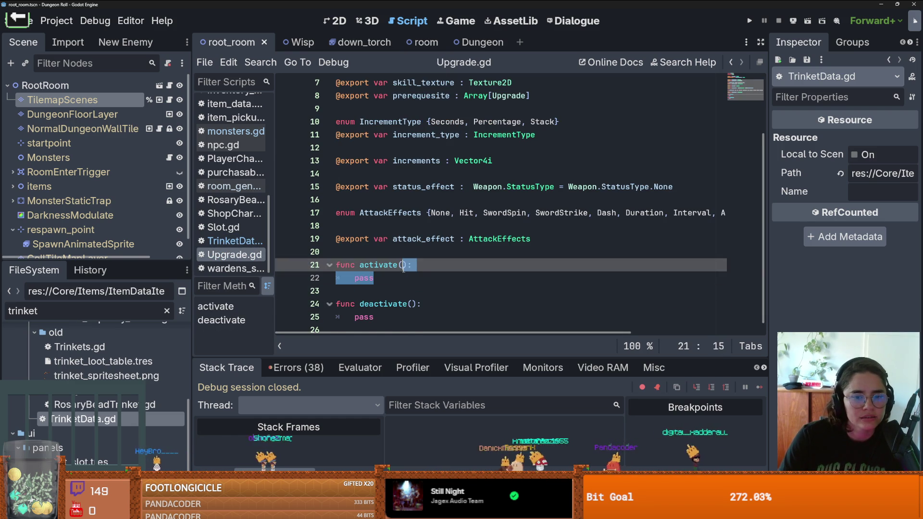
text(func activate(player:Character): 	for event_name in trigger_events: 		if Globals.has_signal(event_name): 			Globals.connect(event_name, _on_trigger.bind(player)))
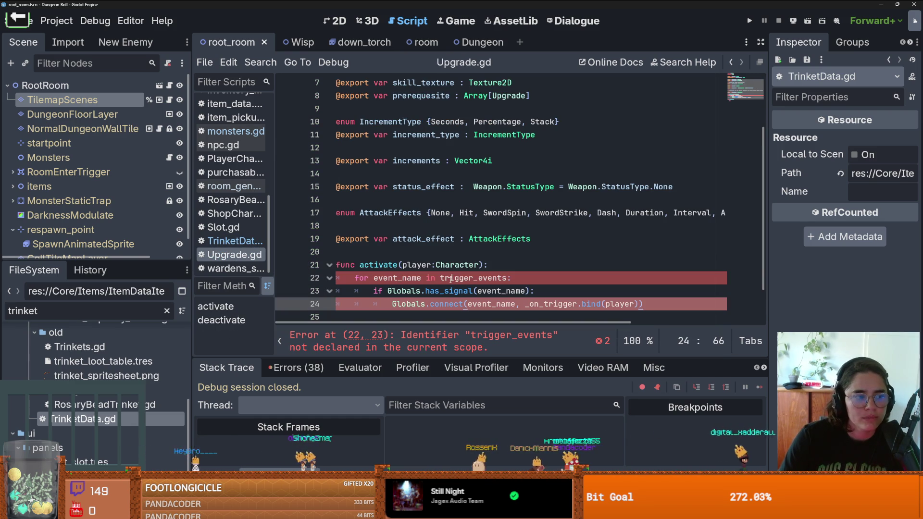
click(447, 264)
scroll(442, 272, down, 1)
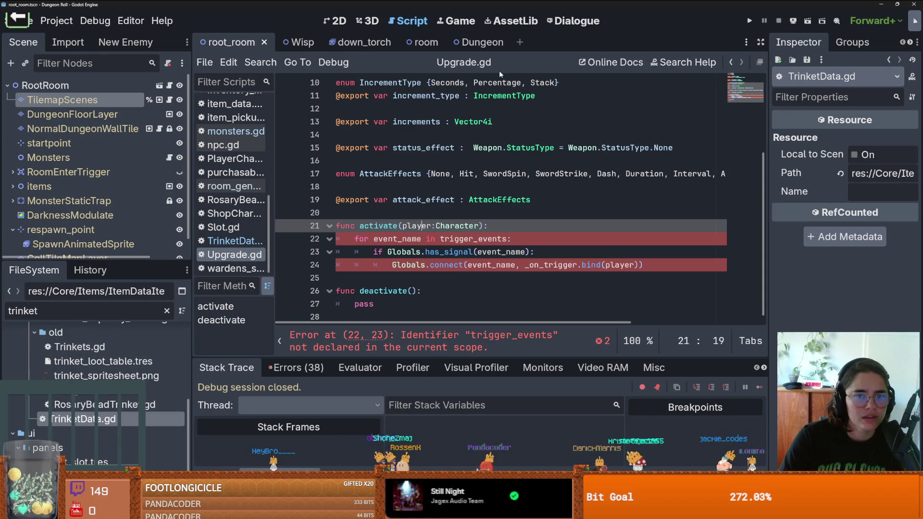
- Open RosaryBeadTrinket.gd, jump to TrinketData, and select its trigger_events export declaration
double_click(90, 407)
ctrl+click(414, 85)
drag(560, 122, 281, 130)
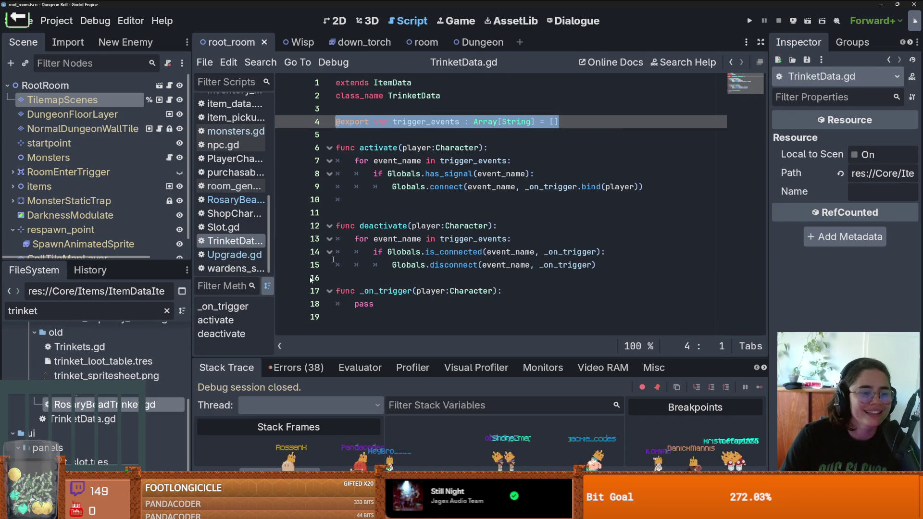
- Make the file browser taller and clear its 'trinket' filter
drag(112, 262, 112, 167)
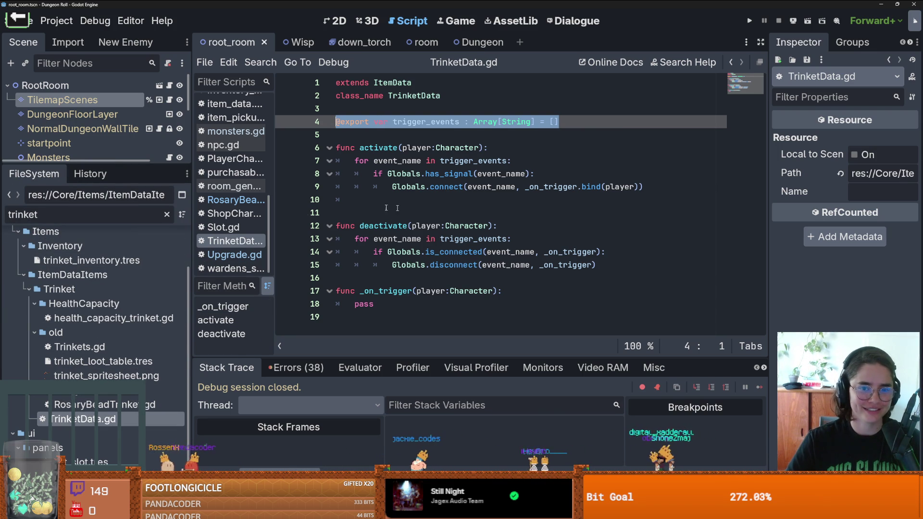
click(167, 214)
scroll(106, 297, up, 3)
scroll(107, 297, down, 15)
scroll(103, 297, up, 3)
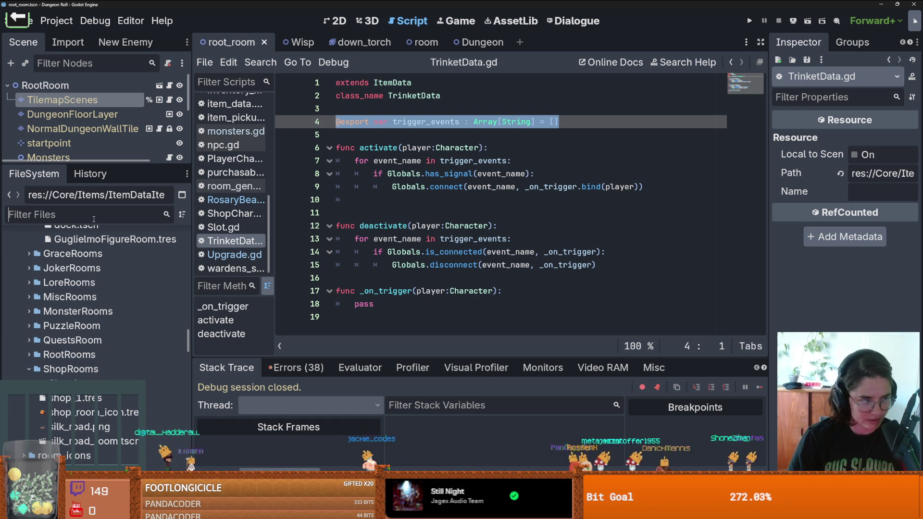
click(93, 219)
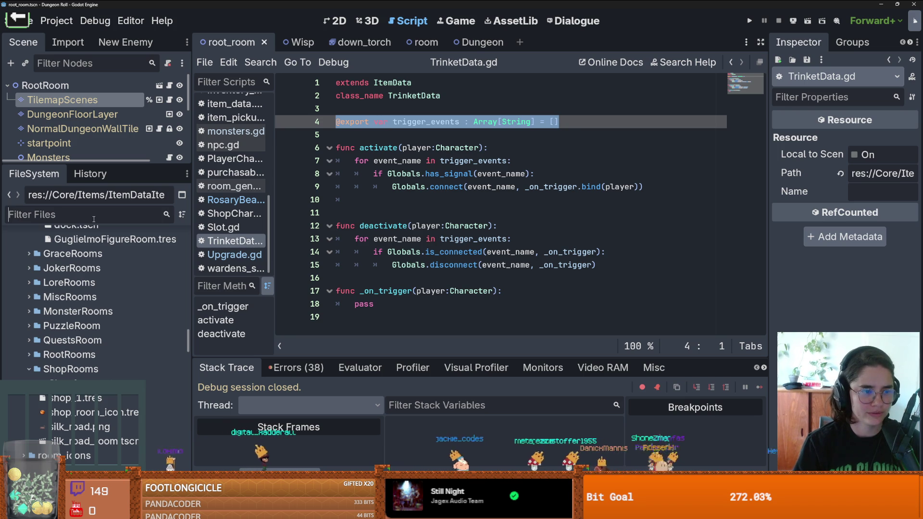
- Filter for 'upgrade', open Upgrade.gd, and insert the trigger_events export above activate
text(upgrade)
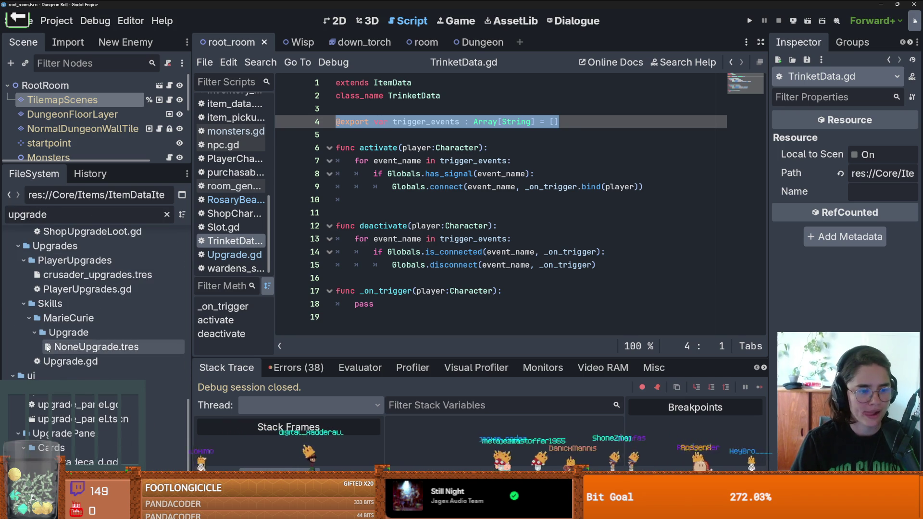
double_click(70, 361)
click(448, 264)
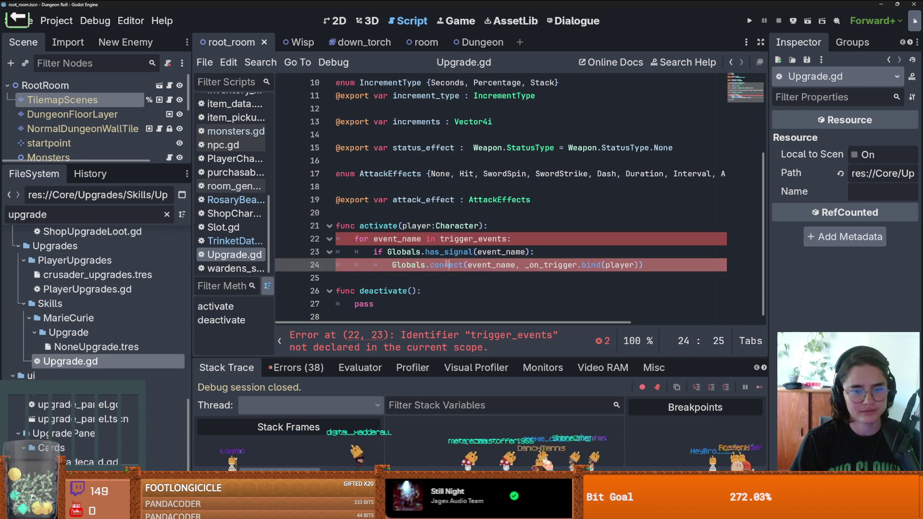
mouse_move(513, 265)
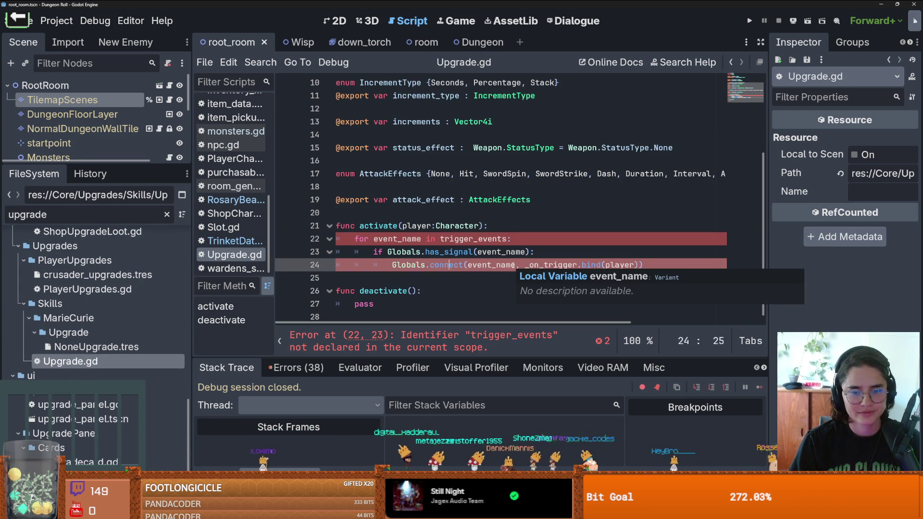
click(438, 210)
click(548, 201)
key(Return)
- Add an _on_trigger() function with a pass body below deactivate and save
scroll(555, 242, down, 1)
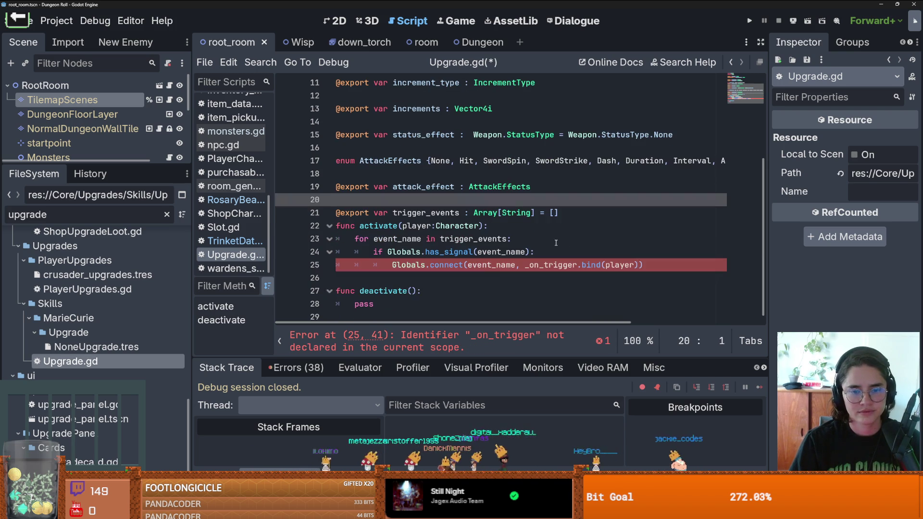
click(407, 310)
text(func)
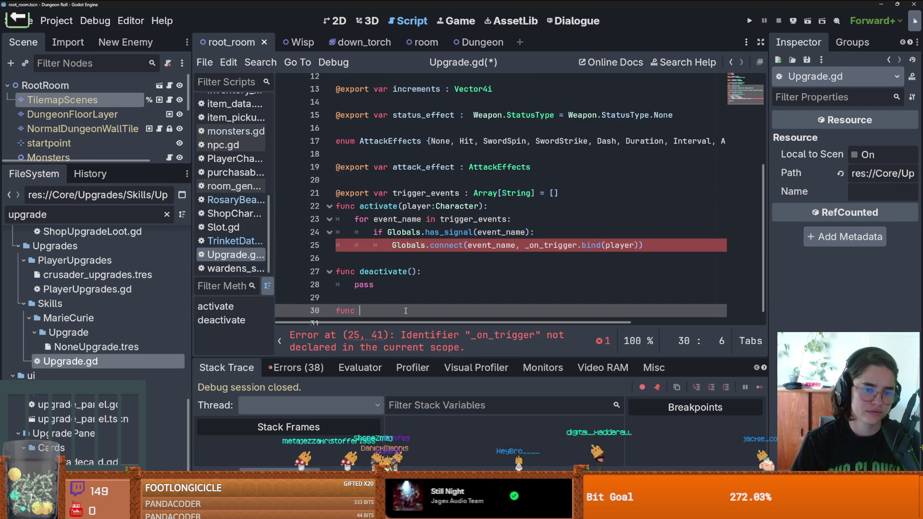
text(_on_trigger())
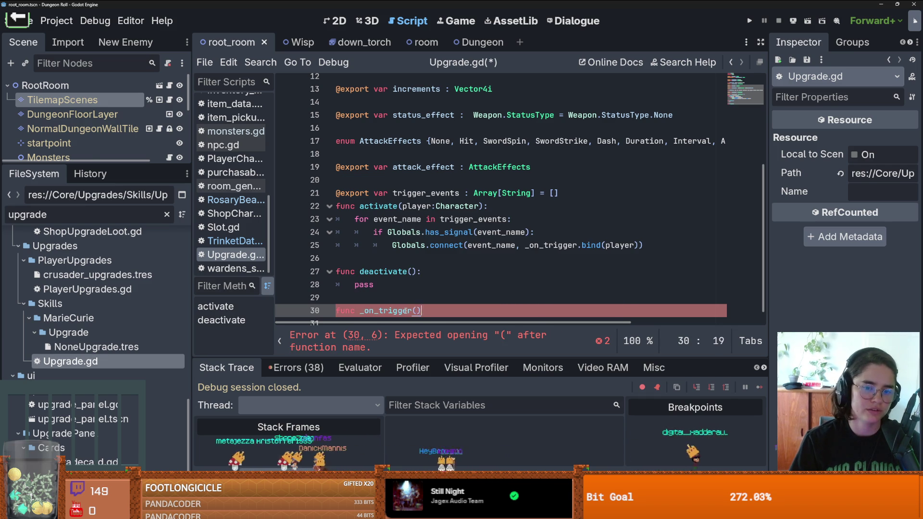
text(:)
key(Return)
text(p)
key(ctrl+s)
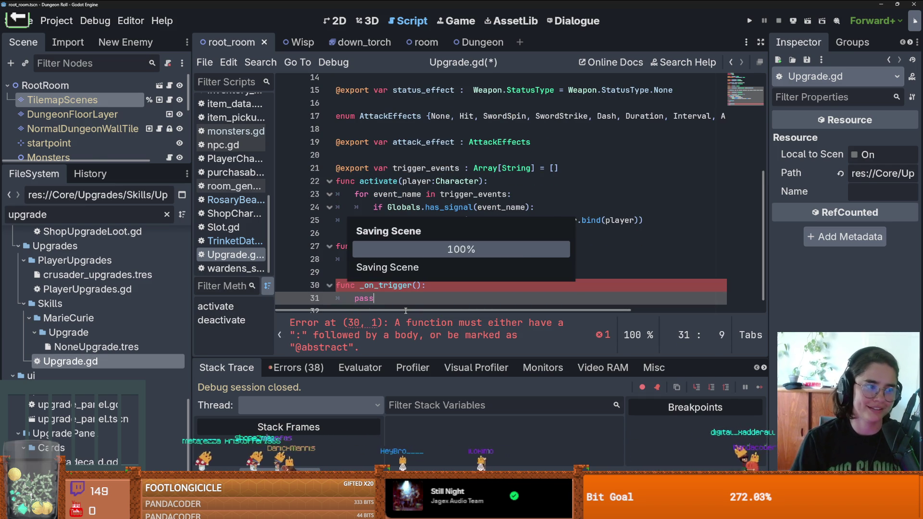
- Give _on_trigger a player : Character parameter, add a blank line after trigger_events, and save
double_click(616, 233)
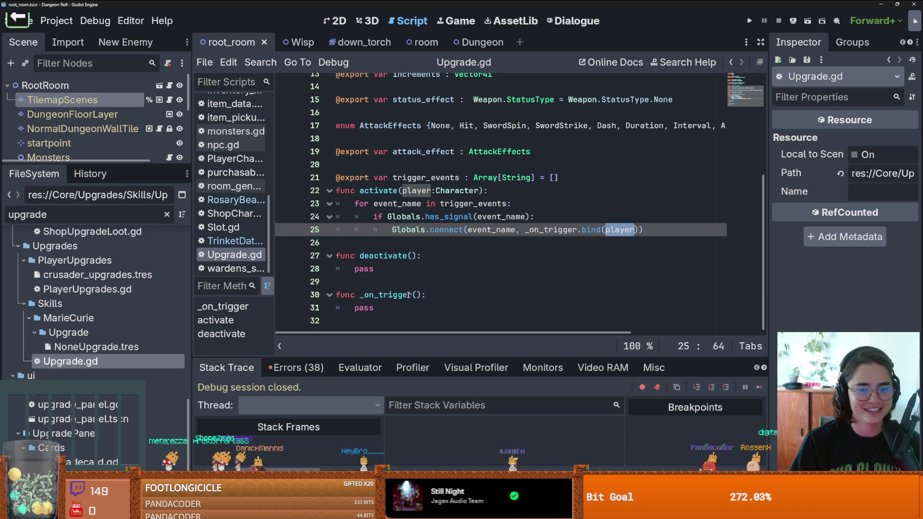
click(416, 295)
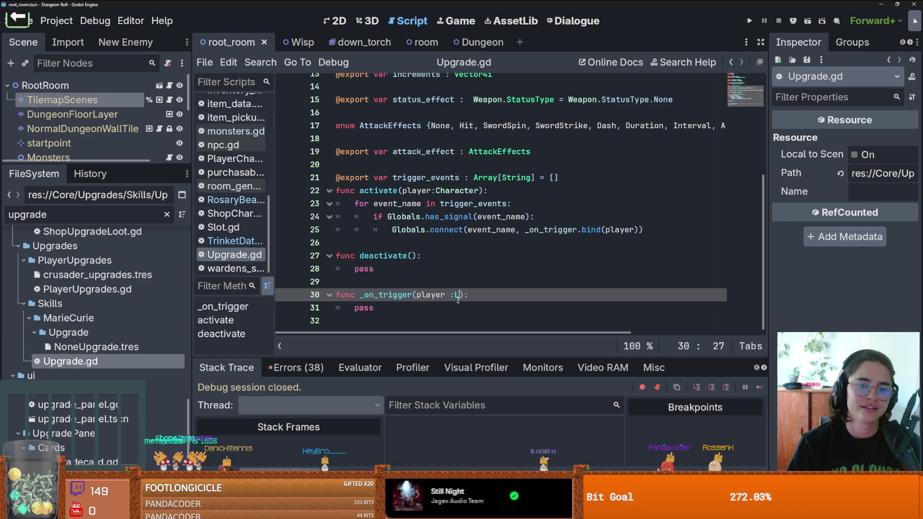
key(BackSpace)
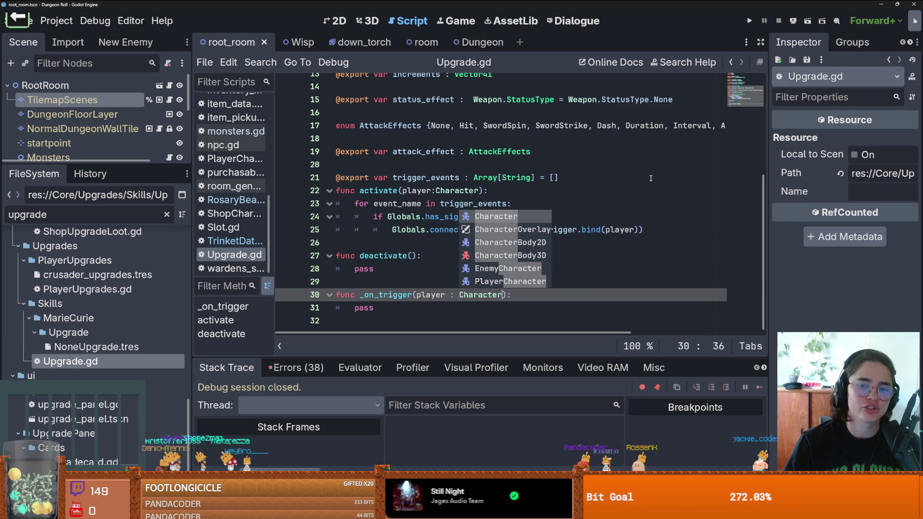
click(534, 179)
key(Return)
key(ctrl+s)
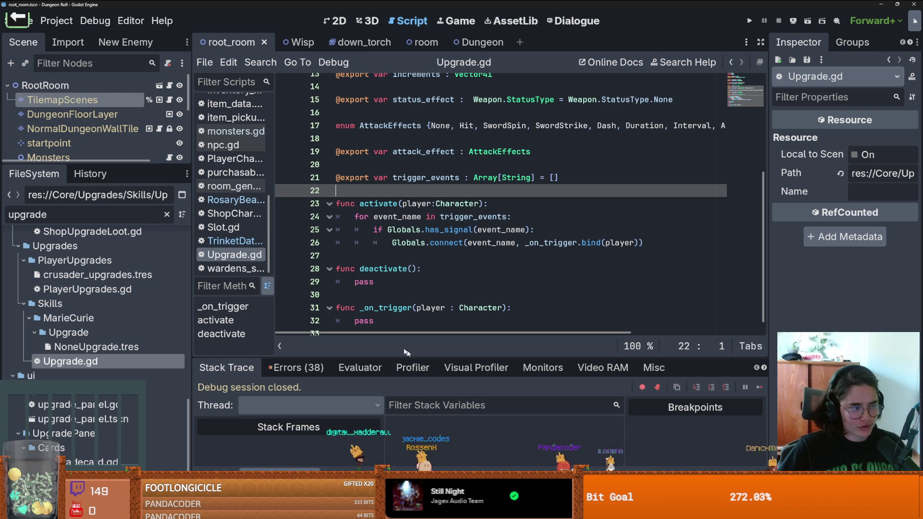
click(479, 281)
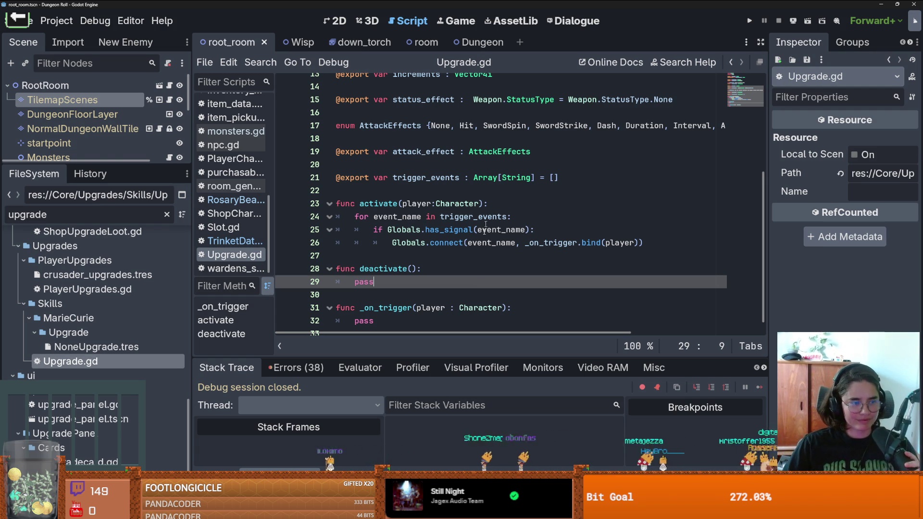
click(408, 255)
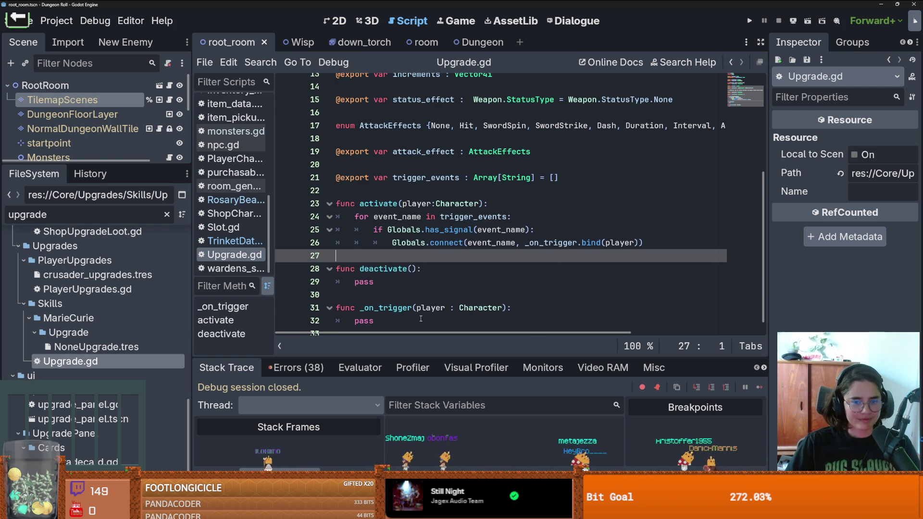
scroll(337, 307, down, 1)
click(370, 280)
double_click(382, 255)
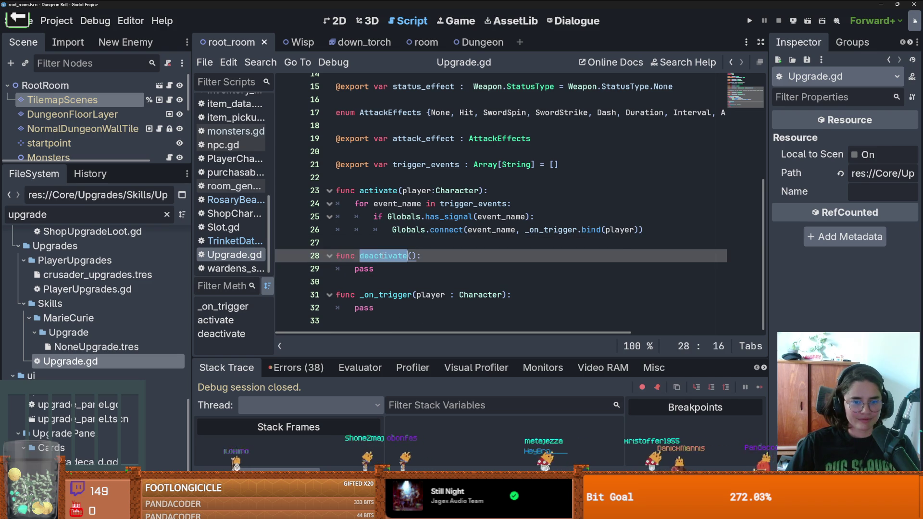
click(380, 243)
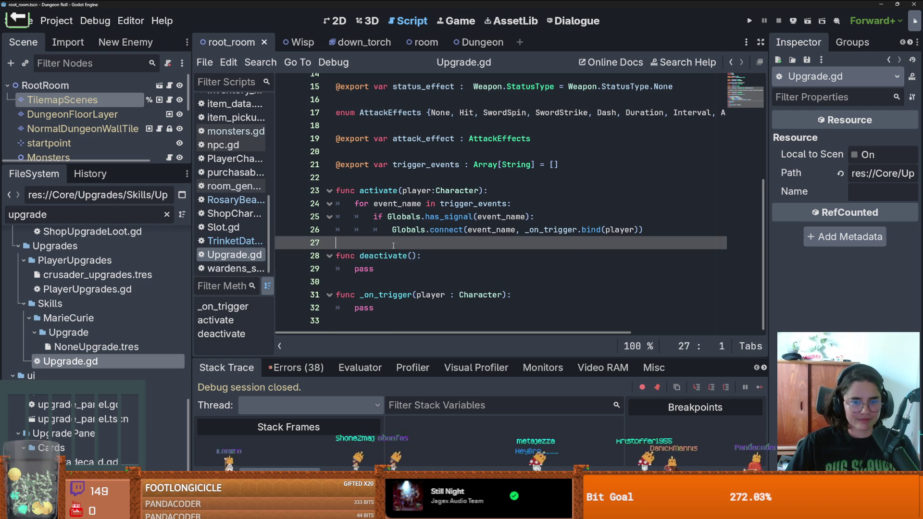
click(378, 268)
double_click(382, 255)
click(384, 245)
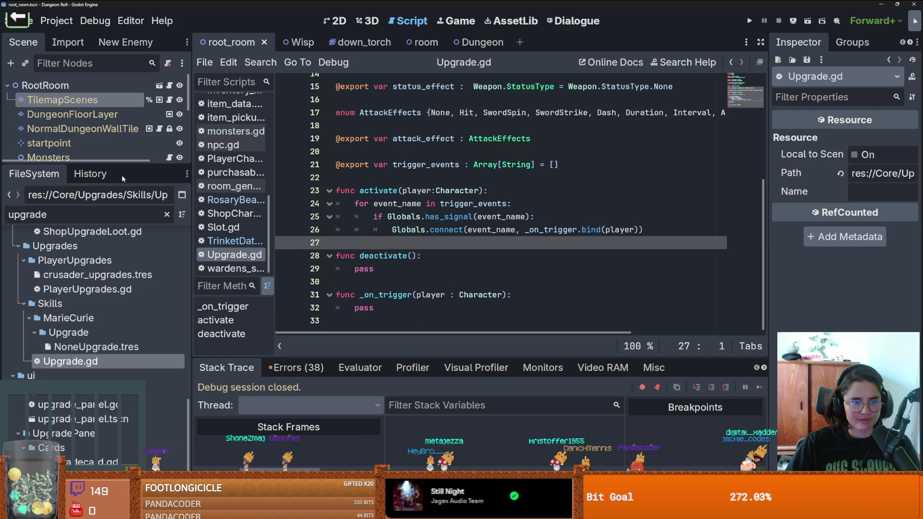
drag(123, 164, 124, 338)
click(429, 283)
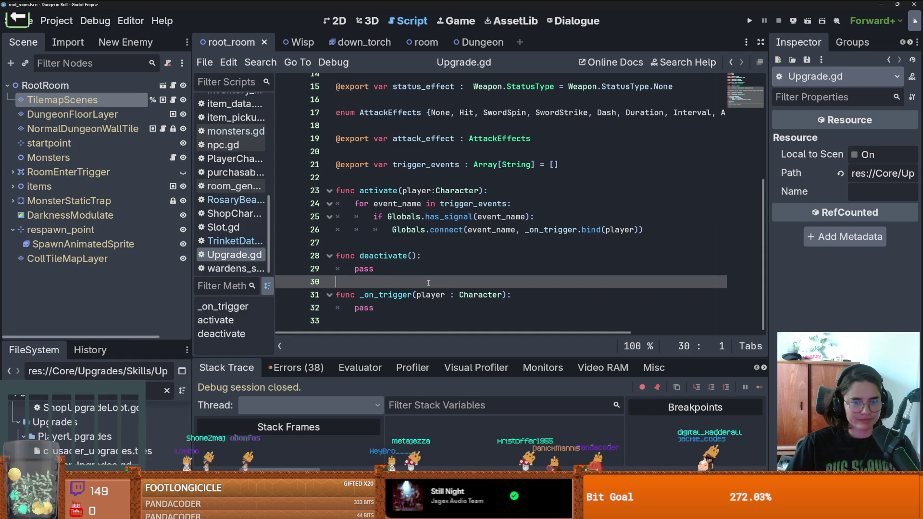
click(358, 248)
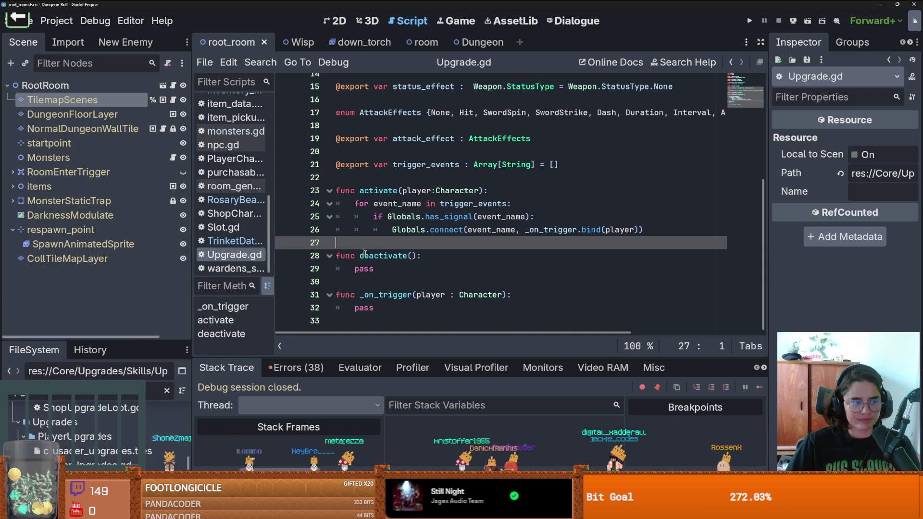
click(401, 279)
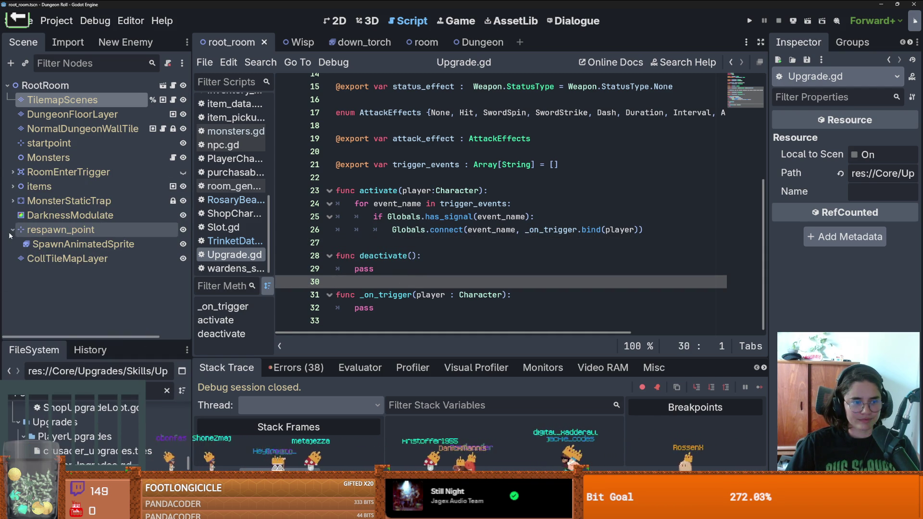
click(384, 255)
double_click(385, 256)
click(475, 229)
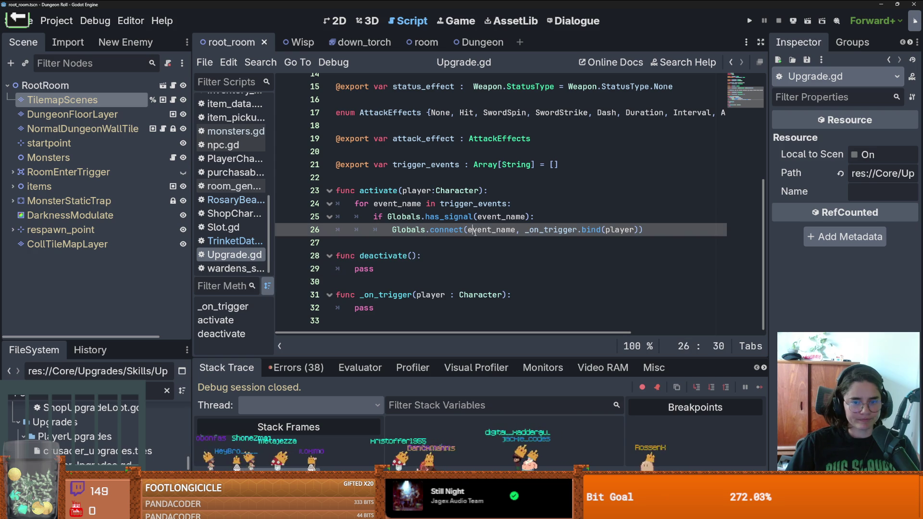
drag(677, 233, 343, 205)
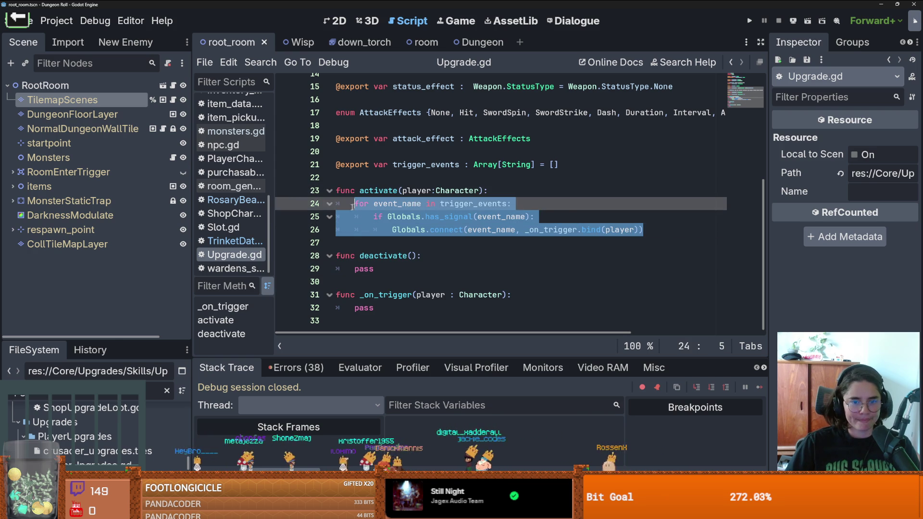
drag(65, 339, 65, 199)
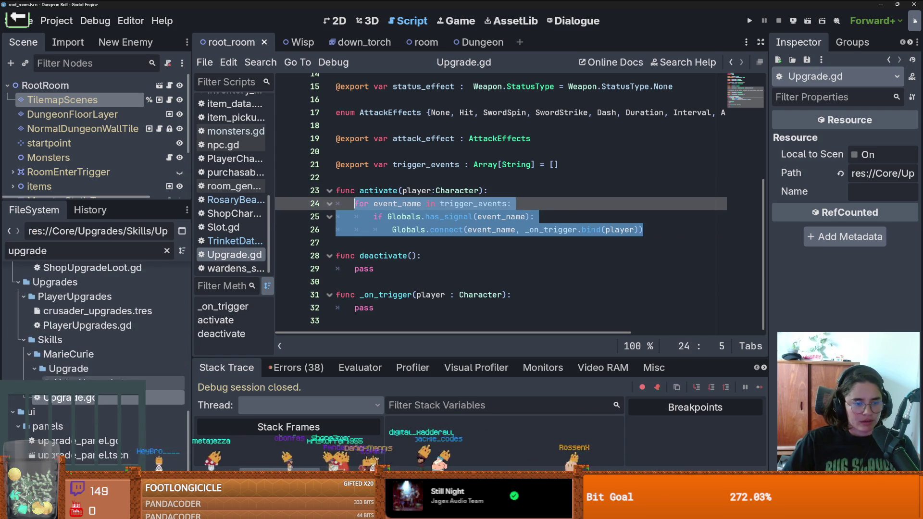
- Filter the files for 'trinket', open TrinketData.gd, and select its deactivate function (lines 12–15)
double_click(69, 254)
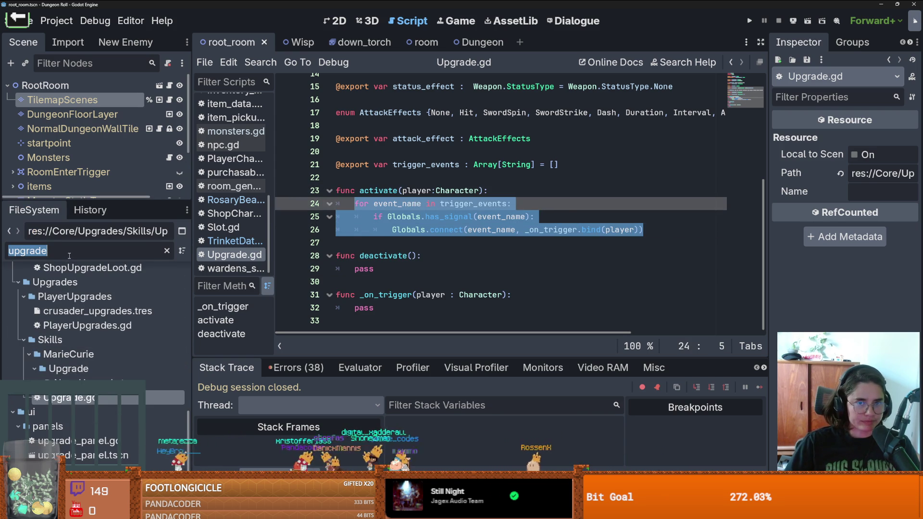
text(trinket)
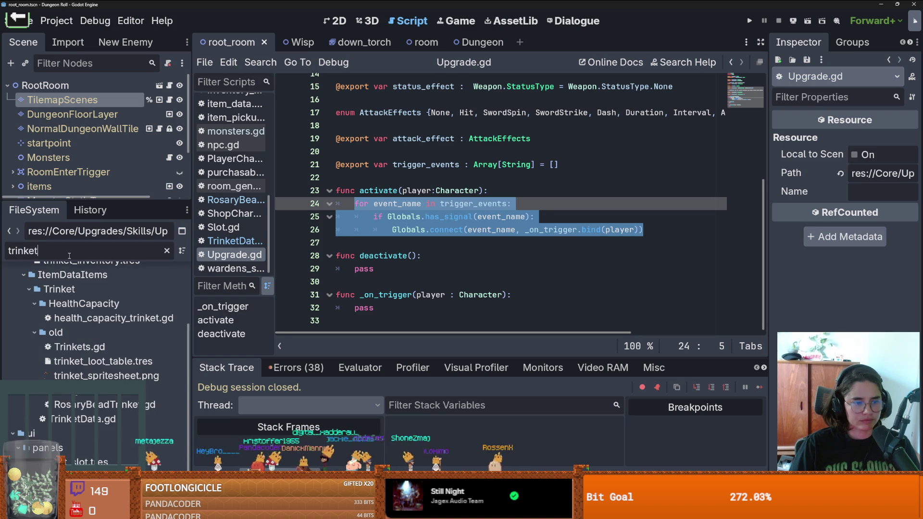
text(_)
key(BackSpace)
scroll(101, 359, down, 3)
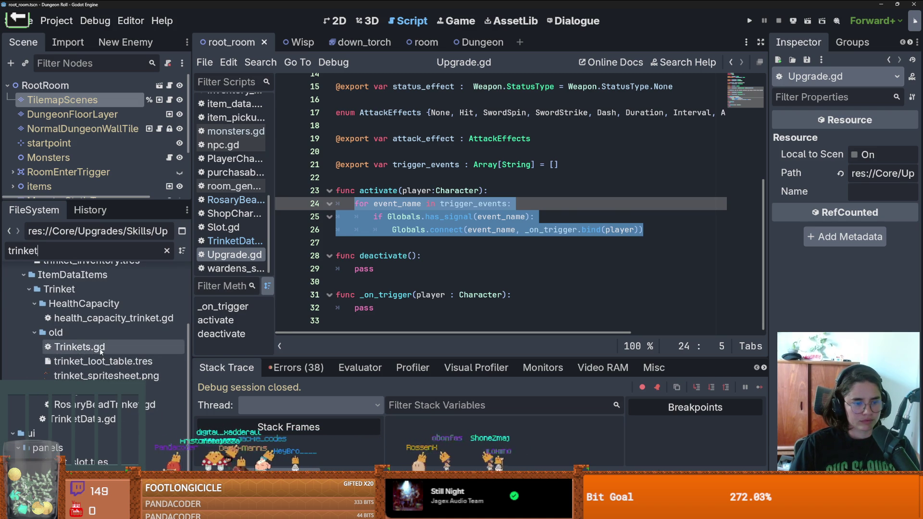
double_click(81, 418)
mouse_move(596, 265)
mouse_down()
mouse_move(336, 239)
mouse_move(335, 226)
mouse_up()
key(ctrl+c)
- Filter the files for 'upgrade' and open Upgrade.gd with the caret in its deactivate stub
click(107, 247)
key(BackSpace)
key(BackSpace)
key(BackSpace)
key(BackSpace)
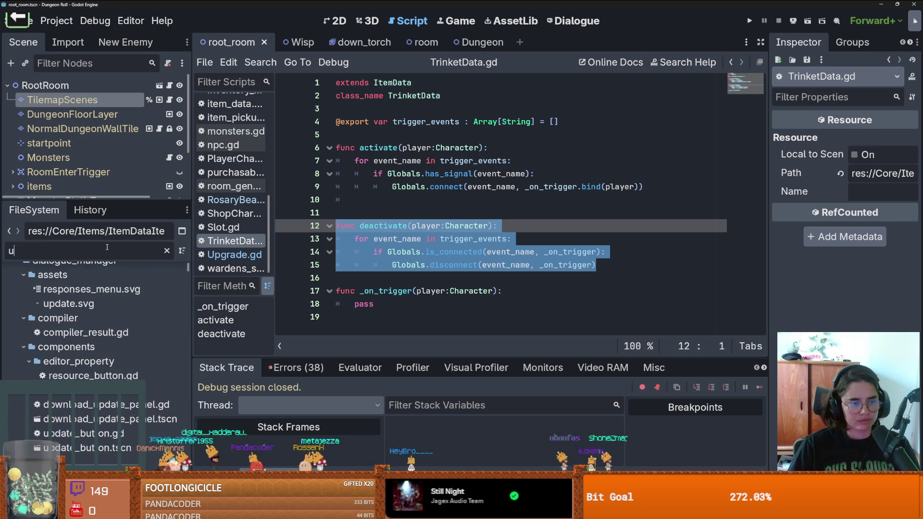
text(upgrade)
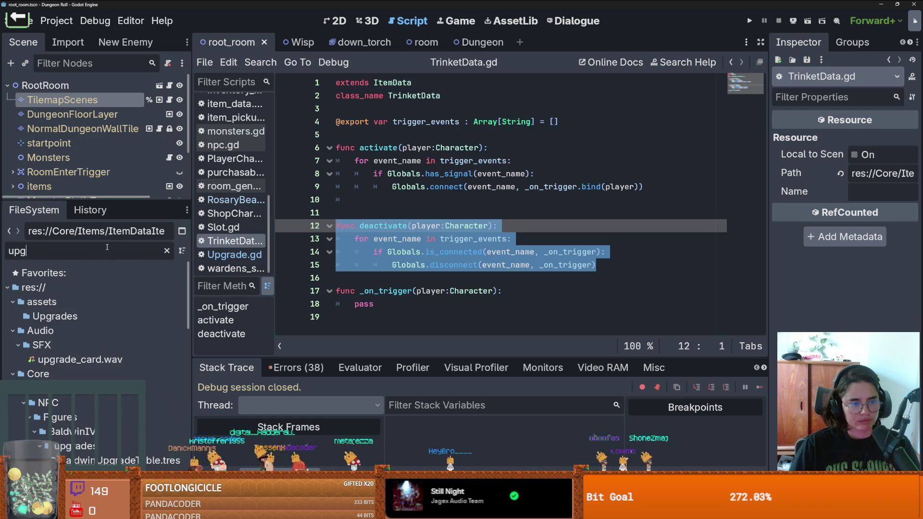
scroll(128, 419, down, 5)
scroll(129, 419, down, 8)
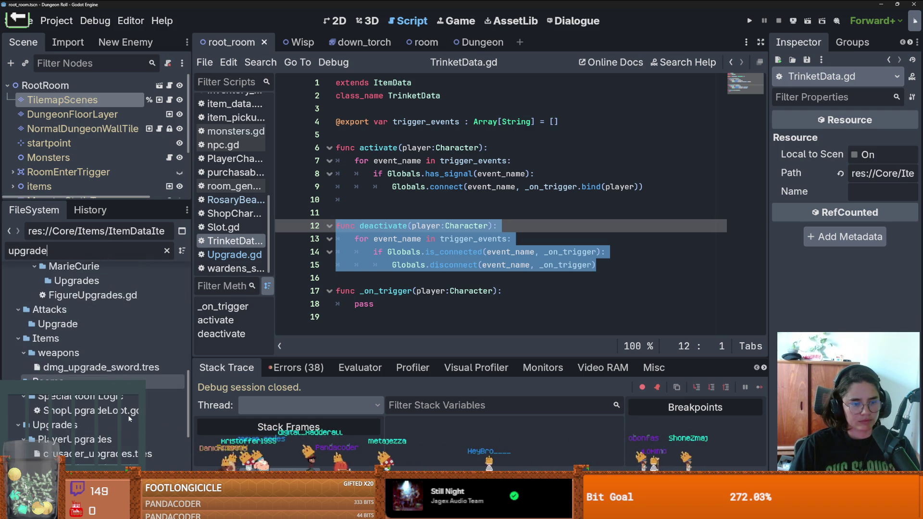
scroll(129, 418, down, 3)
double_click(106, 361)
click(350, 282)
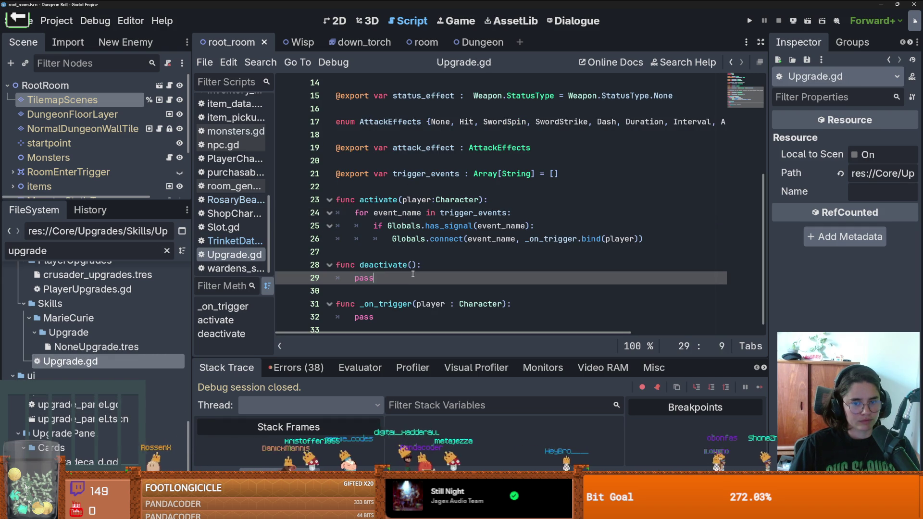
- Replace the deactivate stub with the pasted deactivate(player:Character) trigger-disconnect loop and save Upgrade.gd
drag(373, 278, 282, 267)
key(ctrl+v)
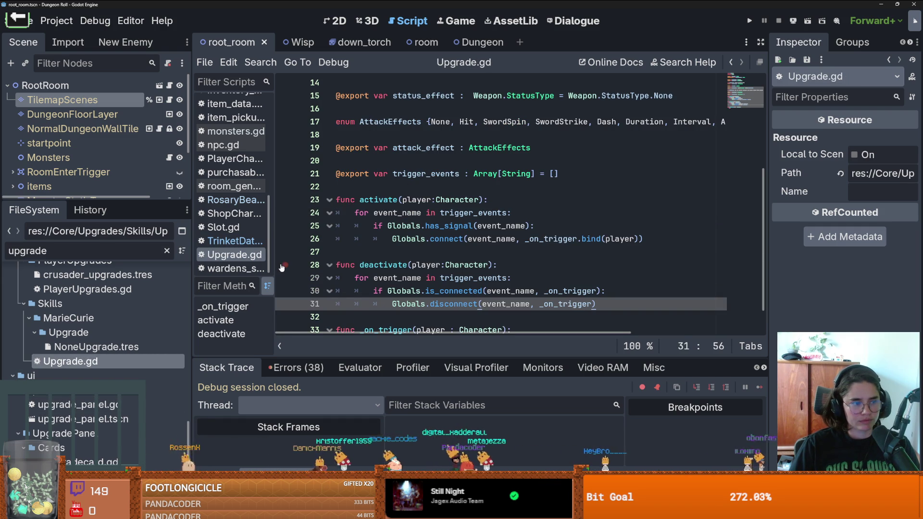
key(ctrl+z)
key(ctrl+shift+z)
key(ctrl+s)
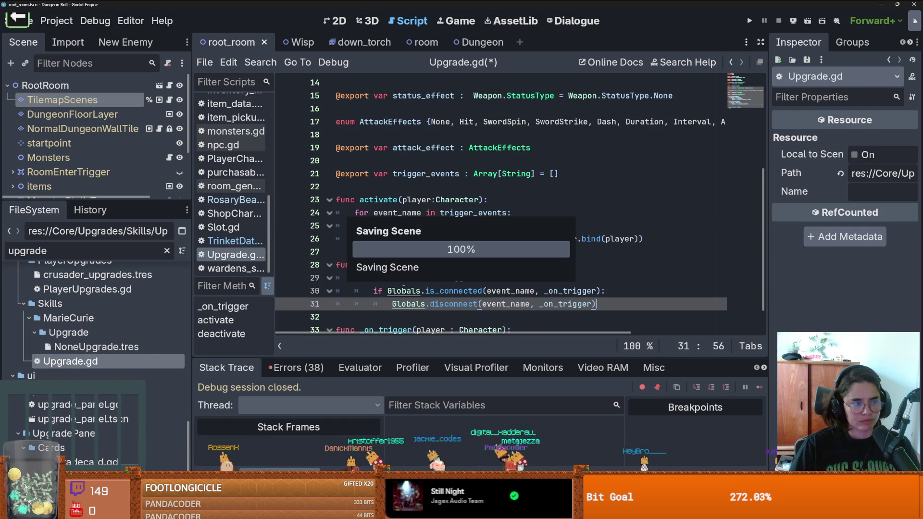
- Save the scene and script again, enlarge the file tree, and clear the 'upgrade' filter
scroll(404, 288, down, 1)
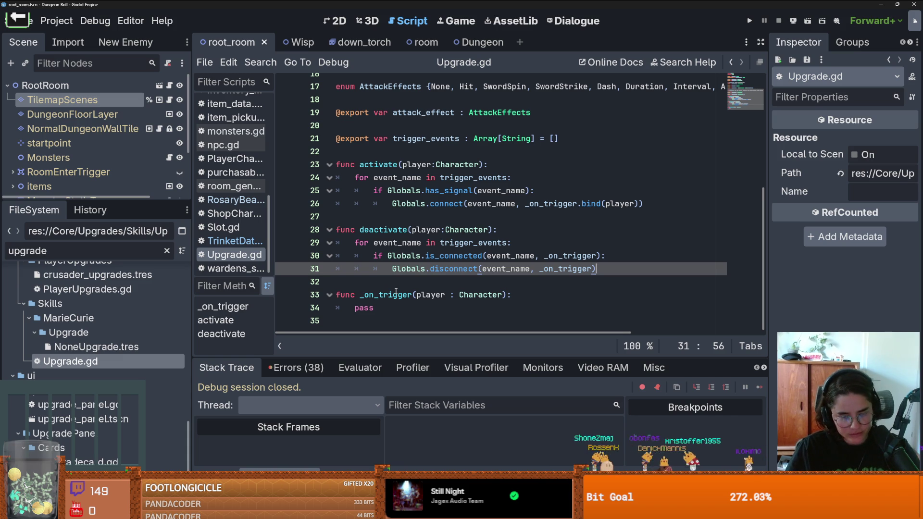
click(403, 281)
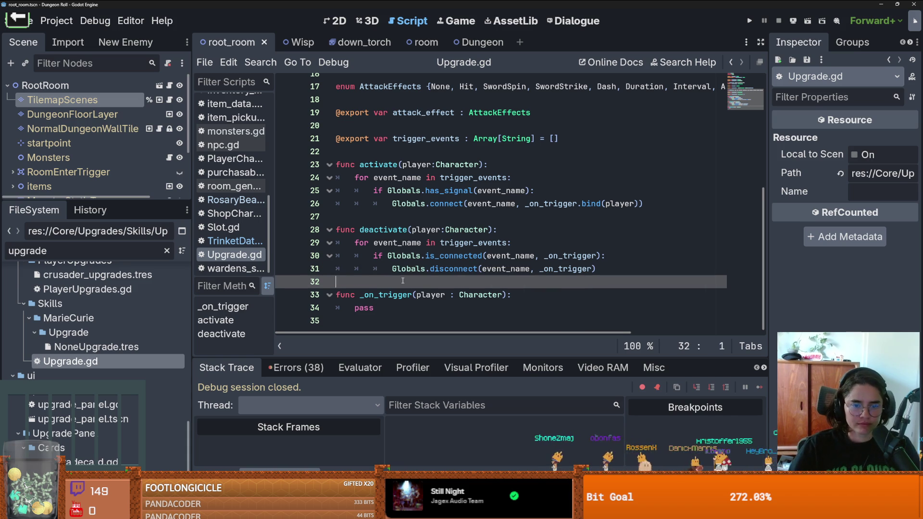
key(ctrl+s)
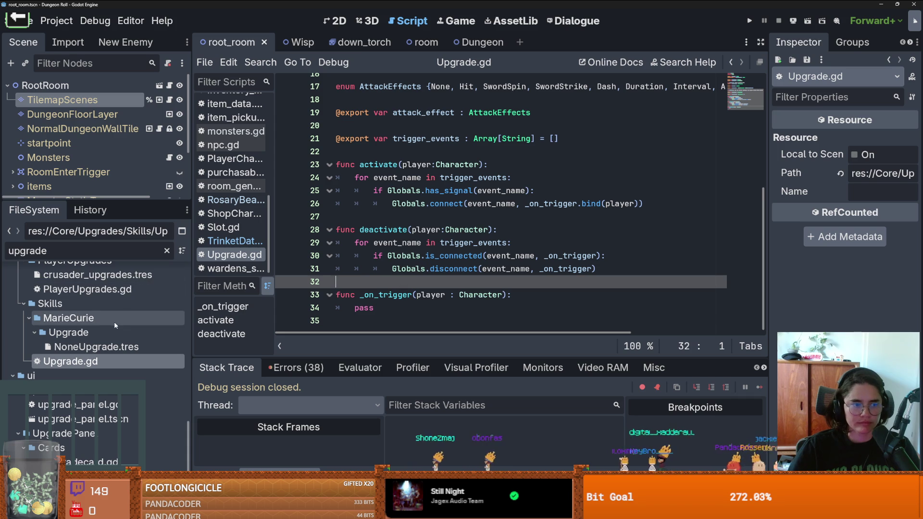
mouse_move(121, 201)
mouse_down()
mouse_move(122, 349)
mouse_move(125, 133)
mouse_up()
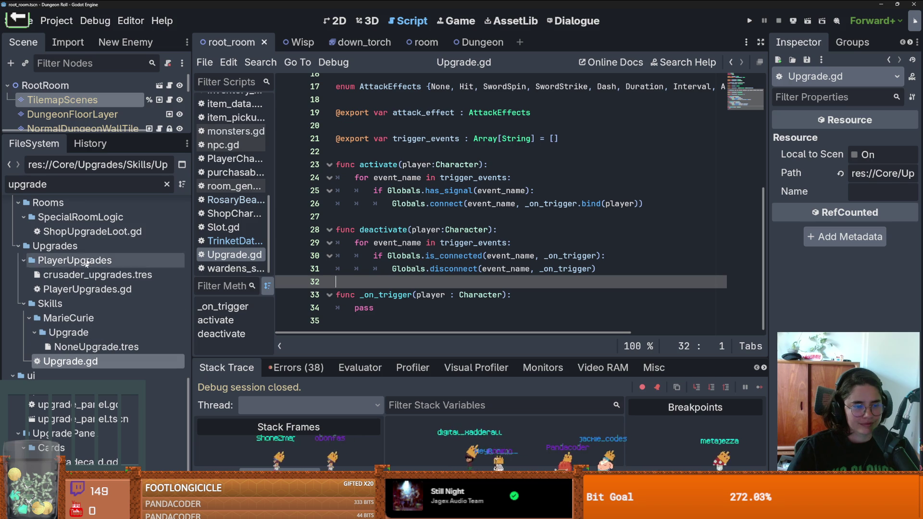
click(167, 185)
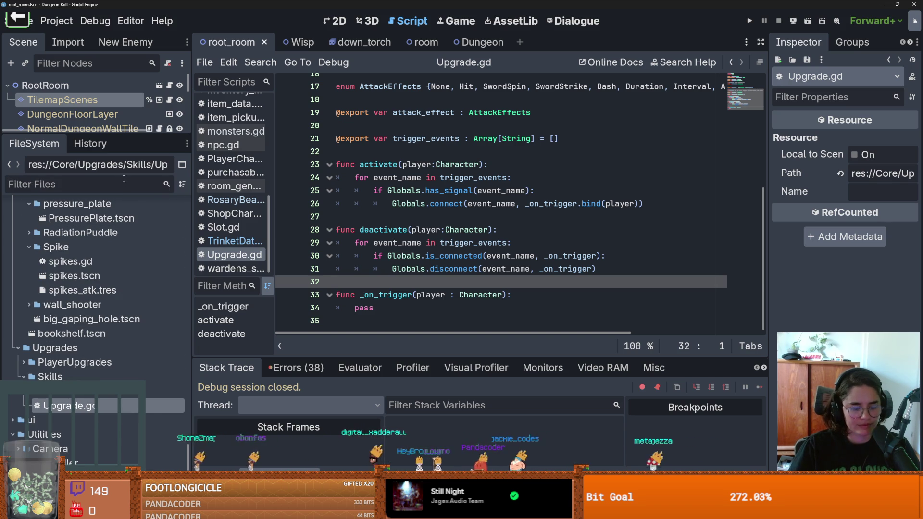
- Filter for 'Show', add one empty element to ShowTheWay.tres's Trigger Events, and save
text(Show)
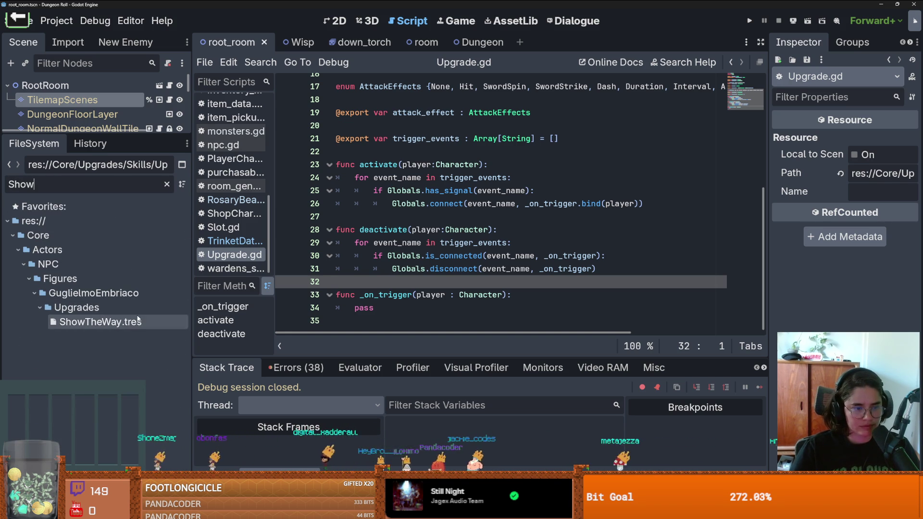
click(100, 322)
drag(765, 217, 641, 218)
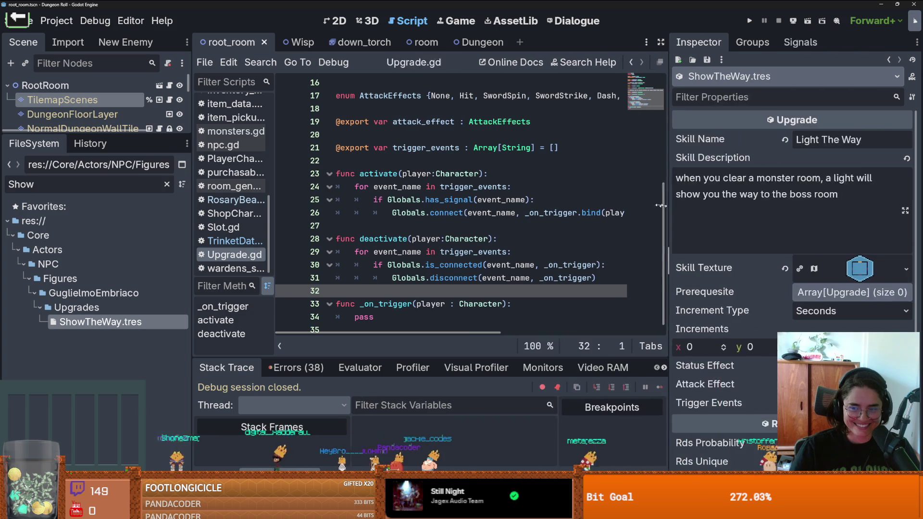
scroll(817, 259, down, 4)
click(821, 262)
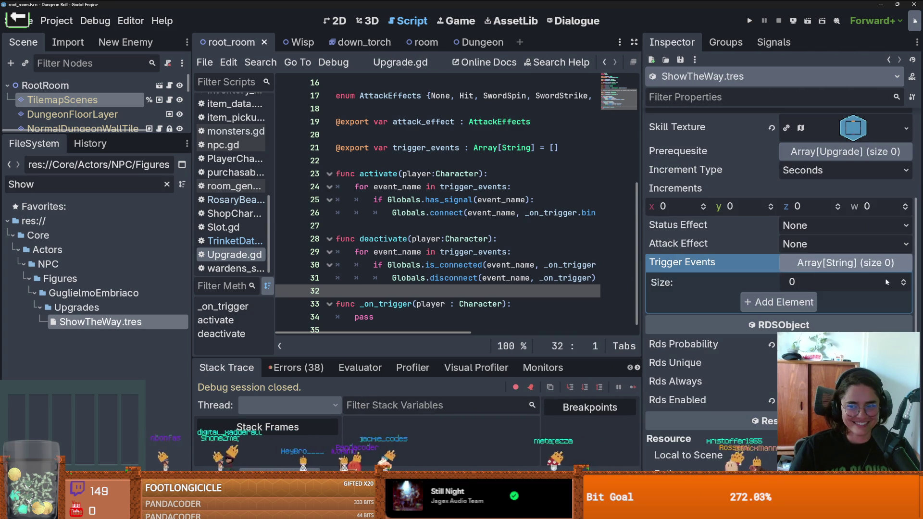
click(779, 302)
key(ctrl+s)
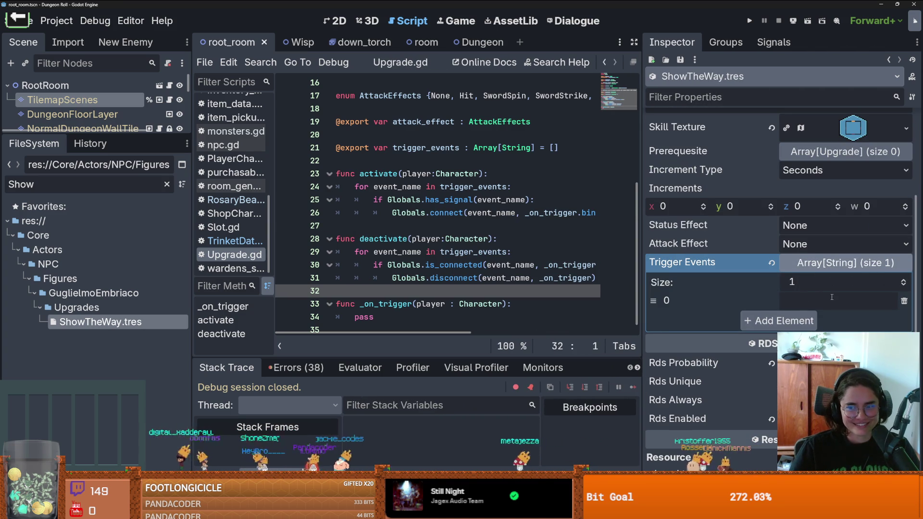
double_click(84, 182)
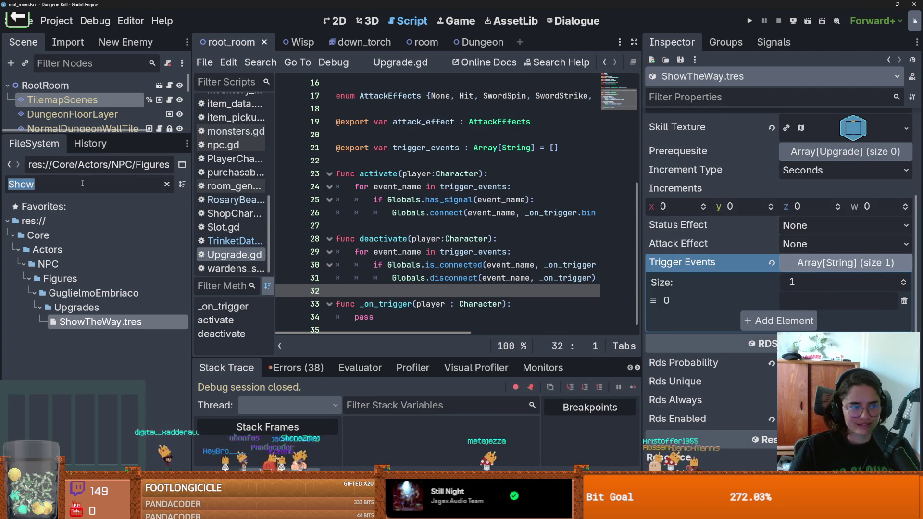
- Open Globals.gd and find the on_room_cleared signal among the trinket signals
text(Globals)
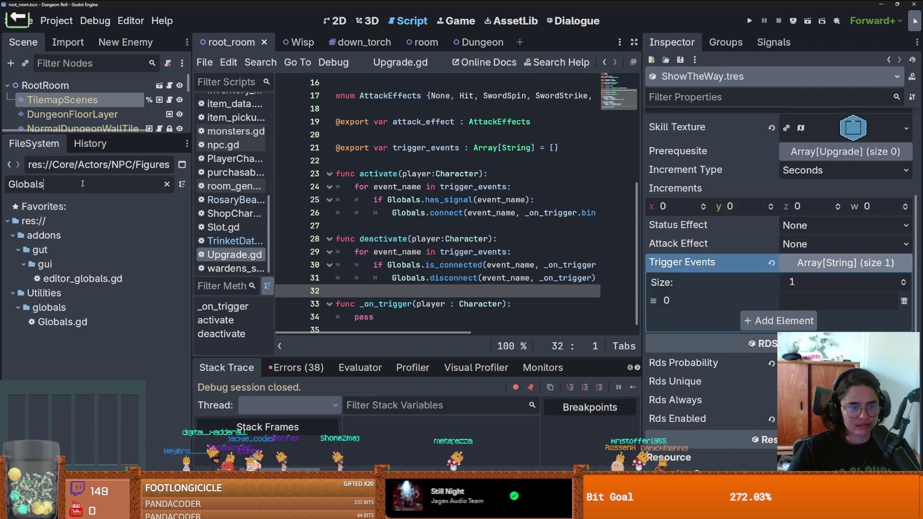
double_click(99, 318)
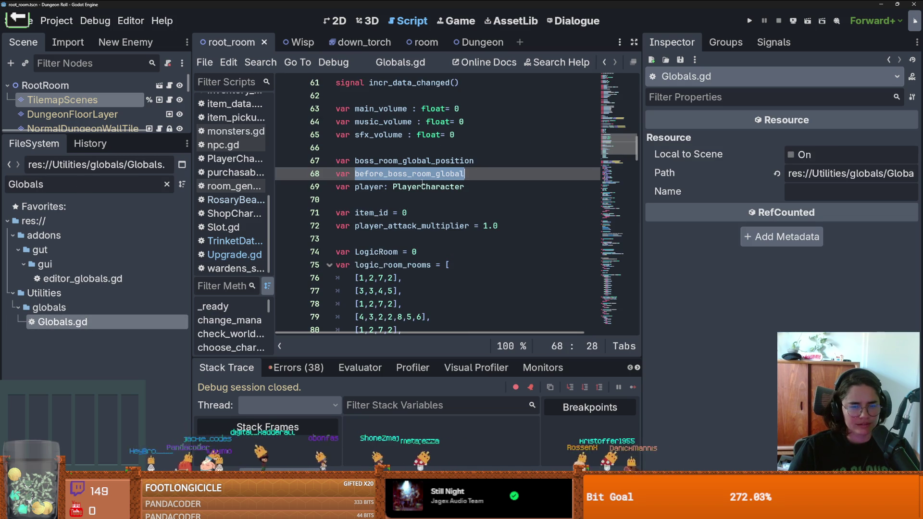
scroll(423, 185, down, 3)
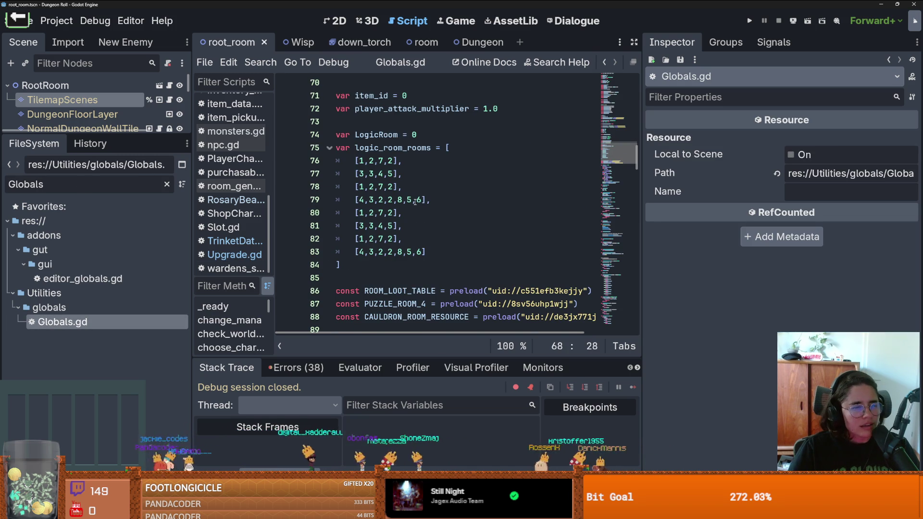
scroll(415, 197, up, 14)
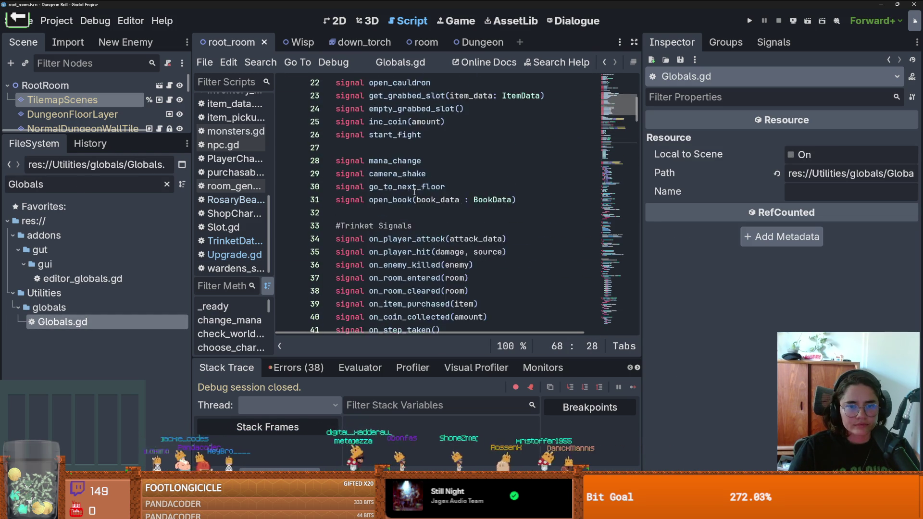
double_click(422, 212)
- Clear the Globals filter and narrow the FileSystem to 'Show'
click(81, 184)
key(BackSpace)
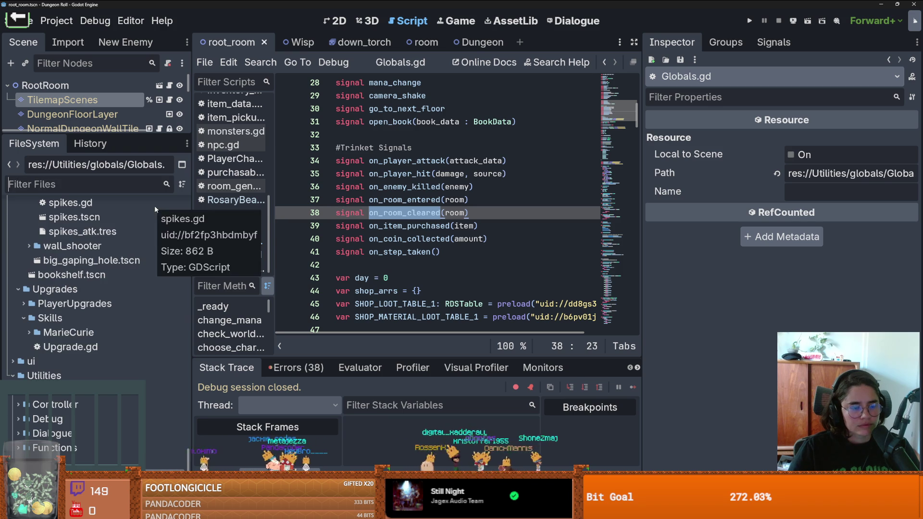
scroll(122, 395, down, 5)
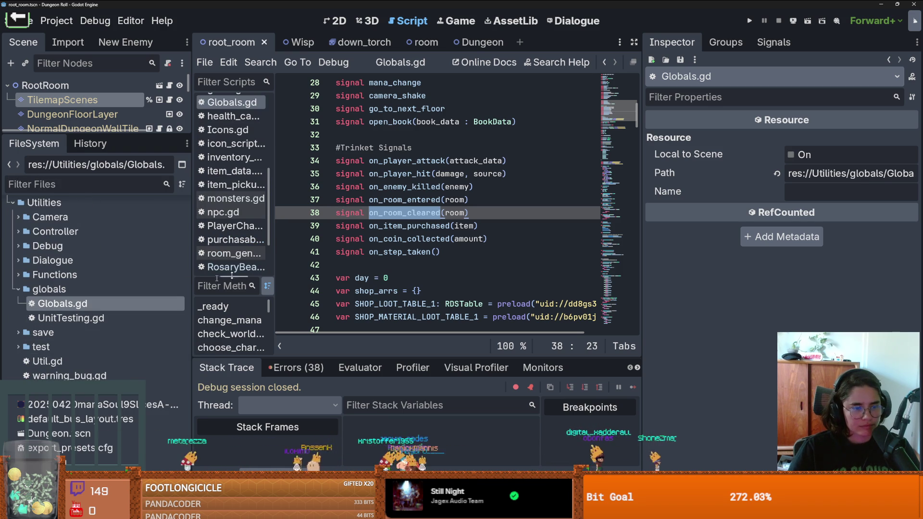
click(101, 185)
text(u)
key(BackSpace)
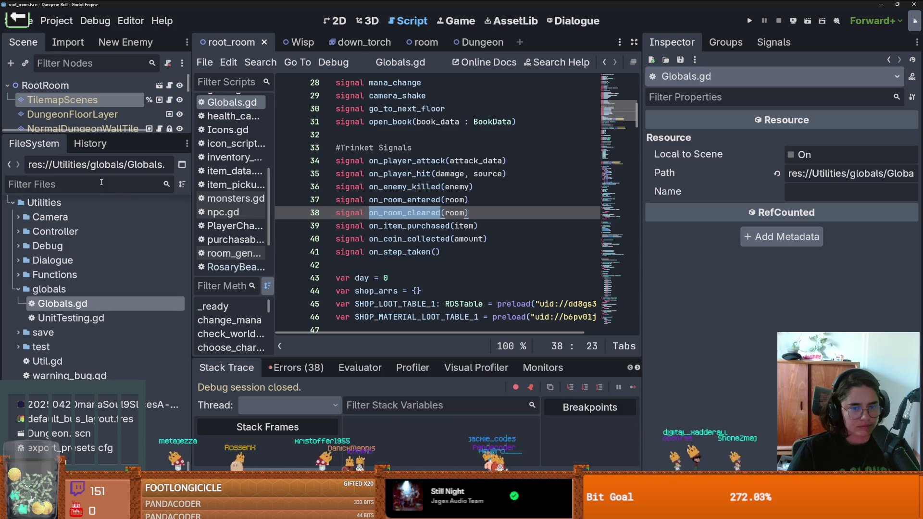
text(U)
key(BackSpace)
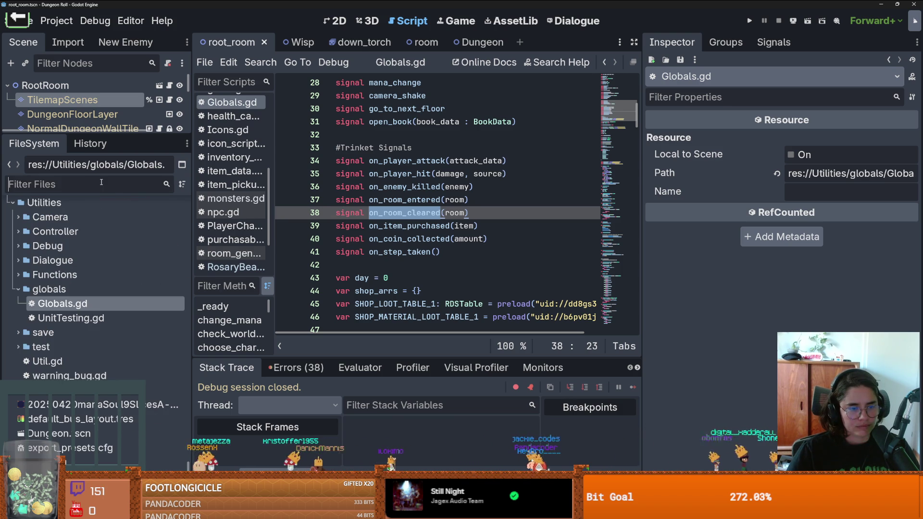
text(Show)
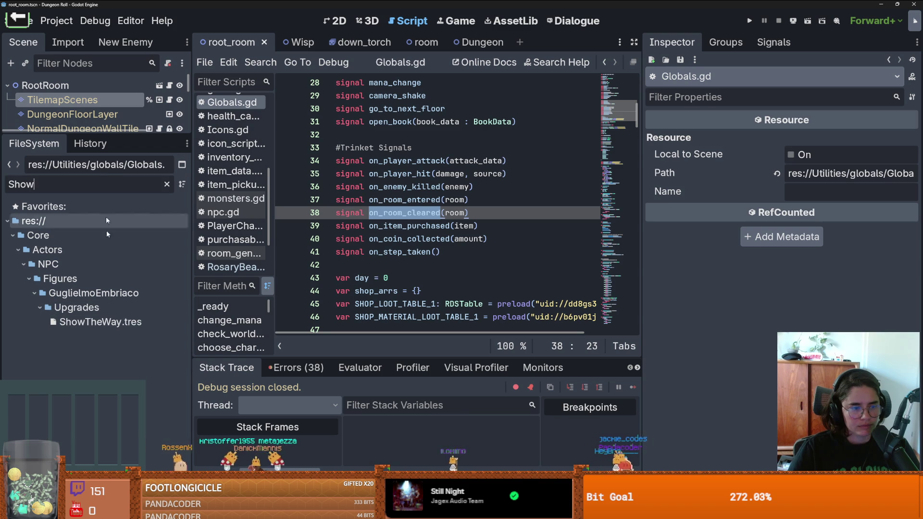
- Start a new script in the GuglielmoEmbriaco Upgrades folder
right_click(93, 315)
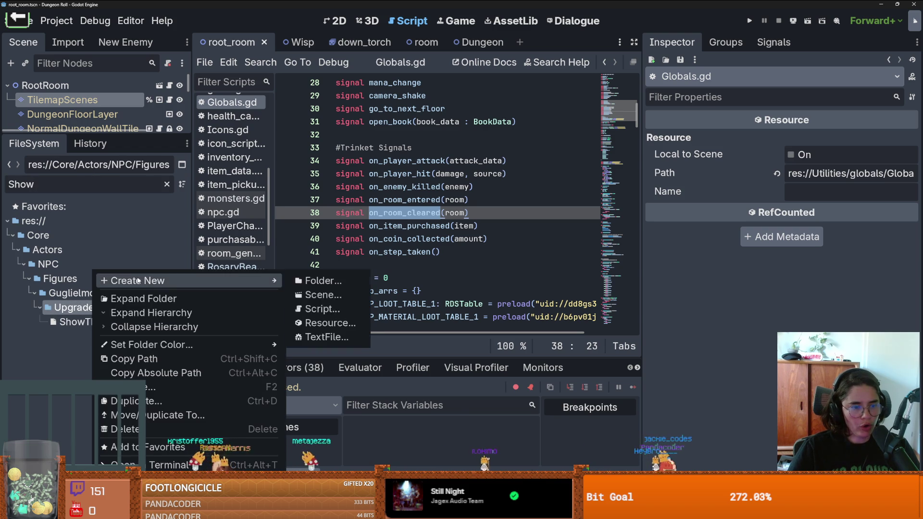
click(166, 183)
scroll(97, 289, down, 5)
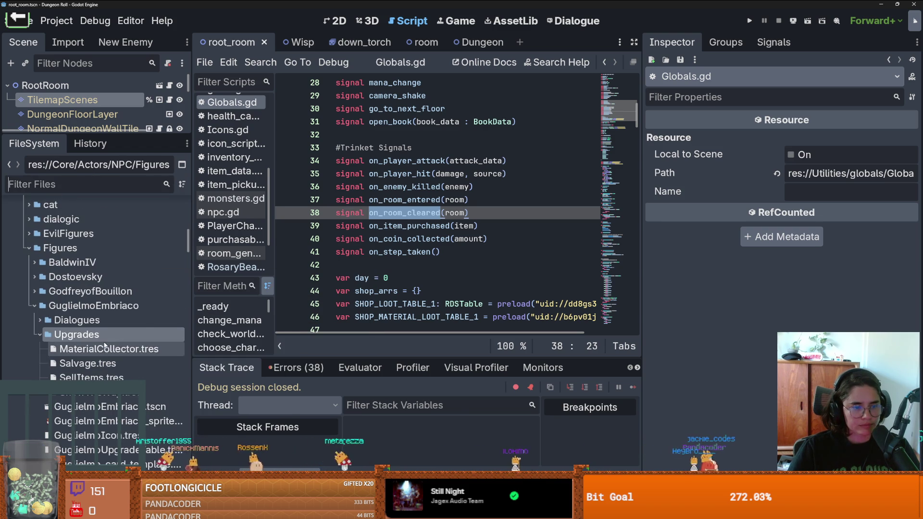
right_click(106, 334)
mouse_move(284, 280)
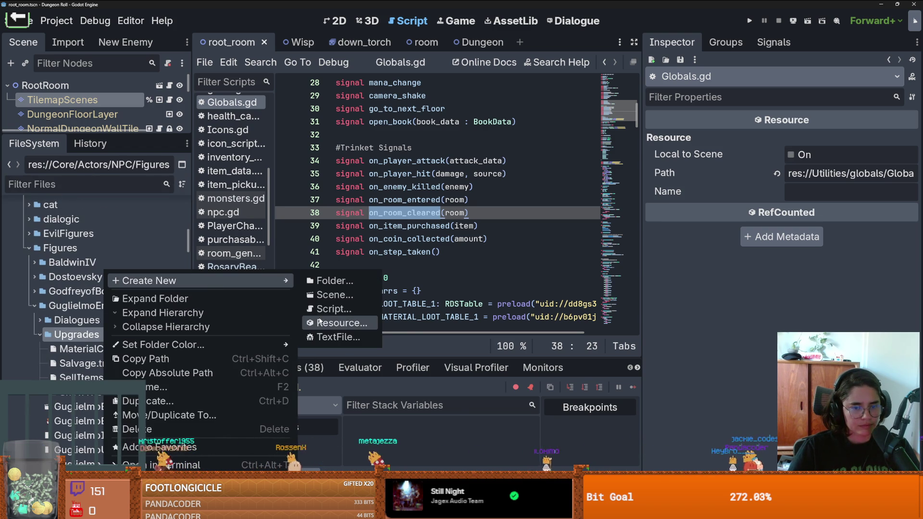
click(331, 309)
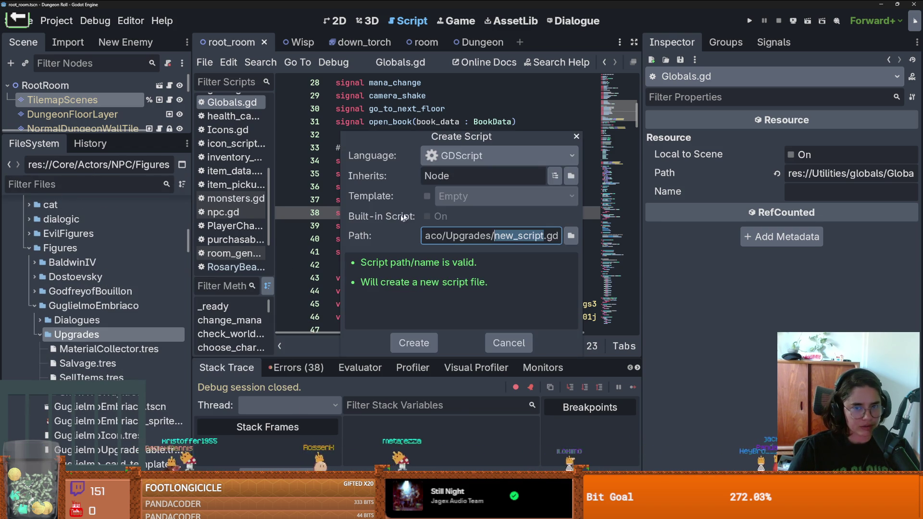
- Create a GDScript named ShowTheWay.gd that inherits Upgrade
click(481, 161)
click(463, 173)
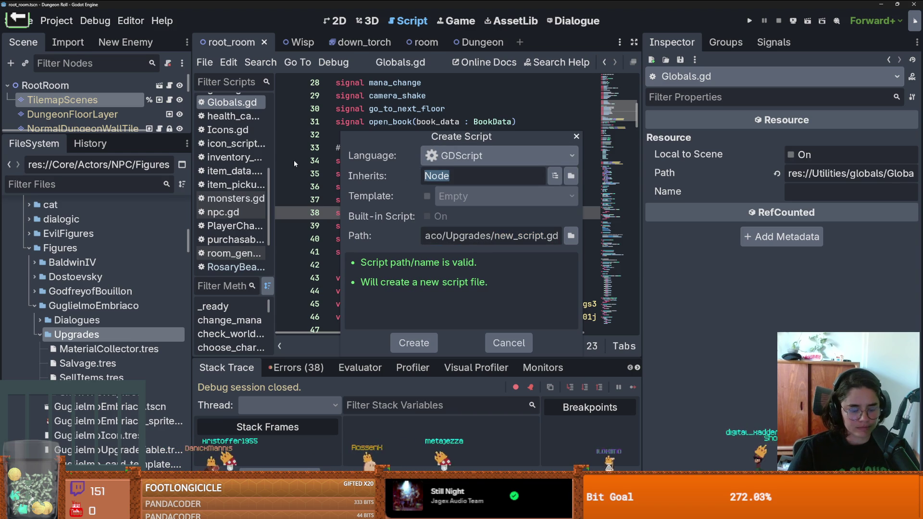
text(Upgrade)
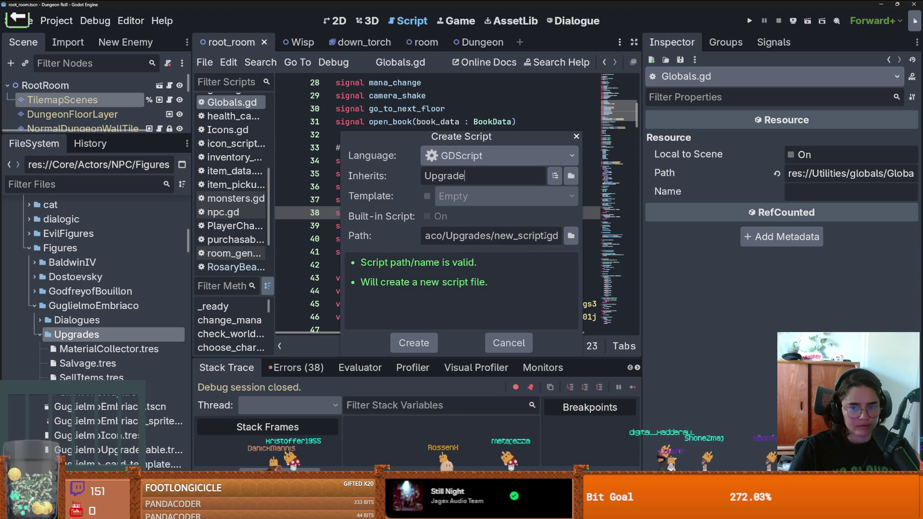
drag(544, 235, 496, 236)
text(S)
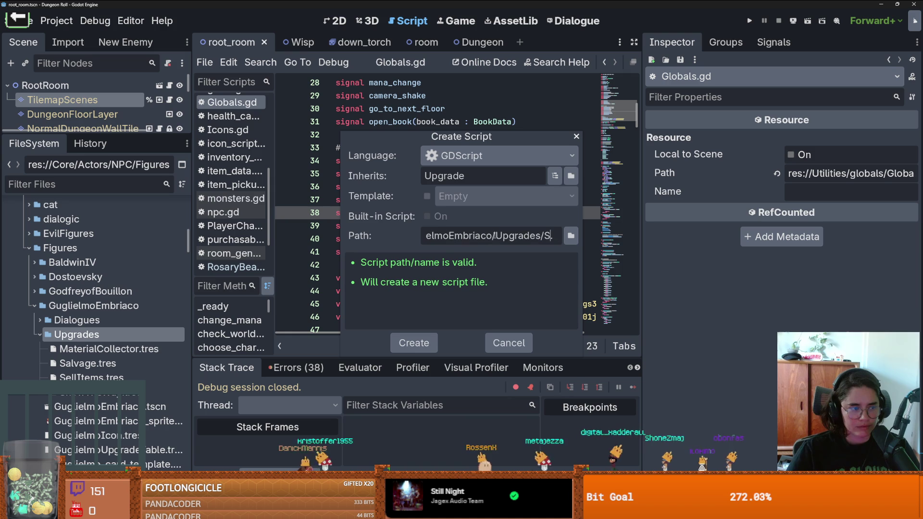
text(howTheWay)
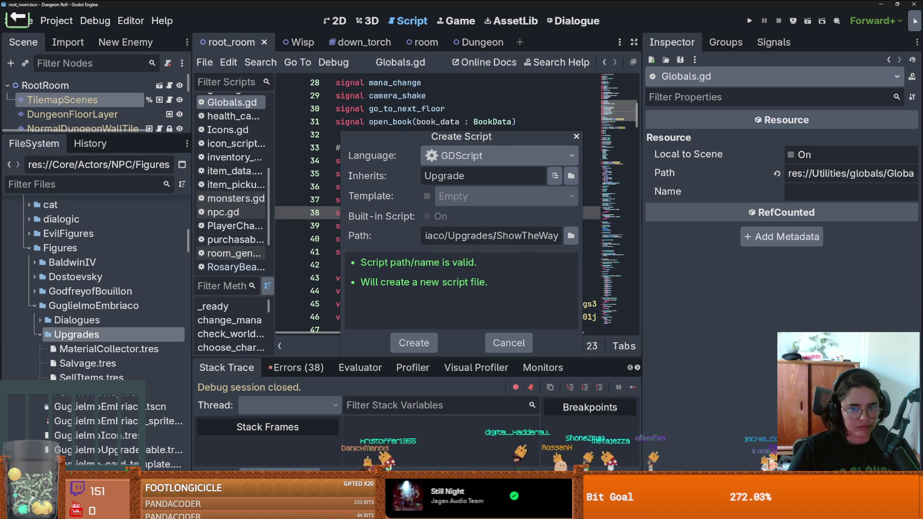
key(Return)
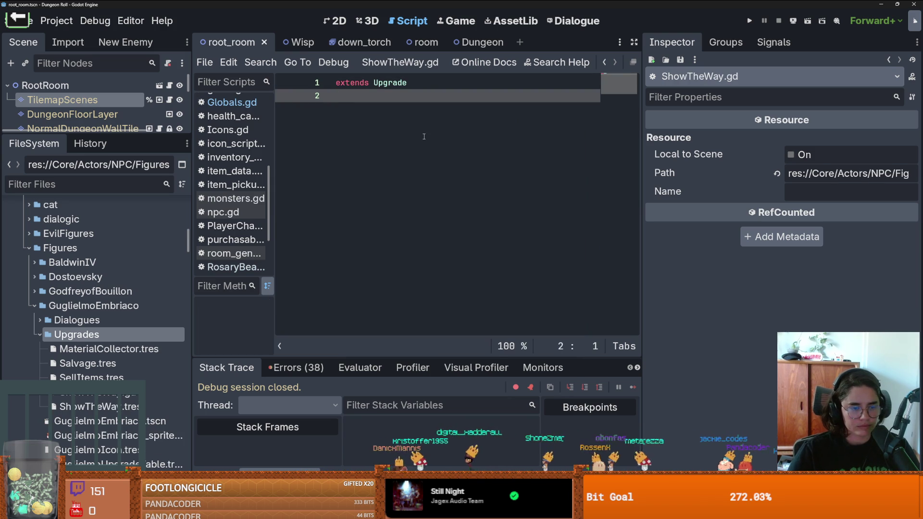
- Add class_name ShowTheWay, save, and copy _on_trigger from the Upgrade base script
text(clas_name ShowTheWay)
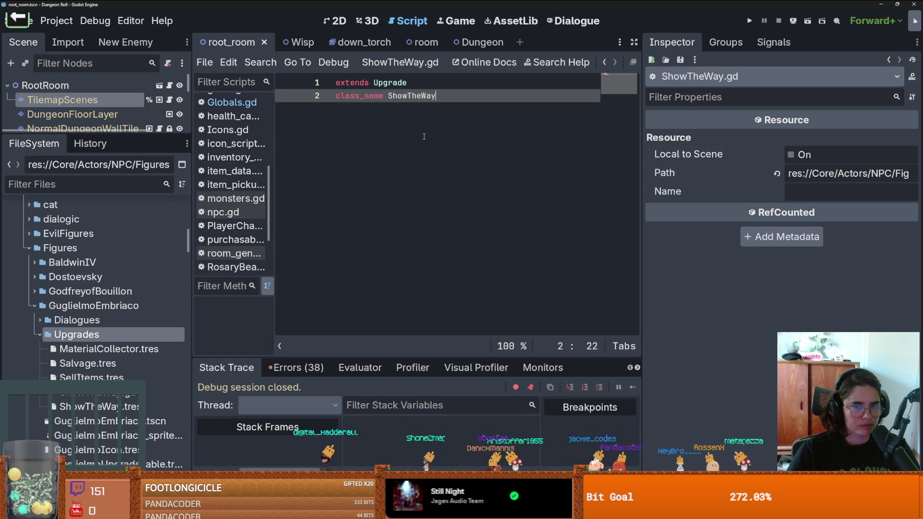
key(ctrl+s)
ctrl+click(391, 82)
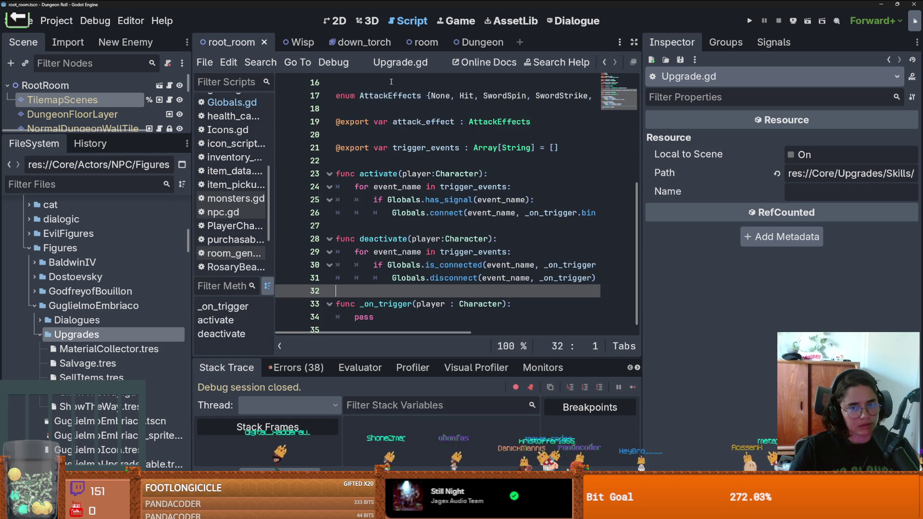
scroll(404, 229, down, 1)
click(413, 212)
drag(374, 308, 335, 295)
key(ctrl+c)
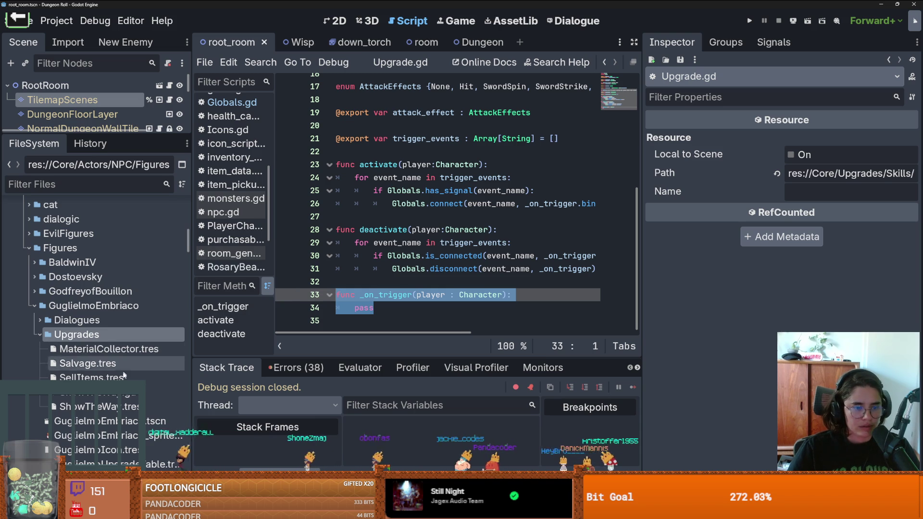
- Paste the _on_trigger(player : Character) stub into ShowTheWay.gd and save it
click(96, 406)
double_click(96, 393)
key(Return)
key(ctrl+v)
key(Return)
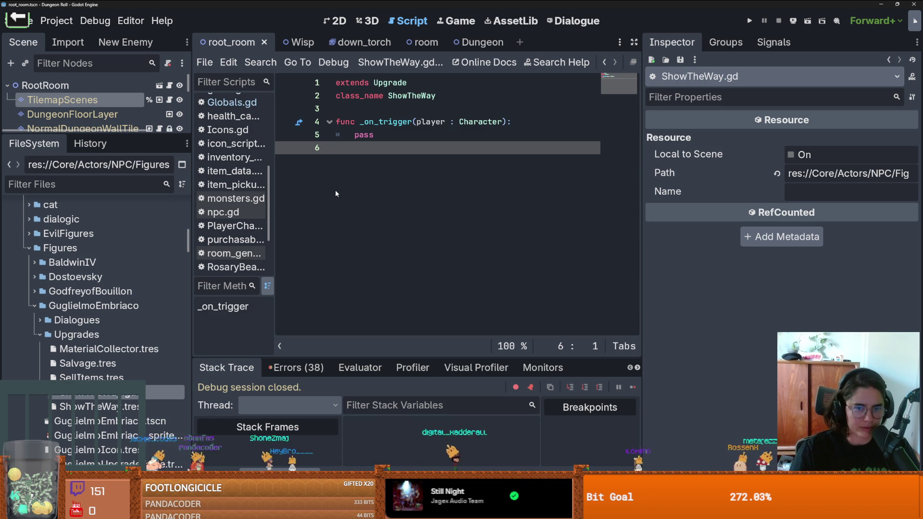
key(ctrl+s)
double_click(364, 135)
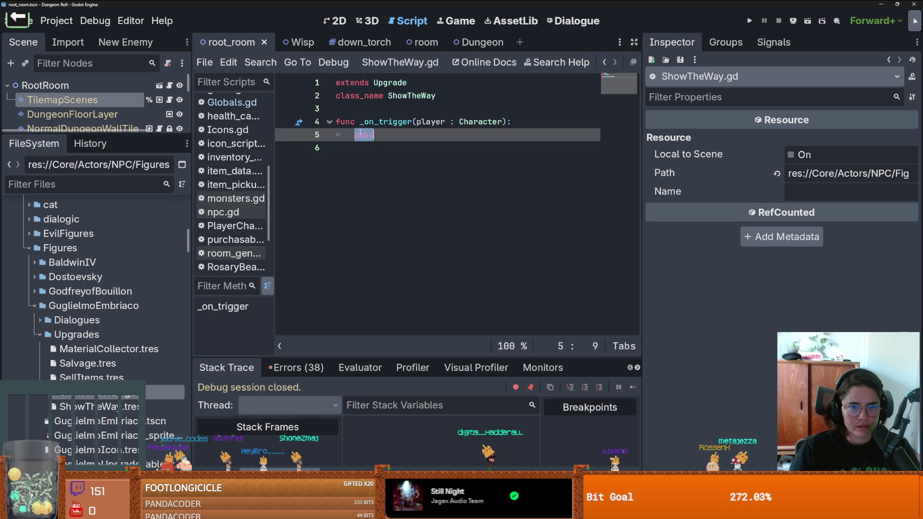
double_click(425, 121)
double_click(405, 124)
click(374, 135)
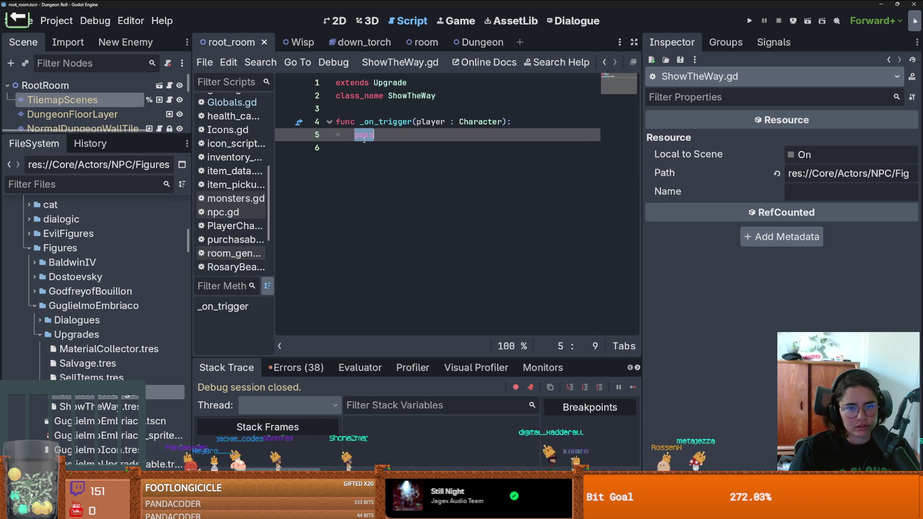
double_click(425, 121)
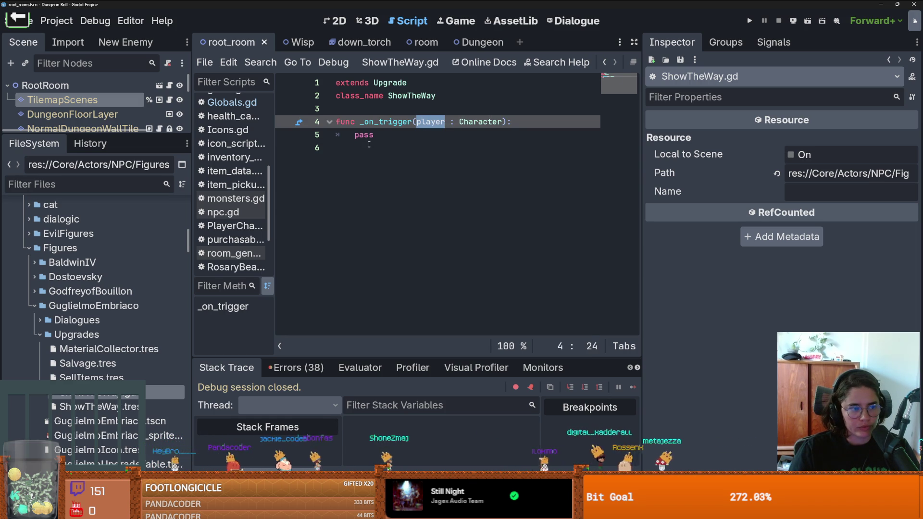
- Copy the activate function from Upgrade.gd and return to ShowTheWay.gd
ctrl+click(397, 82)
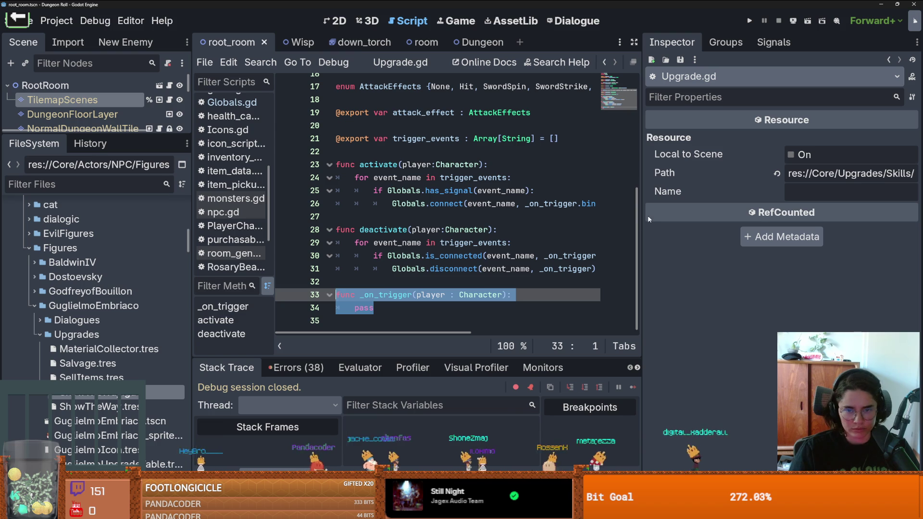
drag(643, 216, 809, 216)
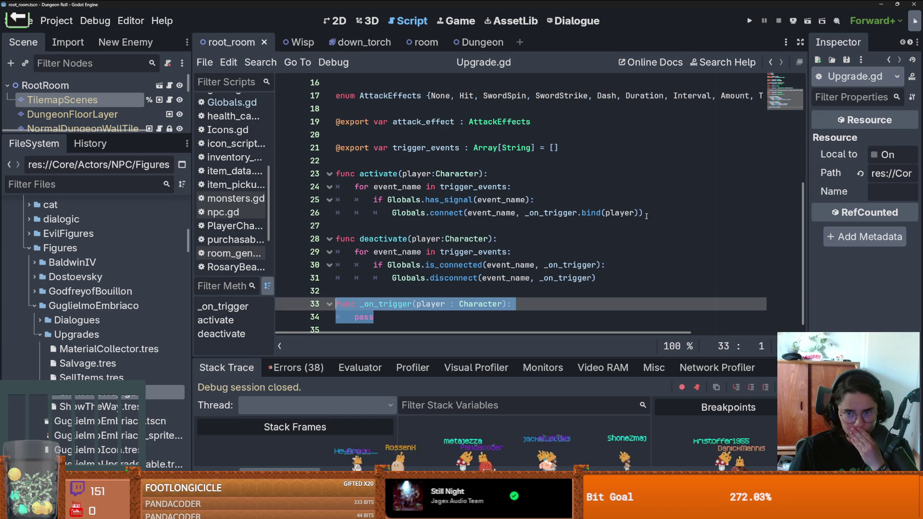
mouse_move(654, 216)
mouse_down()
mouse_move(529, 212)
mouse_move(336, 175)
mouse_up()
key(ctrl+c)
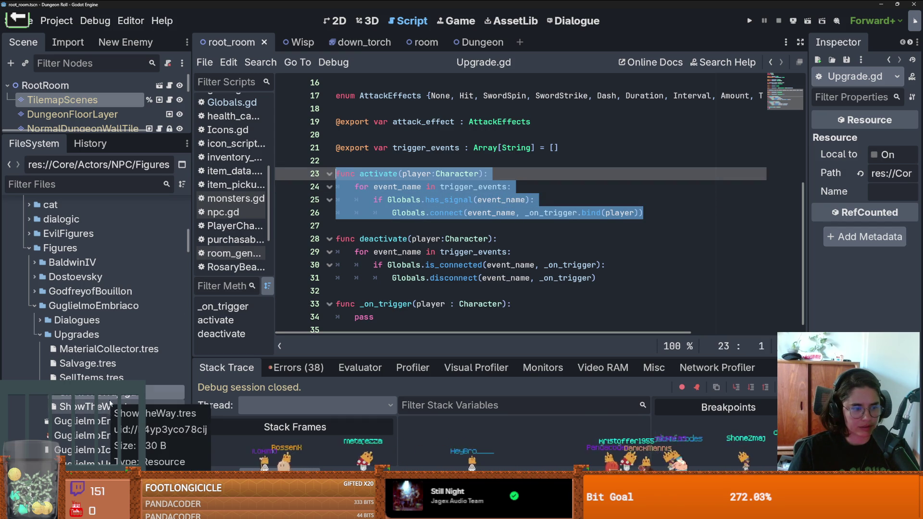
double_click(110, 405)
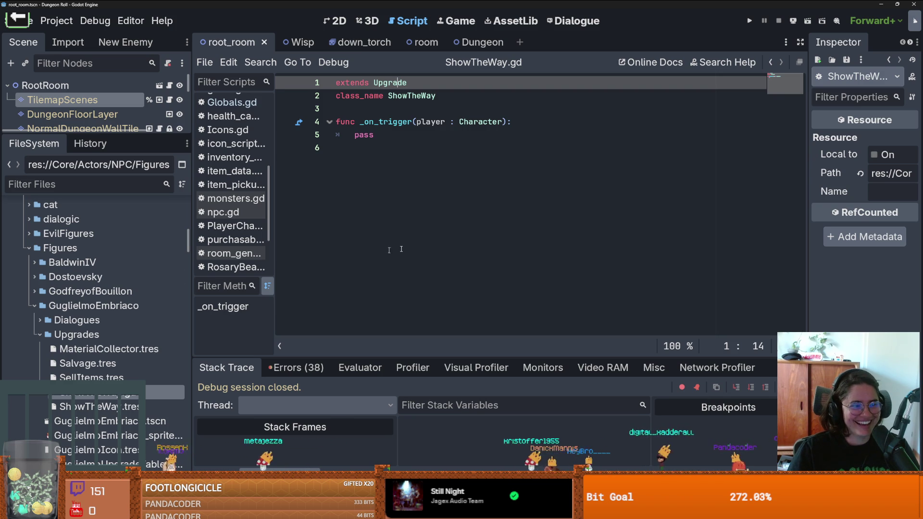
- Paste the activate function into ShowTheWay.gd, remove .bind(player) from connect, and save
click(400, 149)
key(Up)
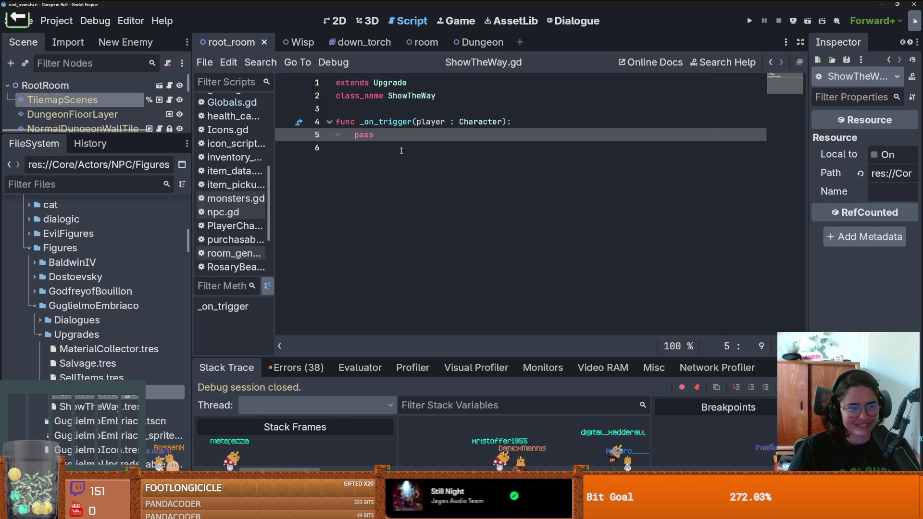
key(Up)
key(Up)
key(ctrl+v)
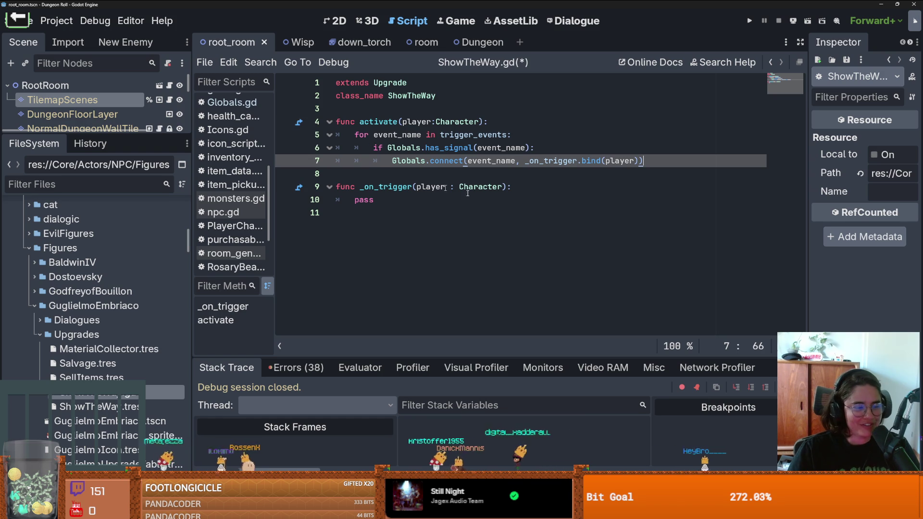
click(520, 148)
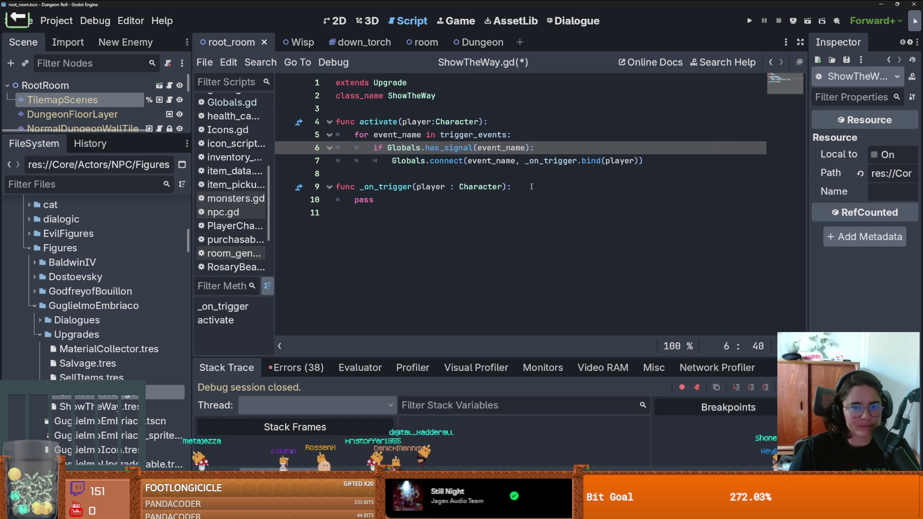
click(638, 161)
key(BackSpace)
key(BackSpace)
key(BackSpace)
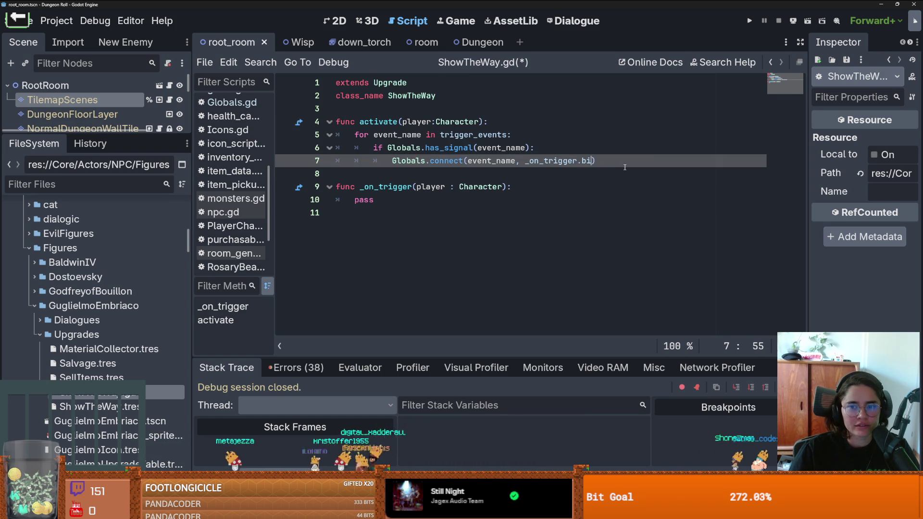
key(BackSpace)
key(BackSpace)
key(BackSpace)
key(End)
key(ctrl+s)
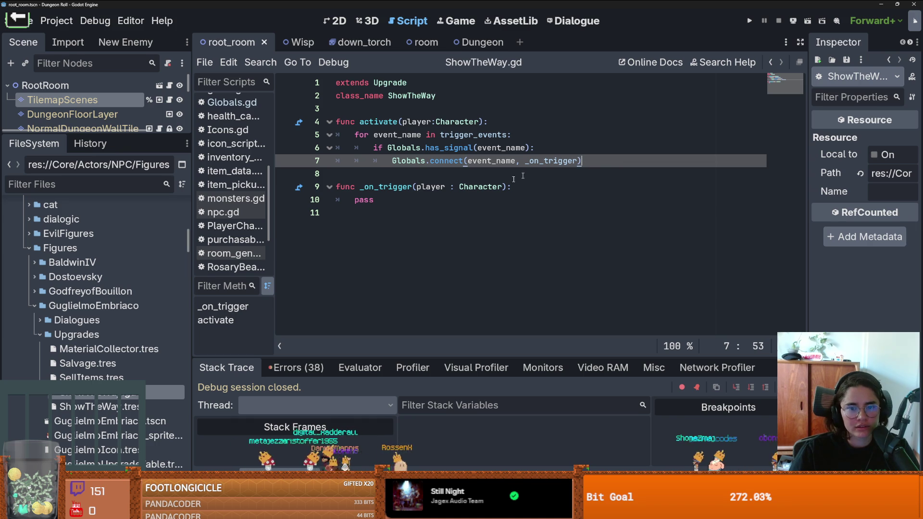
- Change _on_trigger's parameter to untyped room and save
double_click(430, 187)
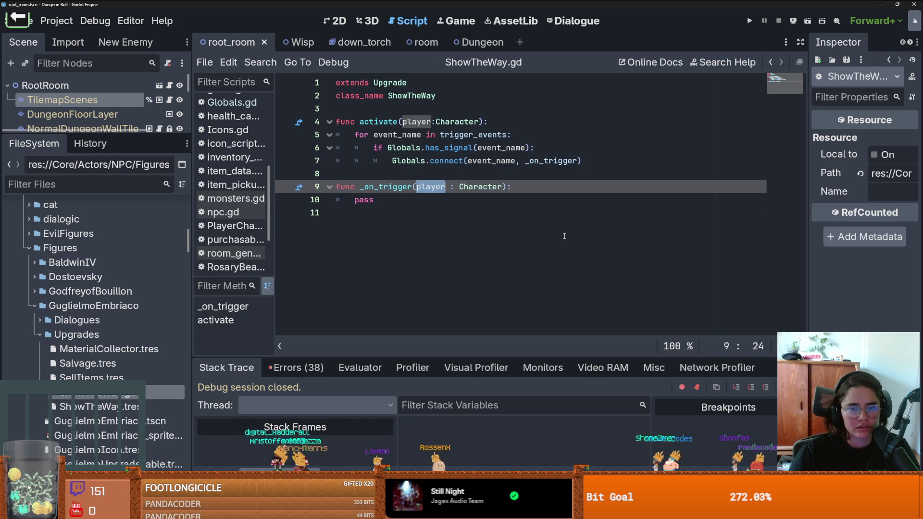
text(room)
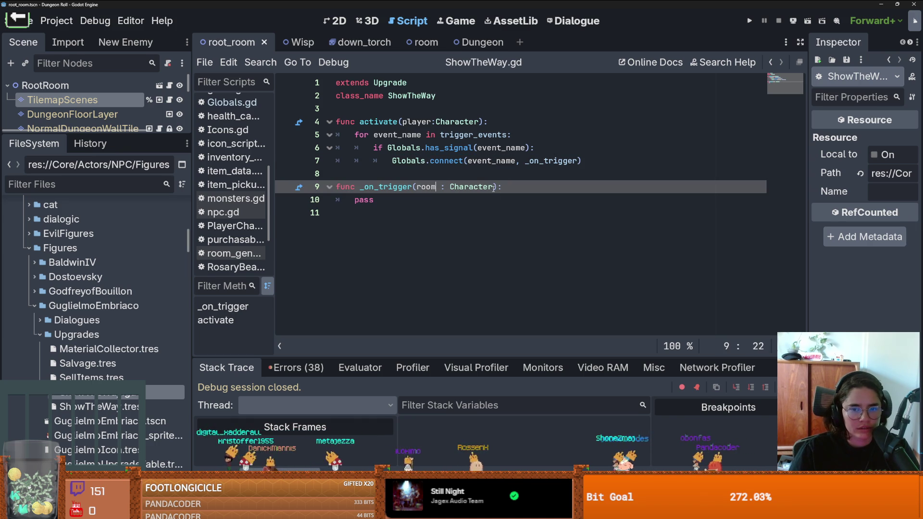
double_click(490, 186)
key(BackSpace)
key(BackSpace)
key(BackSpace)
key(ctrl+s)
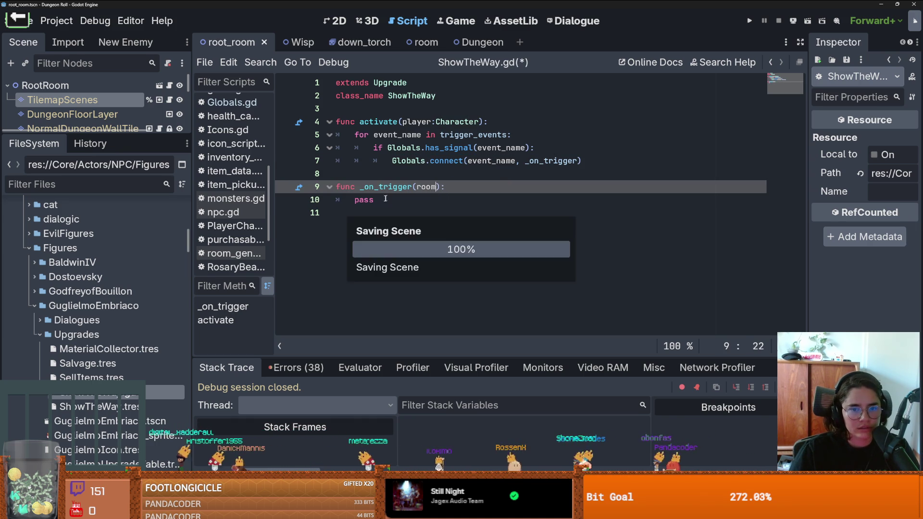
- Replace pass with room.show_wisp() and open the connect() documentation
double_click(370, 199)
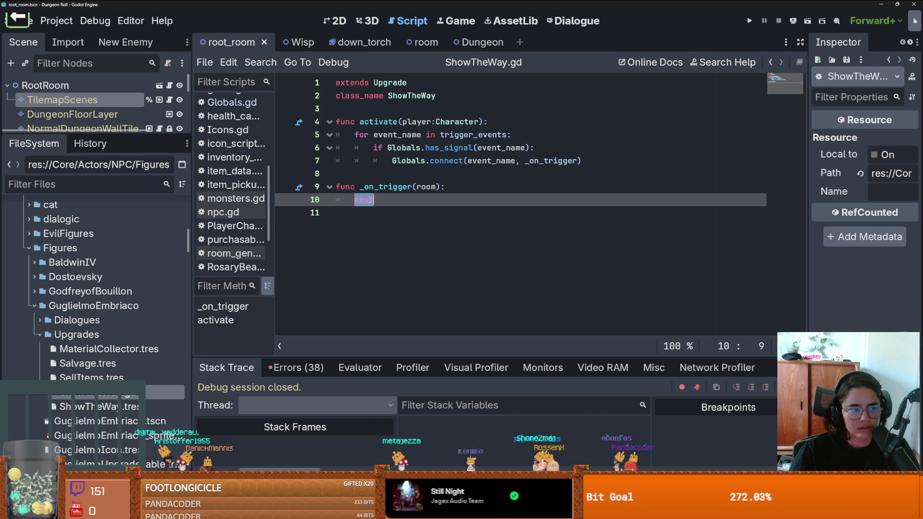
text(sno)
key(BackSpace)
key(BackSpace)
key(BackSpace)
text(room.)
key(Escape)
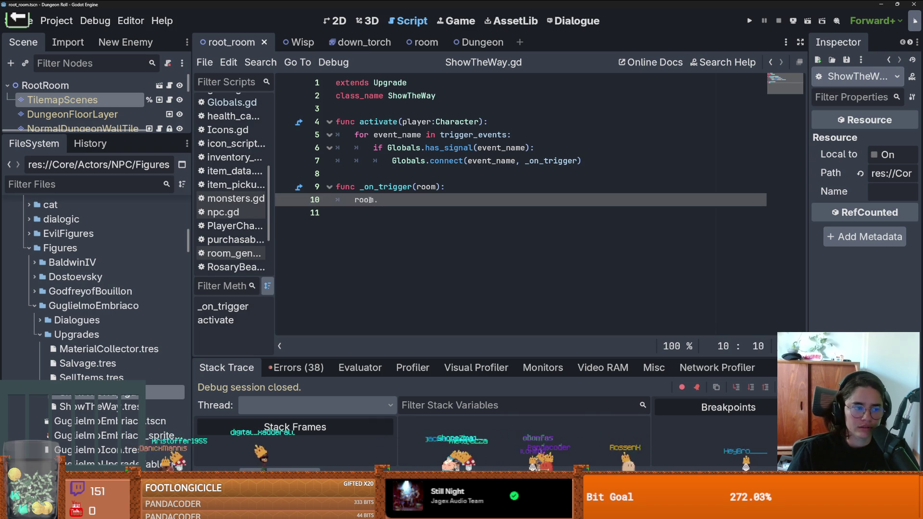
text(show_wisp()
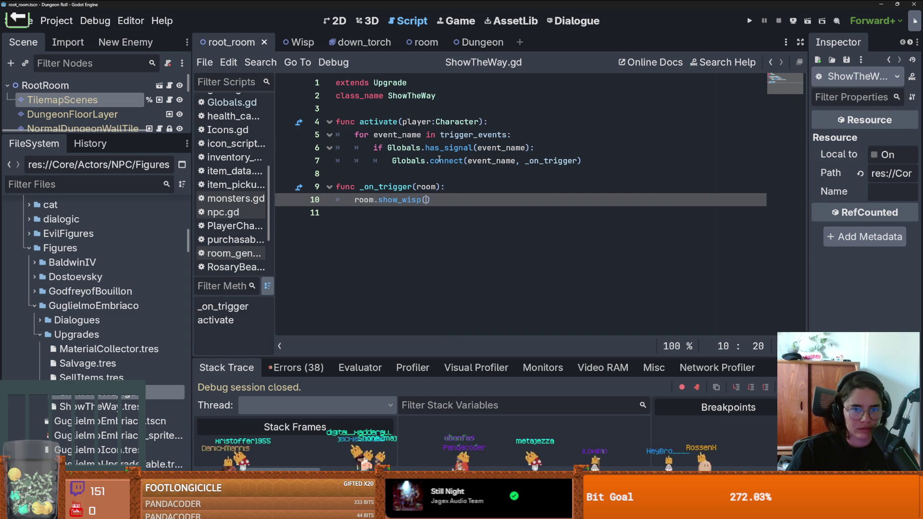
ctrl+click(440, 160)
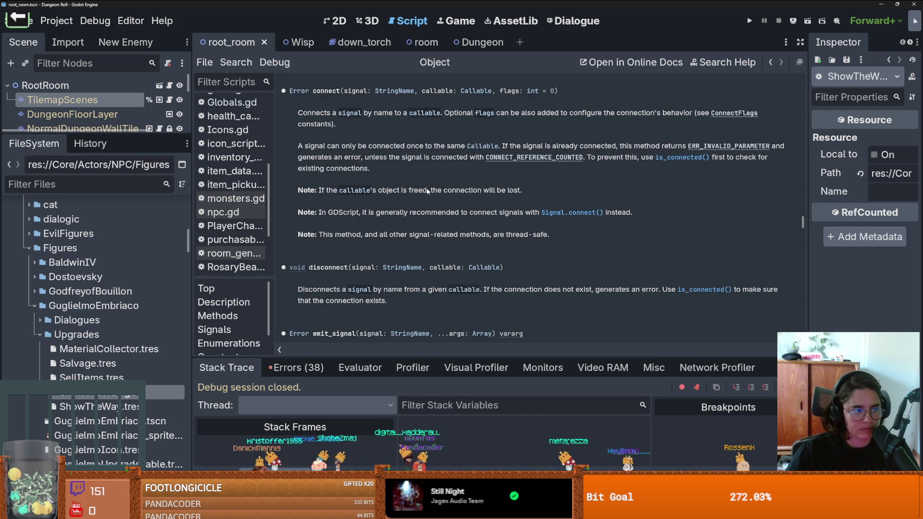
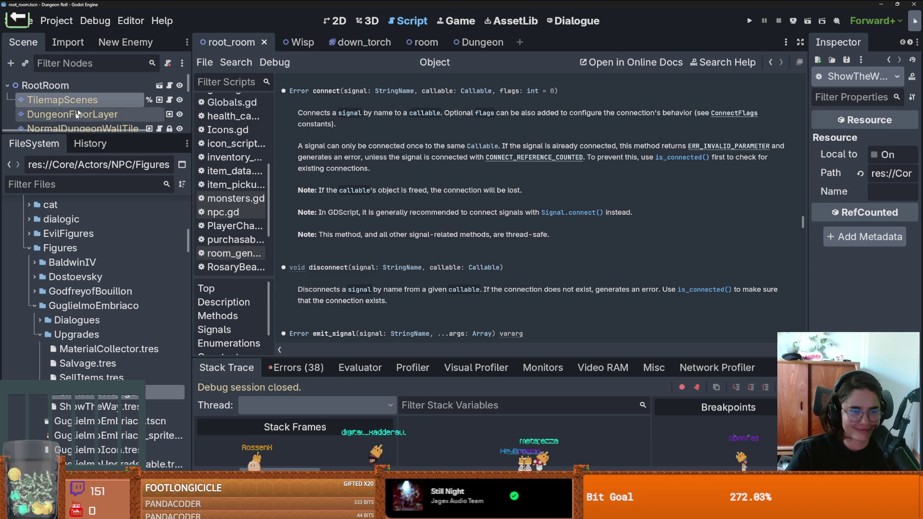
- Open ShowTheWay.gd and jump to its parent Upgrade.gd base script
drag(111, 135, 113, 254)
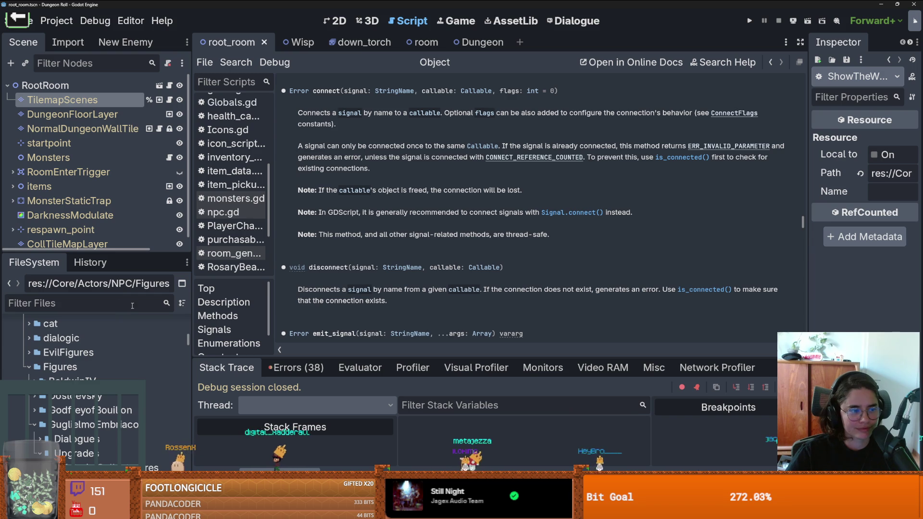
scroll(122, 358, down, 5)
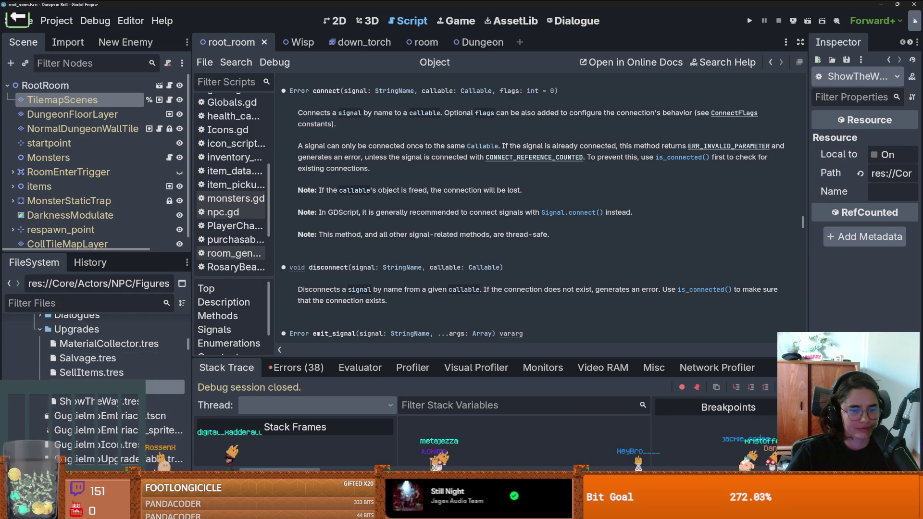
double_click(120, 387)
ctrl+click(407, 83)
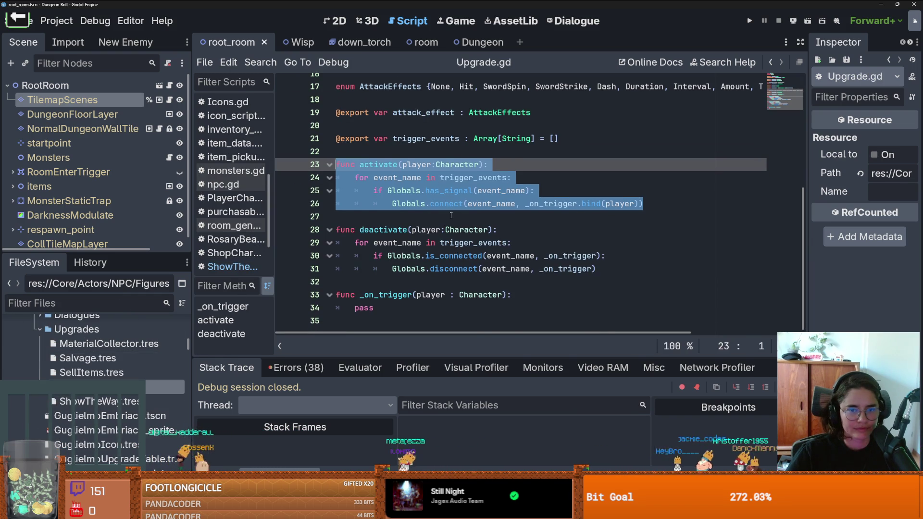
click(622, 269)
- Copy the deactivate() function from Upgrade.gd and paste it below activate() in ShowTheWay.gd
drag(622, 269, 332, 230)
key(ctrl+c)
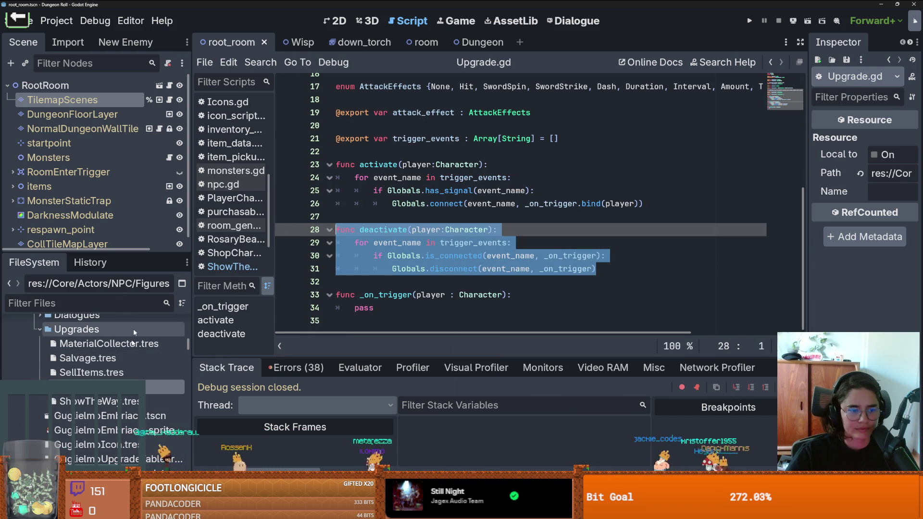
key(alt+Left)
click(370, 173)
key(Return)
key(Return)
key(Up)
key(ctrl+v)
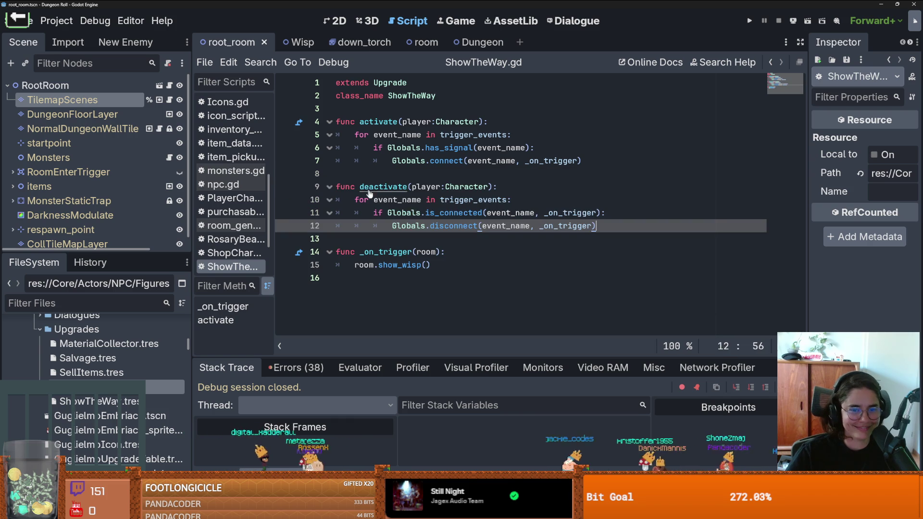
- Experiment with the deactivate parameter, then undo back to player:Character and save ShowTheWay.gd
click(499, 226)
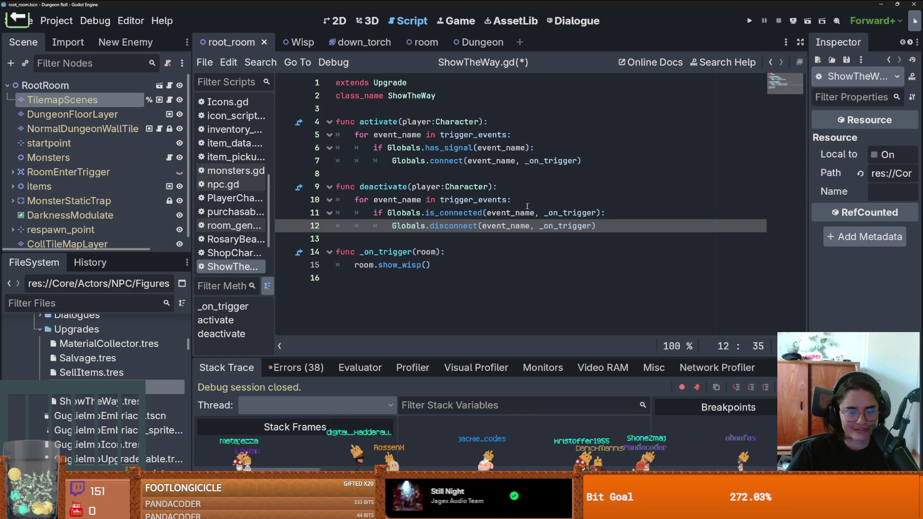
click(521, 199)
key(ctrl+s)
drag(488, 186, 407, 187)
text((p)
key(ctrl+s)
key(BackSpace)
text(p)
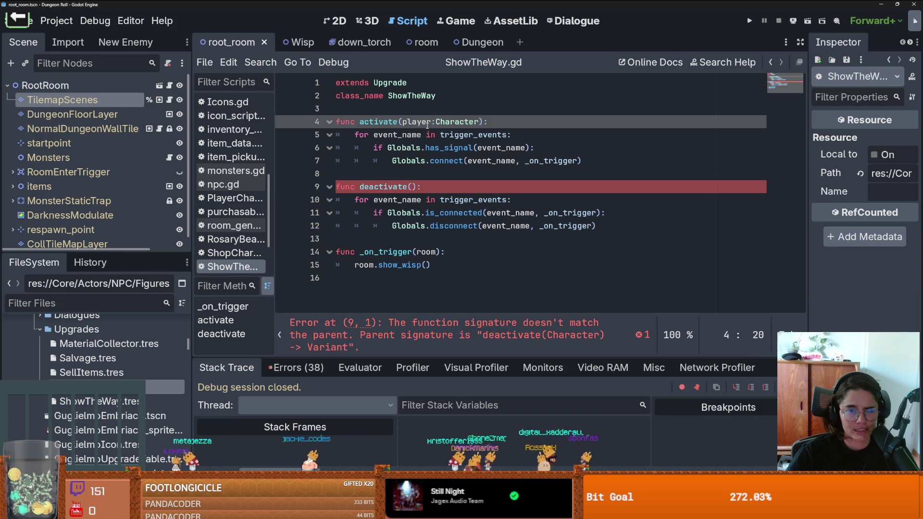
key(ctrl+z)
key(ctrl+z)
key(ctrl+z)
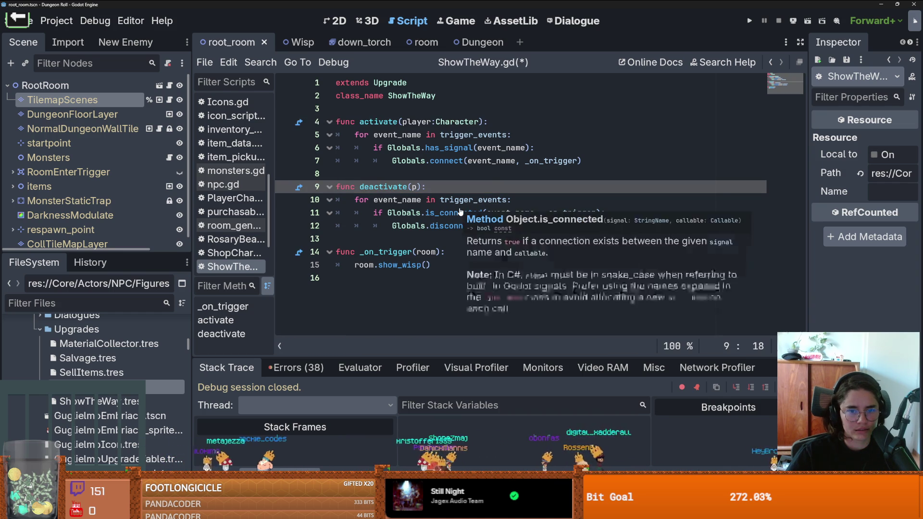
key(ctrl+s)
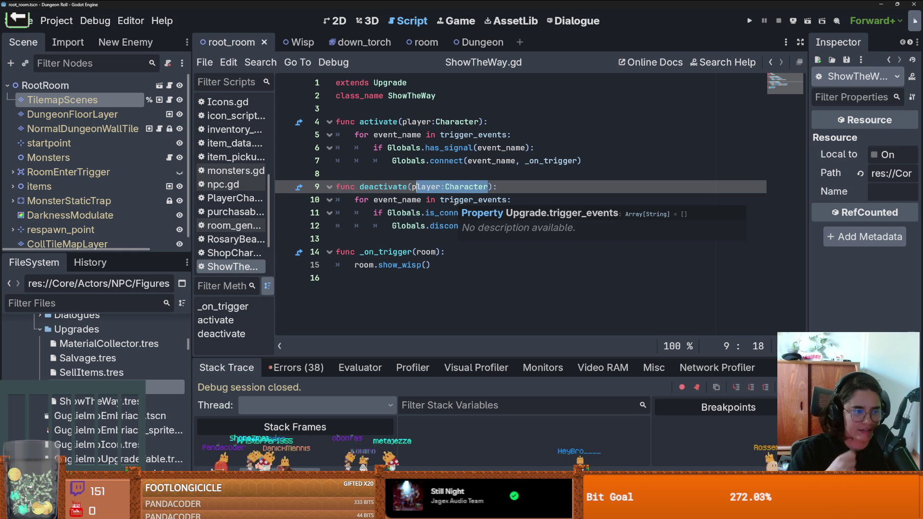
key(ctrl+s)
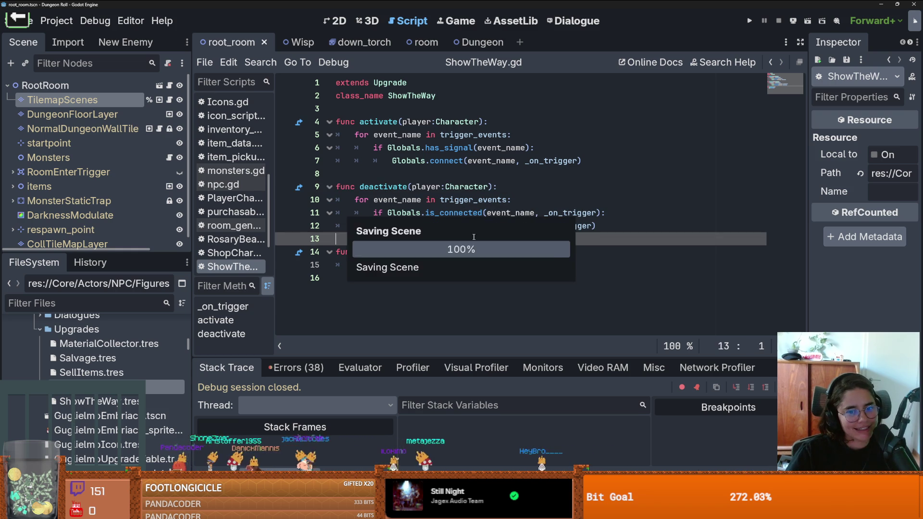
- Trial-remove the .show_wisp() call, undo it to keep room.show_wisp(), then open room_generation.gd
click(412, 186)
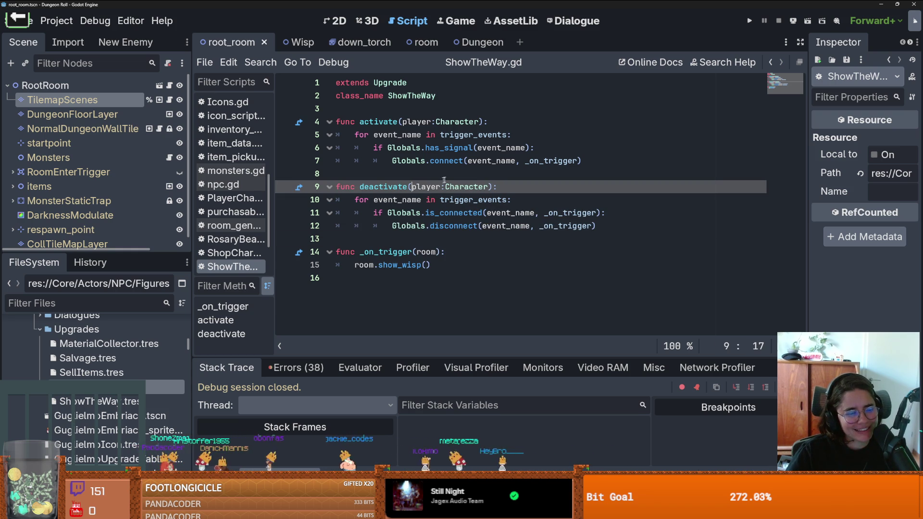
click(410, 236)
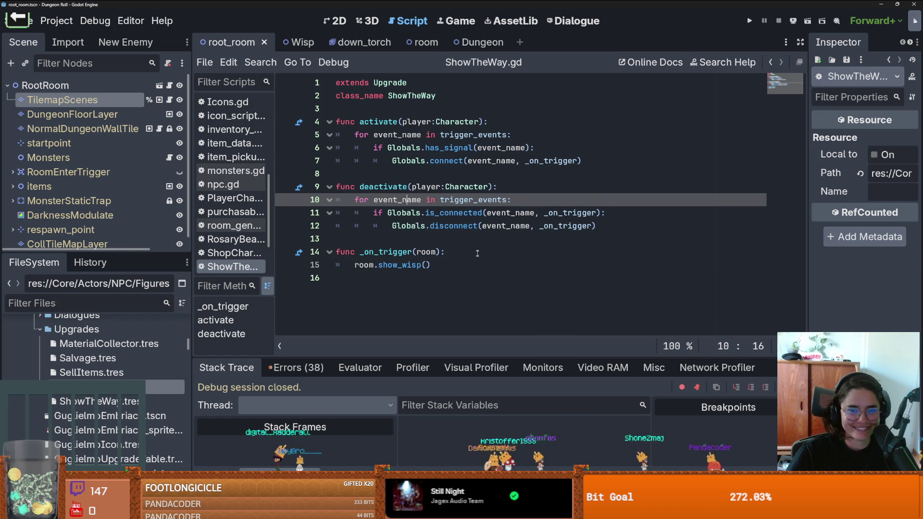
click(453, 226)
double_click(453, 226)
click(442, 266)
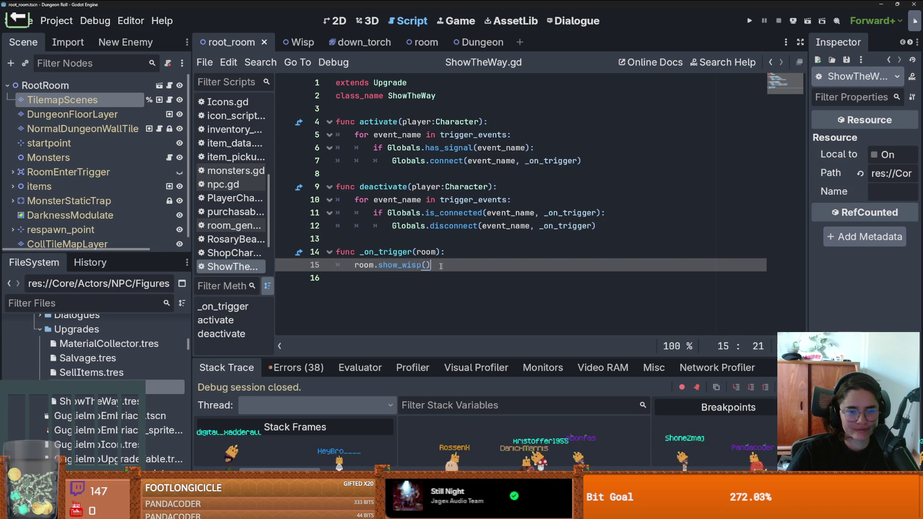
drag(473, 269, 375, 269)
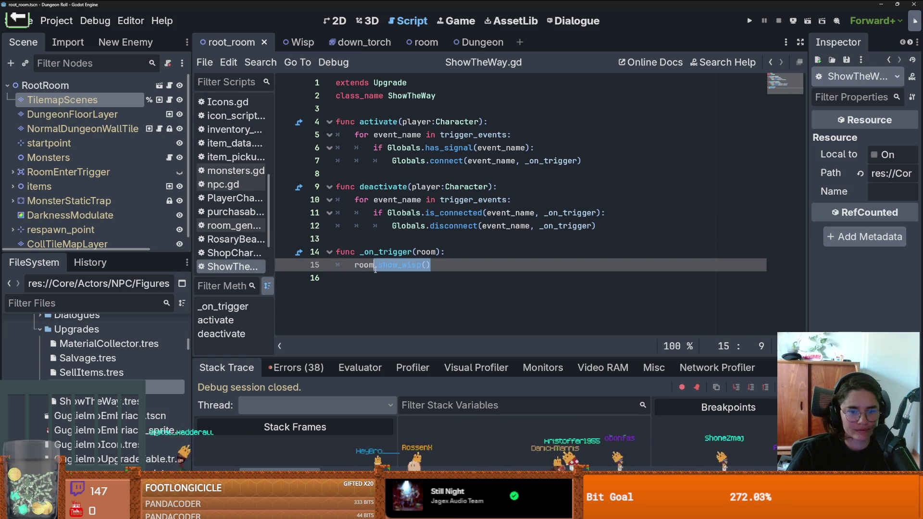
key(BackSpace)
key(ctrl+s)
click(389, 235)
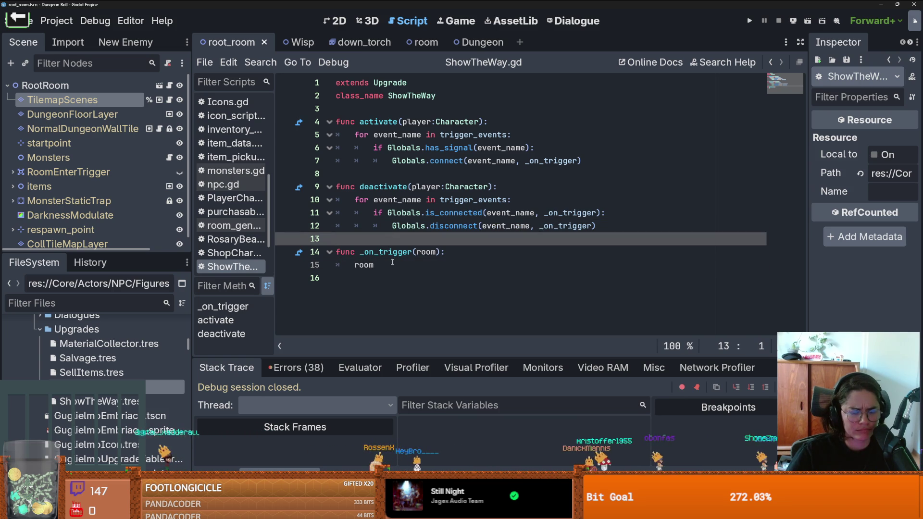
key(ctrl+z)
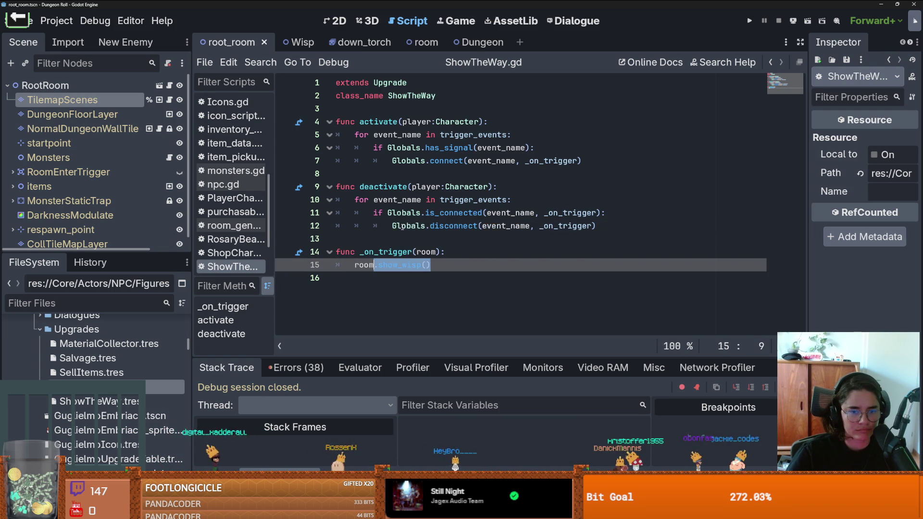
click(400, 226)
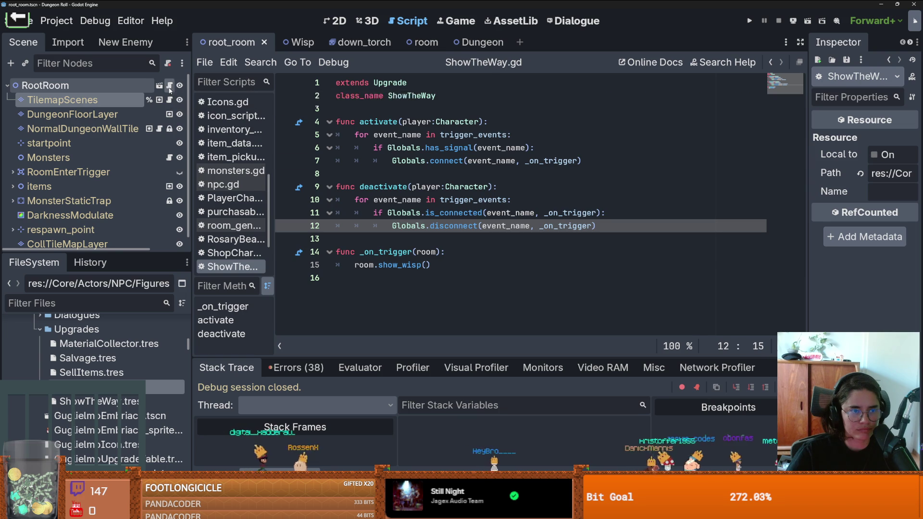
click(234, 225)
scroll(406, 223, down, 15)
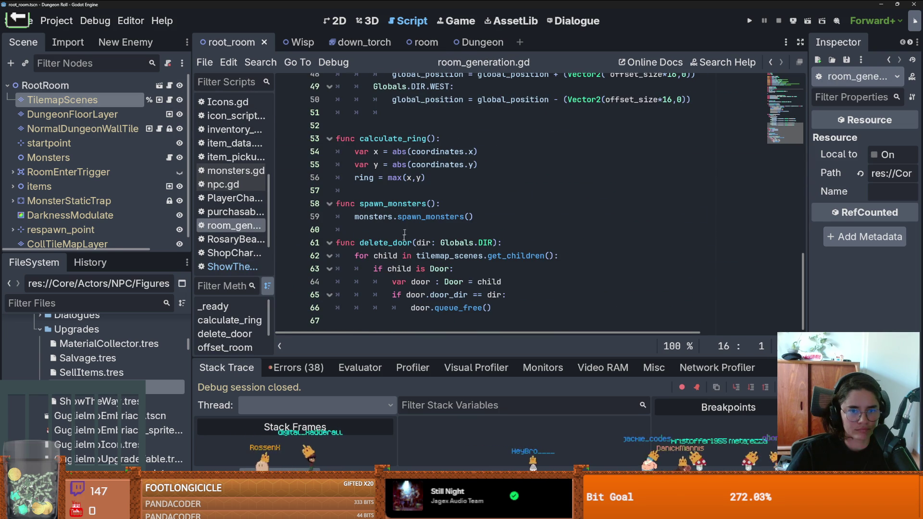
- Write a func show_wisp(): declaration at the end of room_generation.gd
click(378, 320)
key(Return)
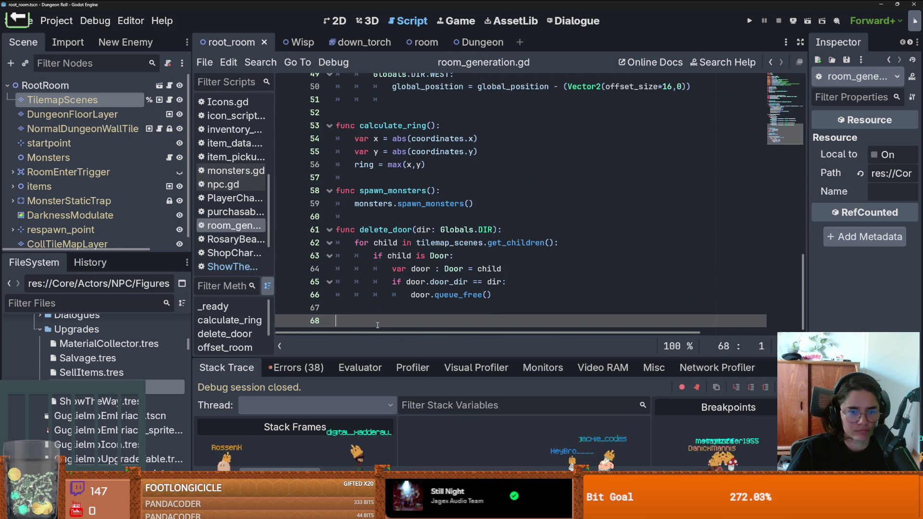
text(fy)
key(BackSpace)
text(un .show_wisp())
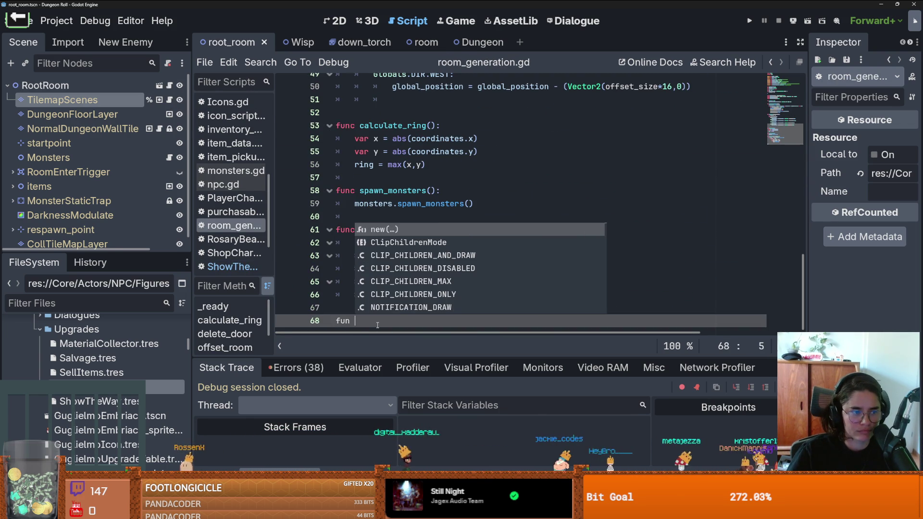
key(BackSpace)
key(BackSpace)
key(BackSpace)
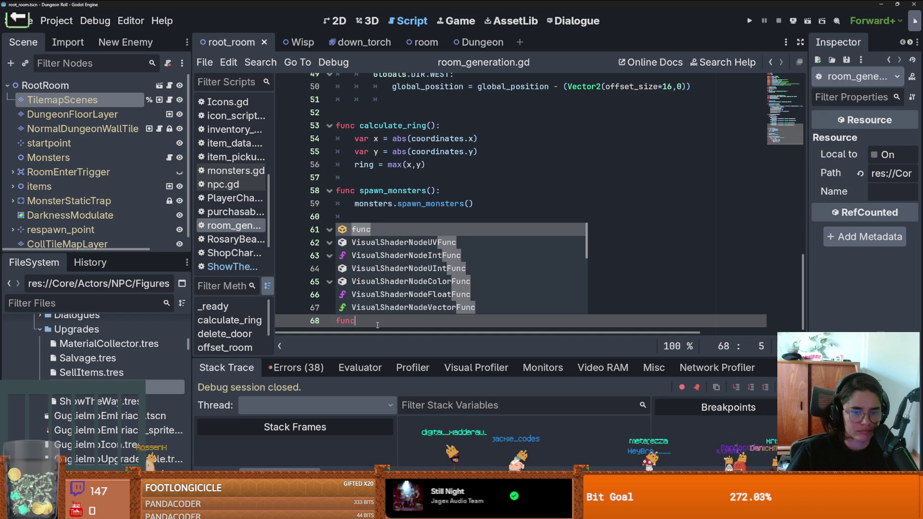
text(c)
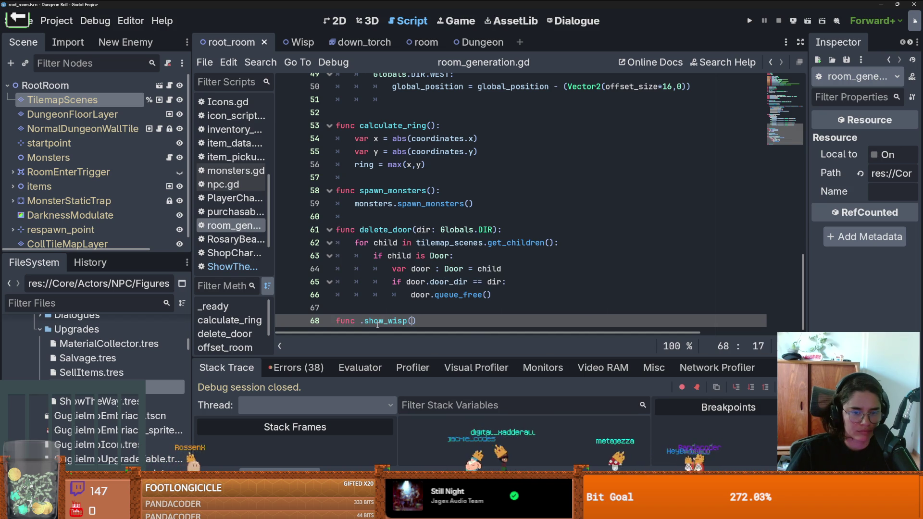
key(Left)
key(Left)
key(Left)
- Give show_wisp() a pass body, save, and open the Monsters node's script
click(377, 325)
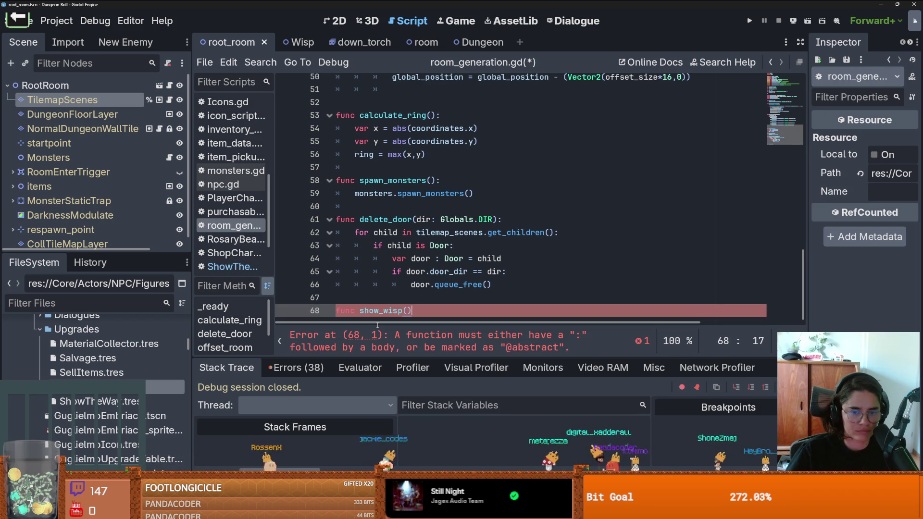
key(Return)
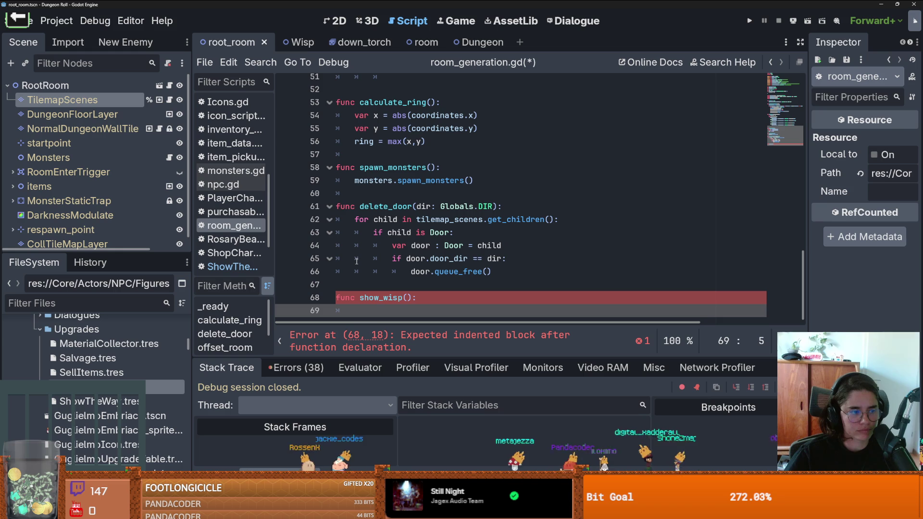
text(pass)
key(ctrl+s)
mouse_move(143, 253)
mouse_down()
mouse_move(143, 413)
mouse_move(113, 303)
mouse_move(112, 323)
mouse_up()
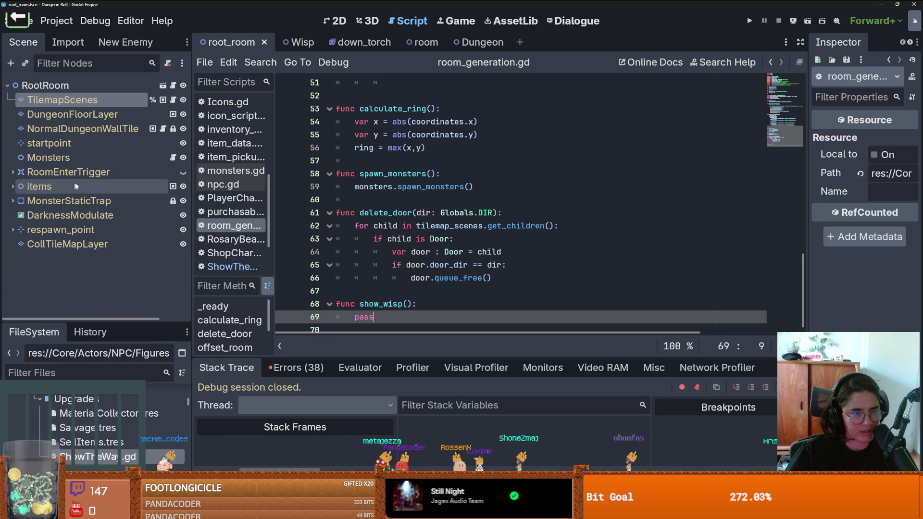
click(172, 157)
- Look over the spawn_wisp function in monsters.gd, save, and switch back to room_generation.gd
scroll(456, 192, down, 5)
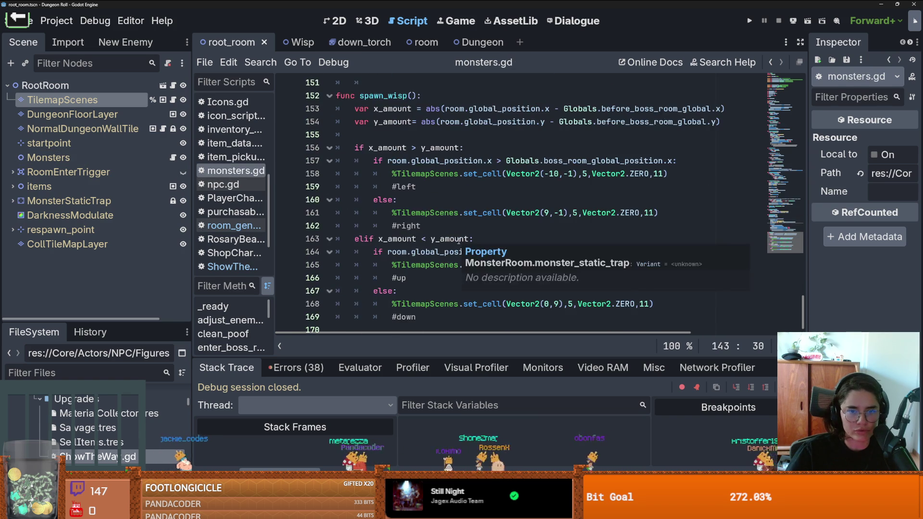
scroll(457, 193, up, 5)
click(457, 185)
shift+click(367, 184)
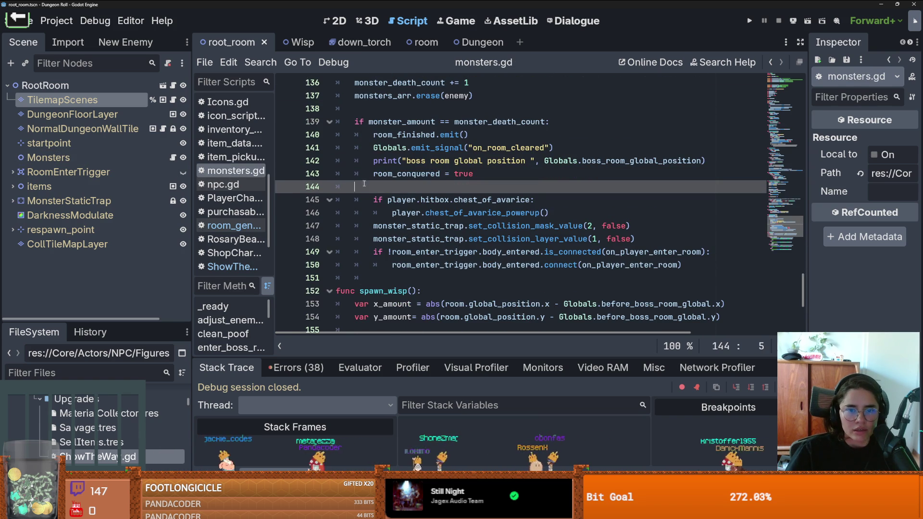
scroll(408, 201, down, 5)
scroll(411, 230, up, 4)
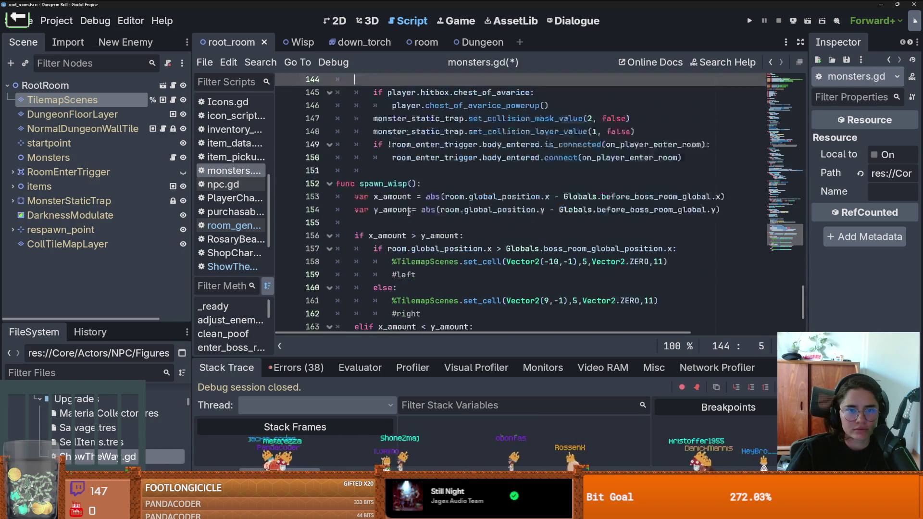
drag(416, 243, 360, 243)
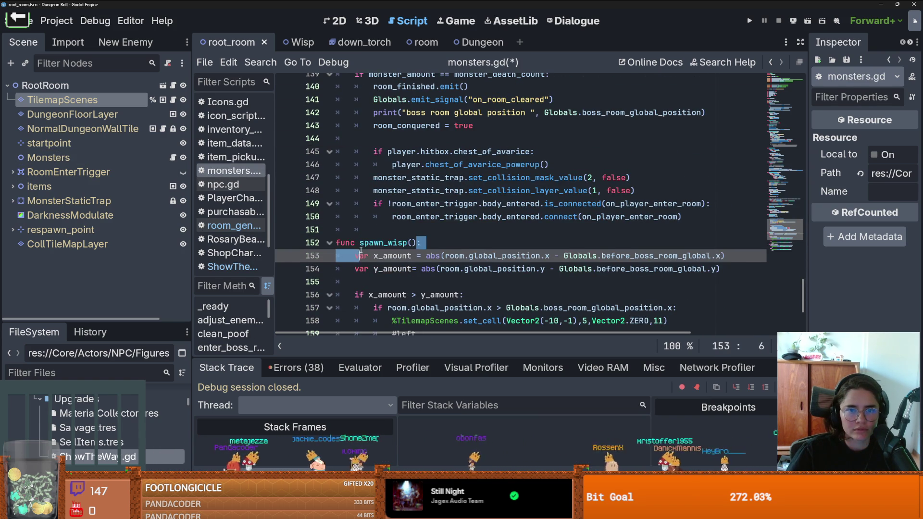
scroll(387, 244, up, 4)
key(ctrl+s)
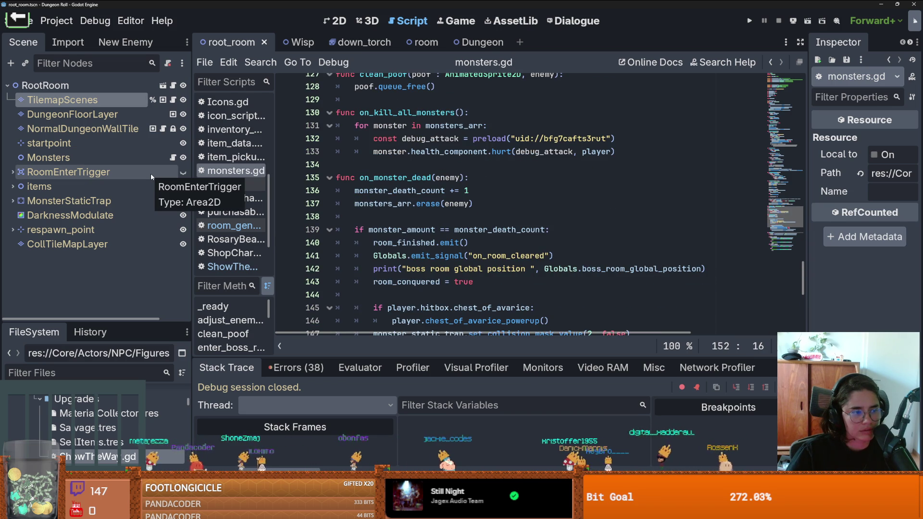
click(175, 88)
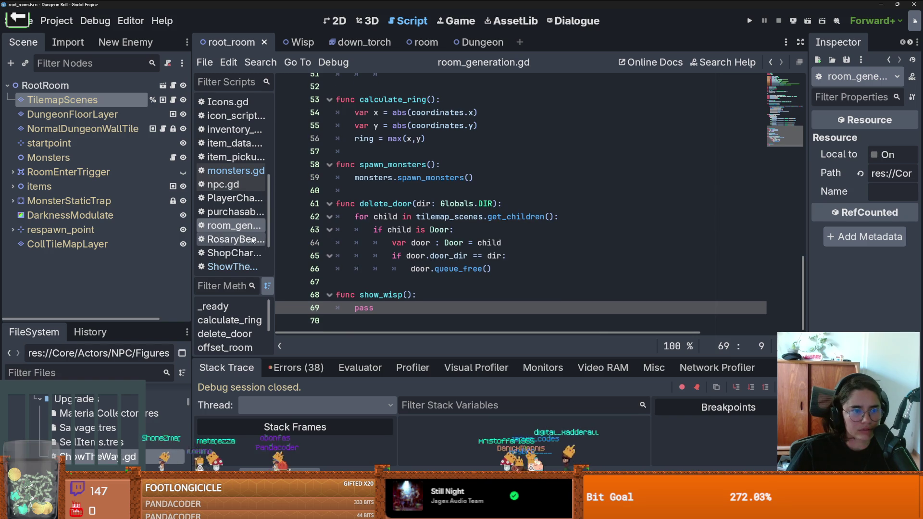
- Set the Monsters node to Access as Unique Name
scroll(359, 211, up, 2)
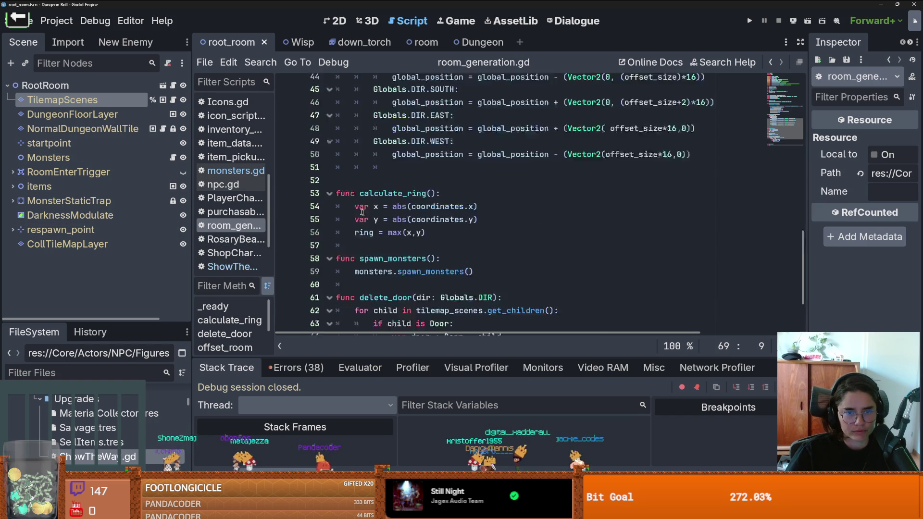
scroll(359, 210, up, 5)
click(85, 152)
right_click(85, 152)
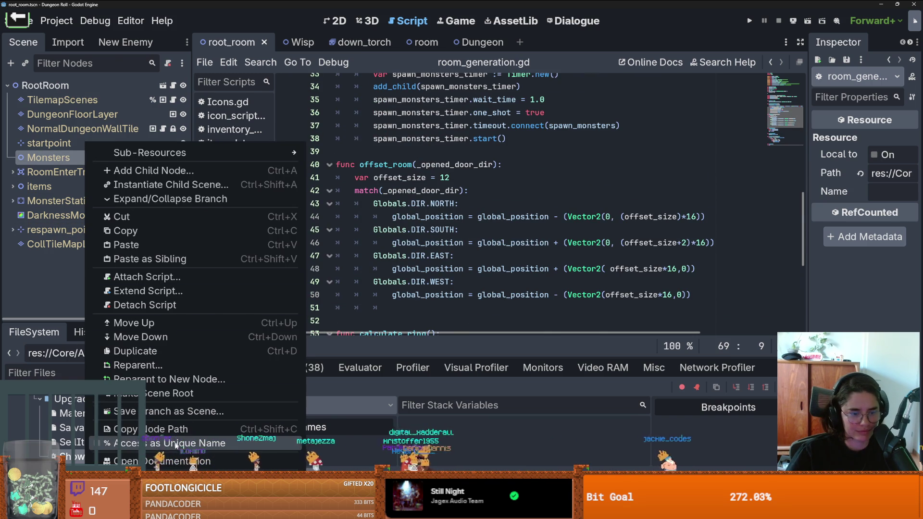
click(175, 443)
scroll(385, 300, down, 6)
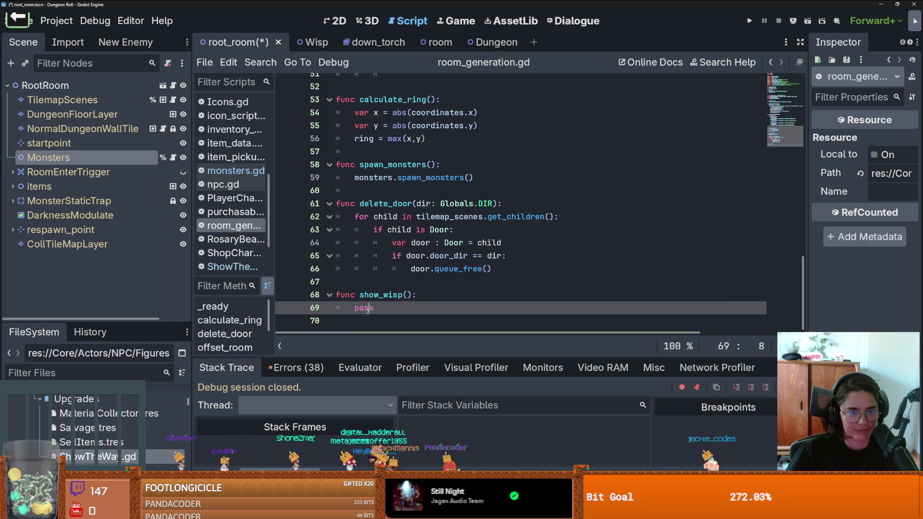
key(ctrl+F1)
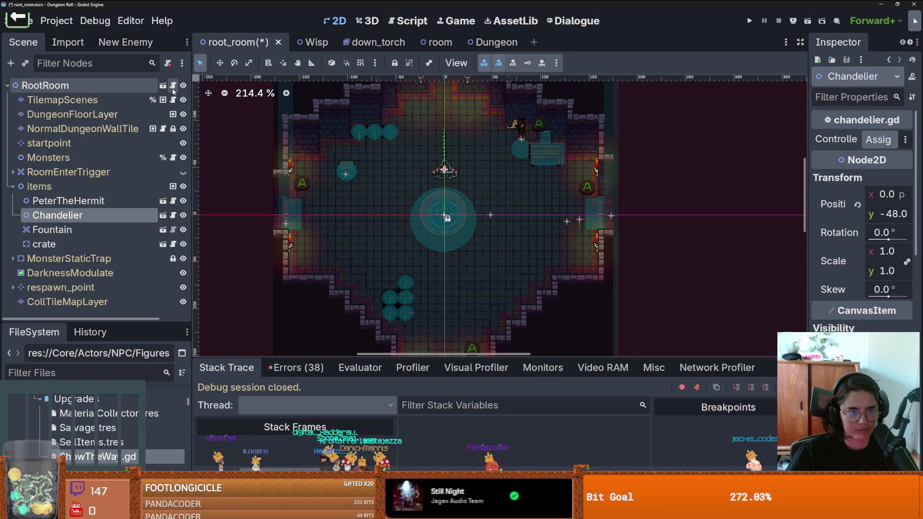
key(ctrl+F3)
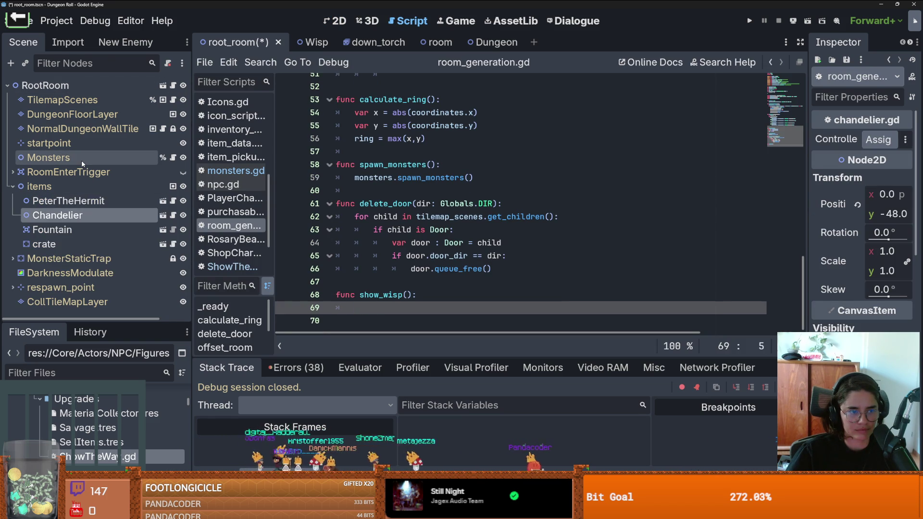
- Replace pass in show_wisp() with %Monsters.spawn_wisp() and save
mouse_move(46, 157)
mouse_down()
mouse_move(358, 310)
mouse_move(347, 298)
mouse_move(355, 315)
mouse_up()
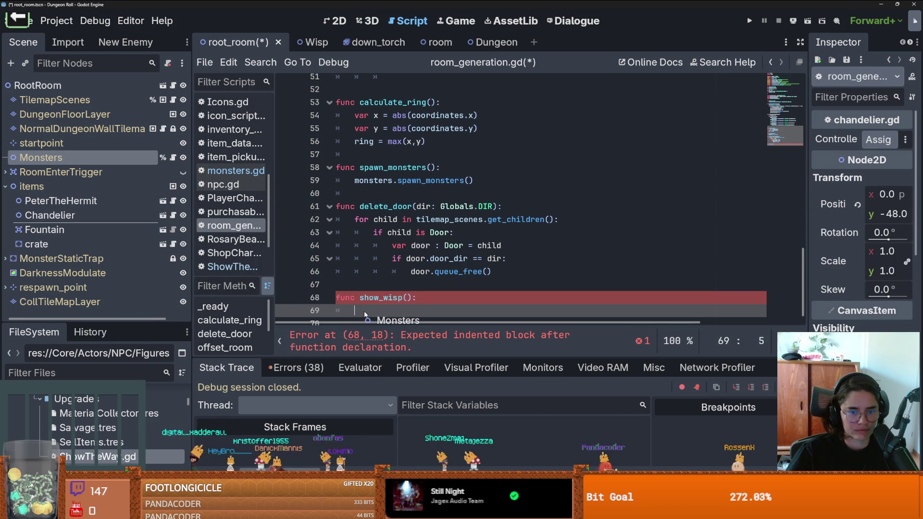
click(407, 303)
click(429, 317)
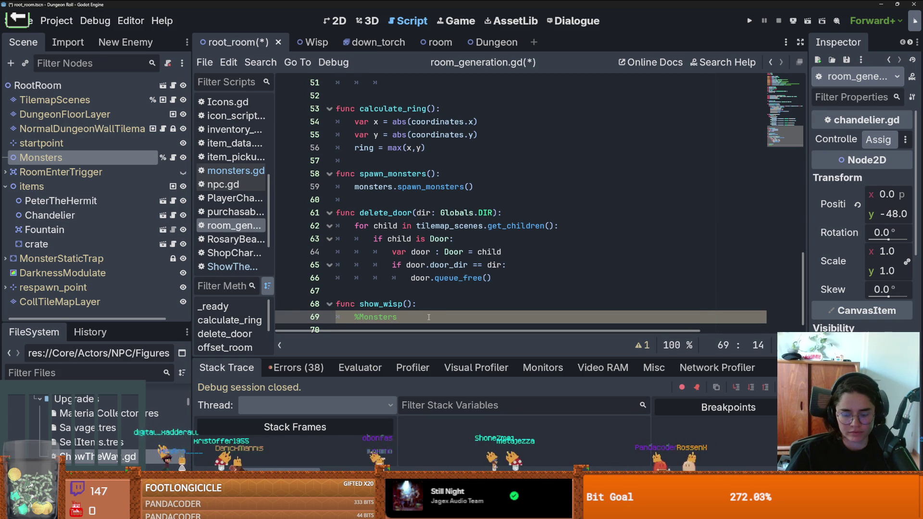
text(z)
key(BackSpace)
key(BackSpace)
text(.spawn_wisp()
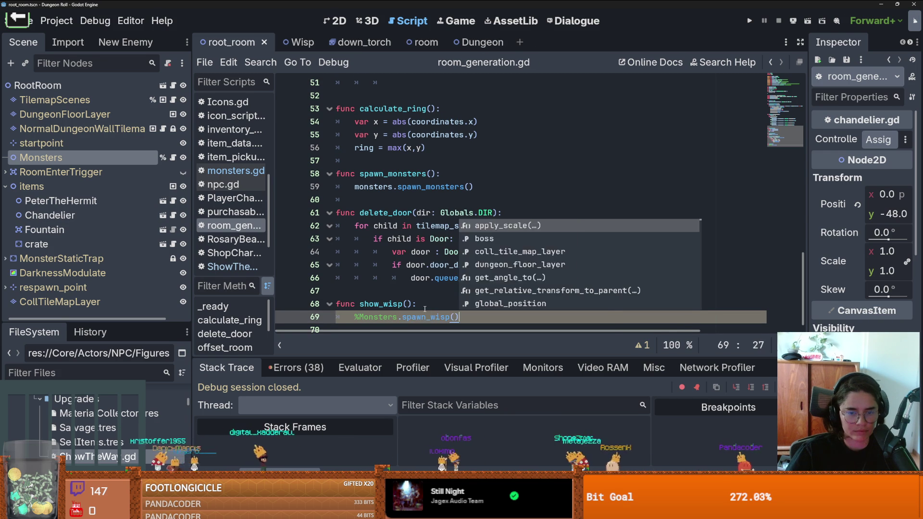
key(Return)
click(425, 307)
key(ctrl+s)
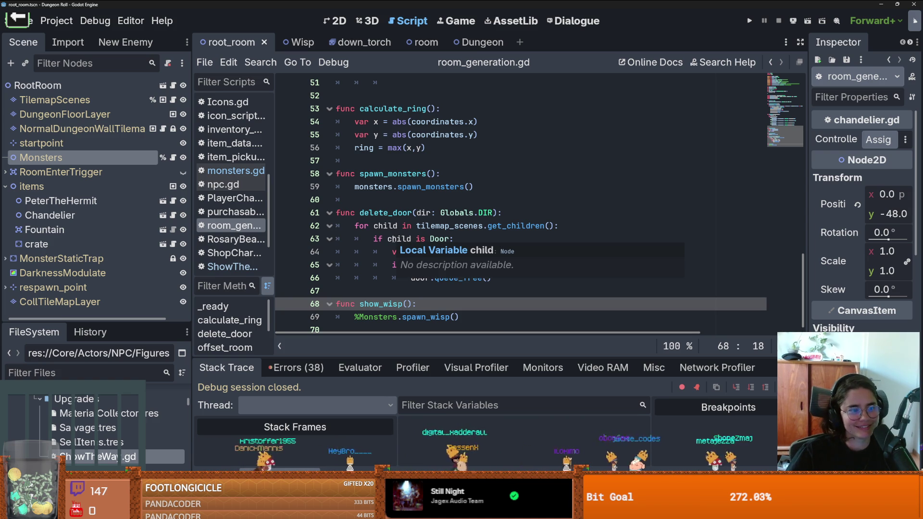
- Remove the blank line before the show_wisp function and save
click(388, 239)
key(ctrl+s)
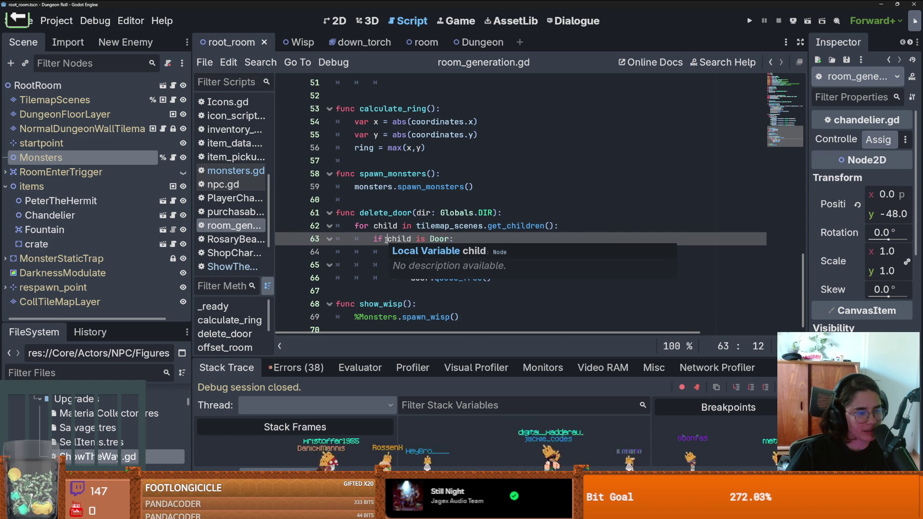
key(Up)
key(Up)
key(Up)
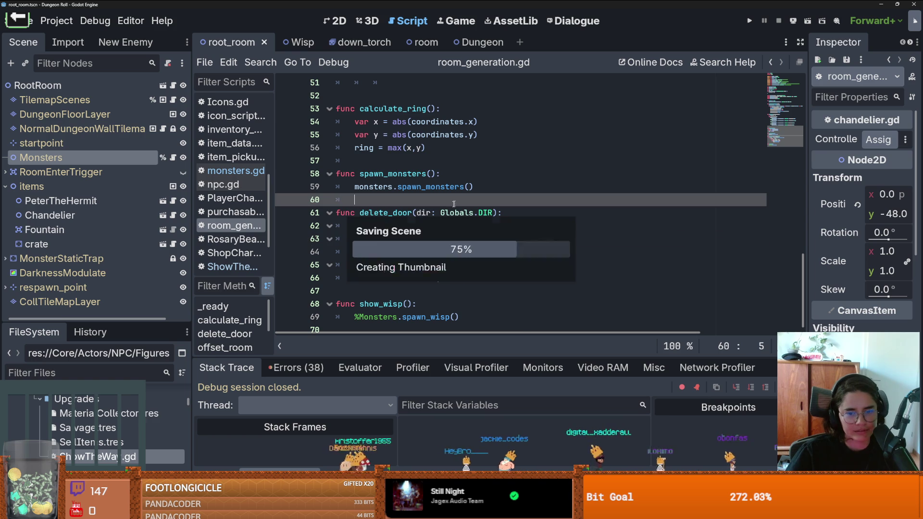
click(369, 241)
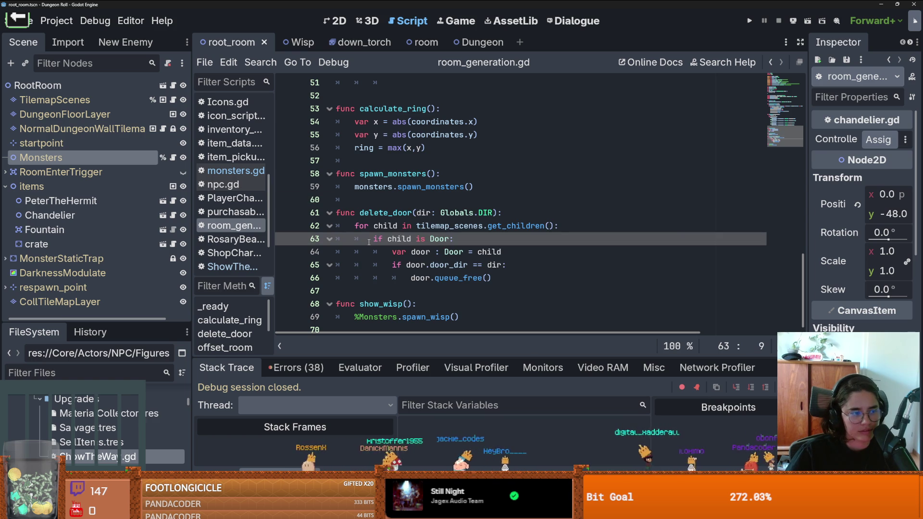
scroll(368, 242, down, 1)
click(435, 307)
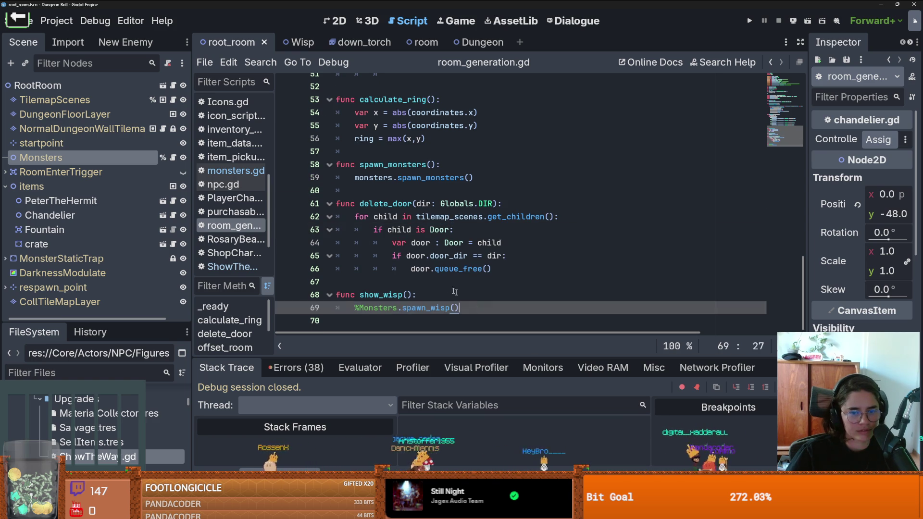
click(439, 284)
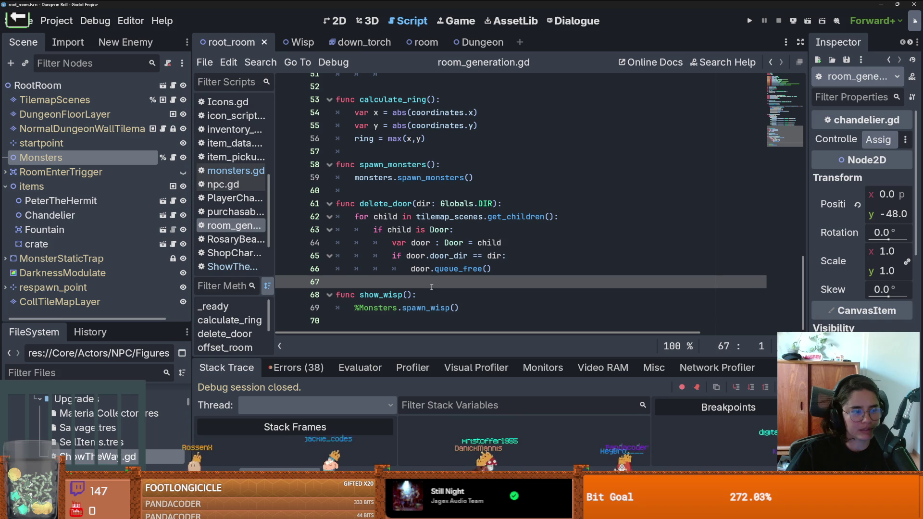
key(ctrl+s)
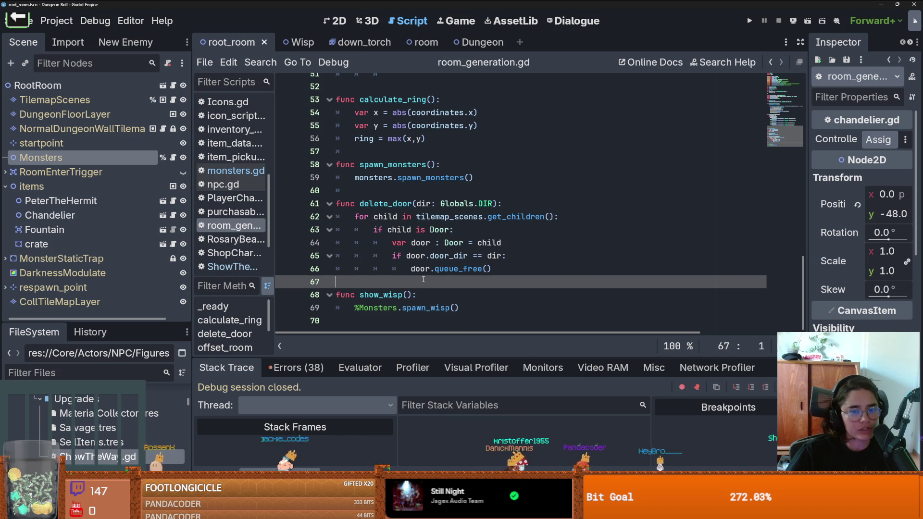
key(BackSpace)
- Restore a single unindented blank line before show_wisp
scroll(414, 281, up, 3)
scroll(414, 281, down, 3)
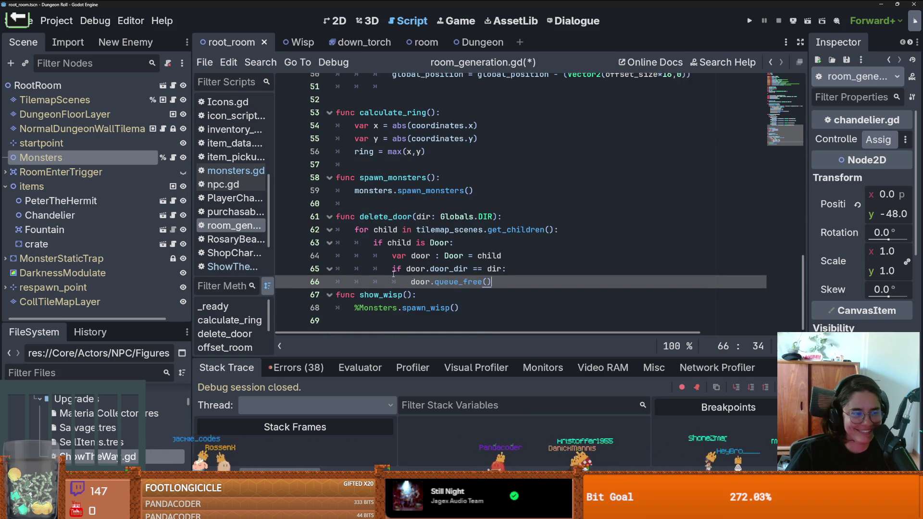
click(443, 295)
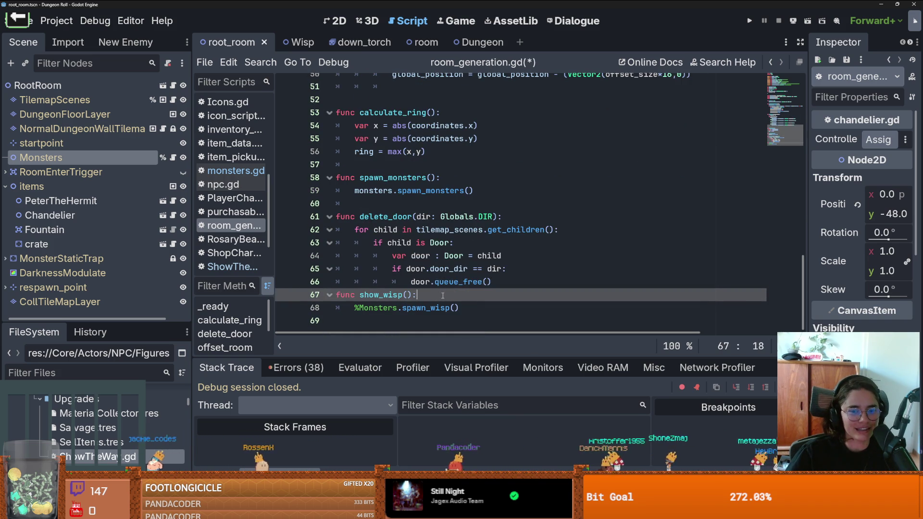
key(ctrl+s)
right_click(503, 286)
key(Escape)
key(Return)
key(BackSpace)
key(BackSpace)
- Delete the extra blank line after offset_room and save the script
scroll(425, 295, up, 5)
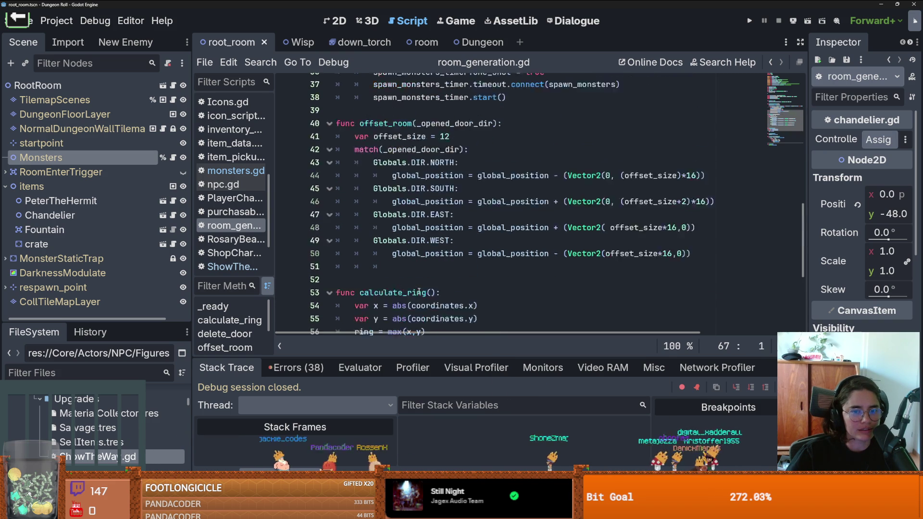
drag(392, 308, 299, 303)
key(BackSpace)
key(BackSpace)
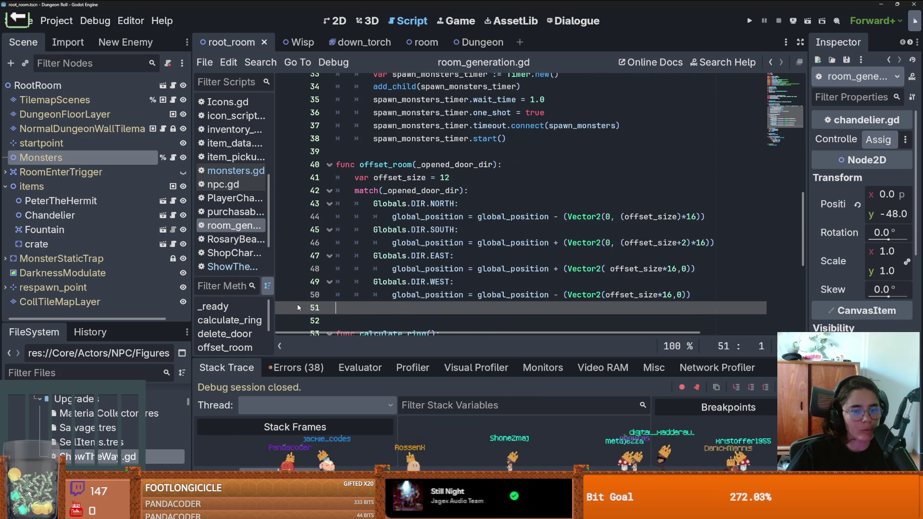
key(ctrl+s)
scroll(412, 315, down, 1)
scroll(412, 315, down, 1)
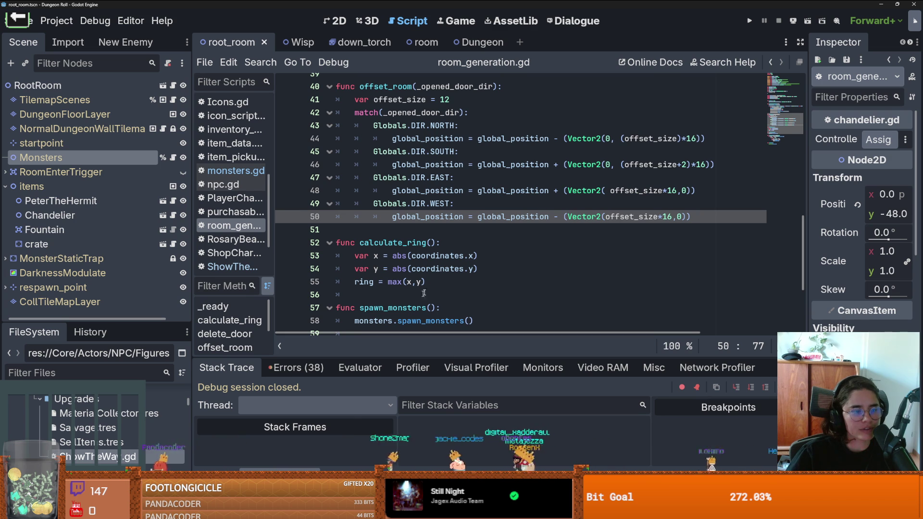
click(405, 230)
key(ctrl+s)
- Review the script, then select the room's items node and save the scene
scroll(406, 236, up, 8)
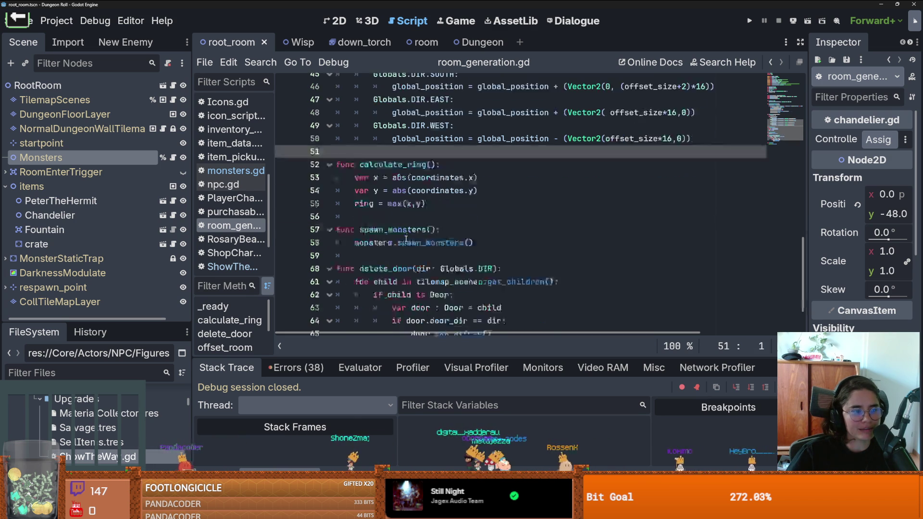
scroll(405, 239, up, 1)
scroll(405, 239, down, 8)
scroll(405, 239, down, 3)
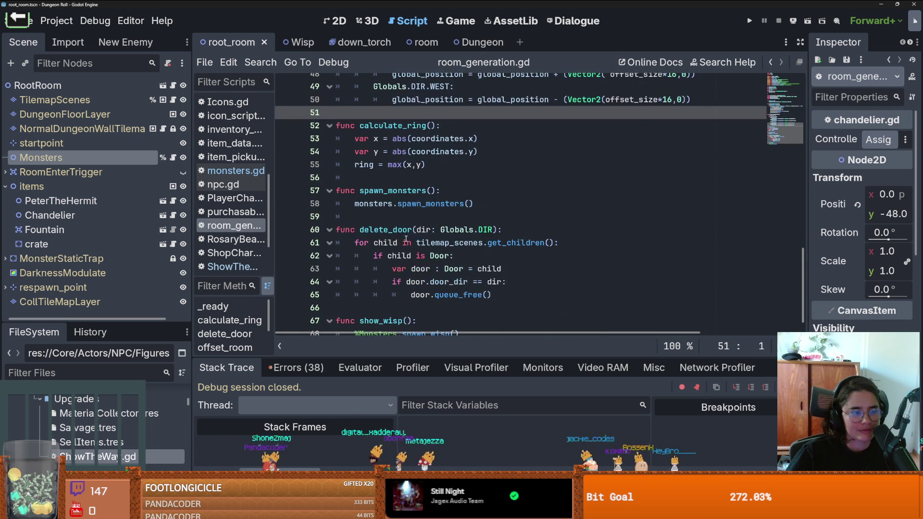
scroll(405, 239, up, 1)
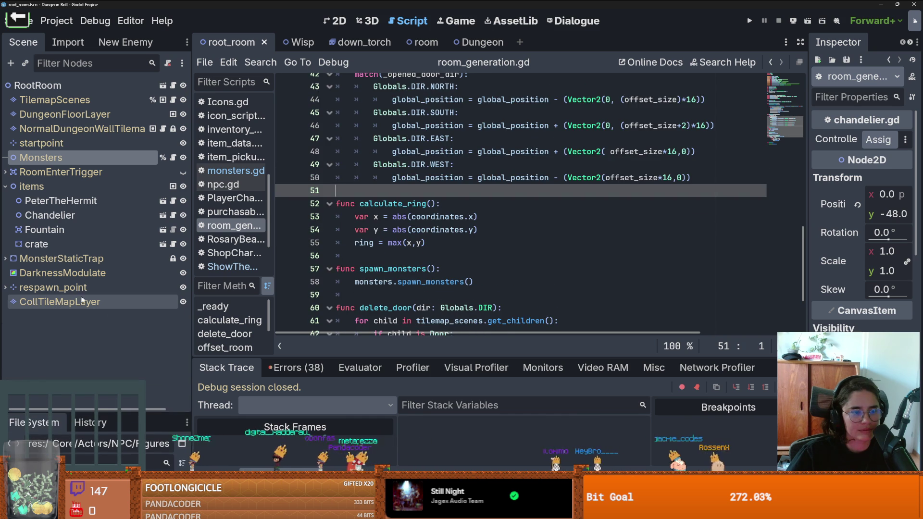
click(29, 186)
key(ctrl+s)
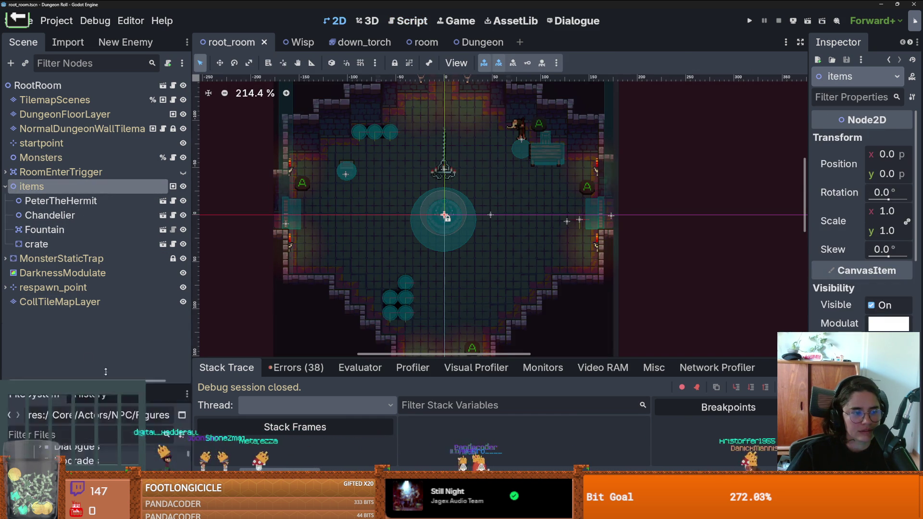
- Open ShowTheWay.gd from the FileSystem dock, then open the Dungeon scene
drag(100, 410, 100, 228)
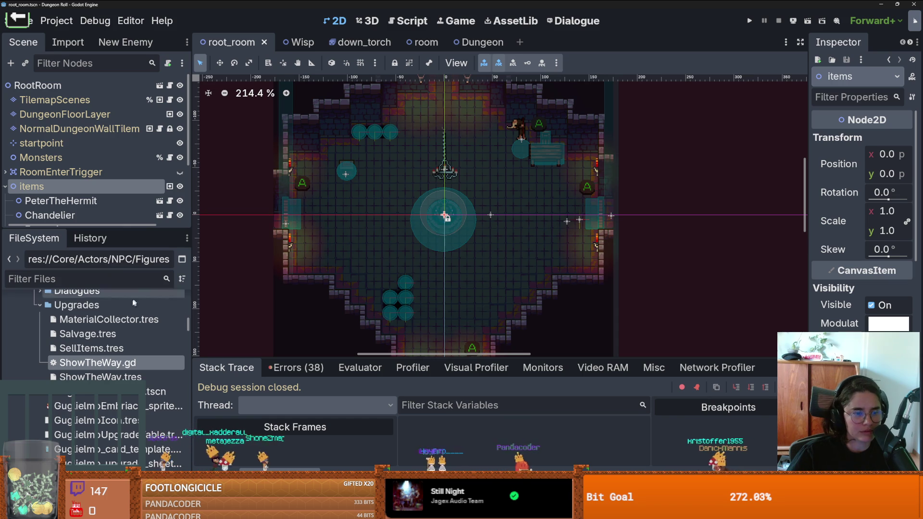
double_click(79, 364)
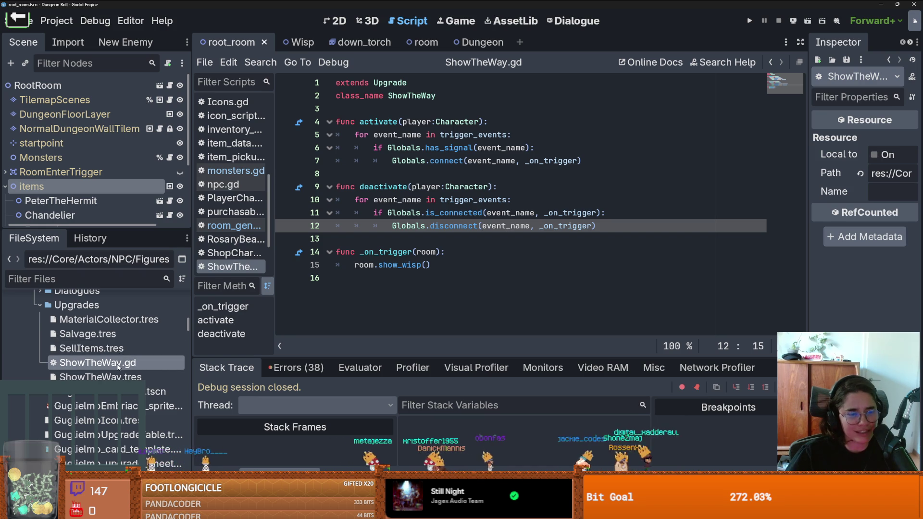
scroll(96, 336, up, 10)
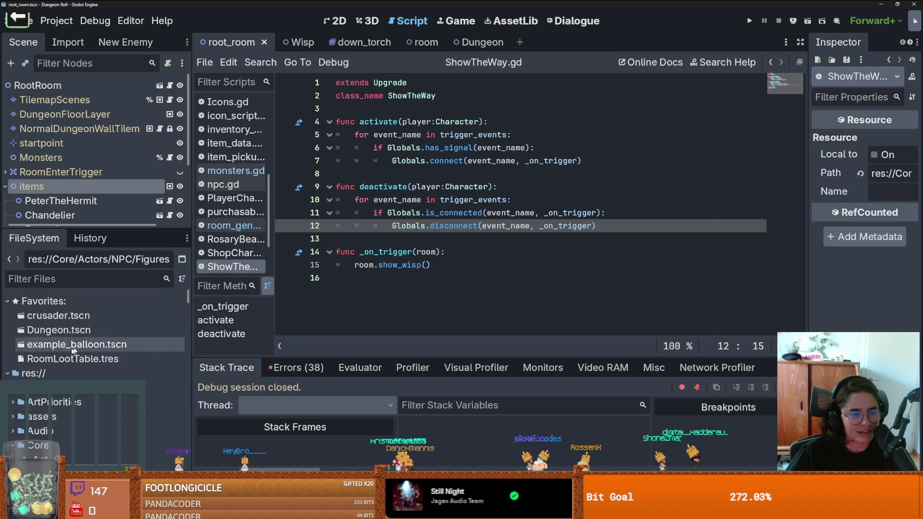
double_click(102, 330)
drag(77, 233, 77, 387)
- Save the Dungeon scene and inspect its 2D room view
click(12, 187)
key(ctrl+s)
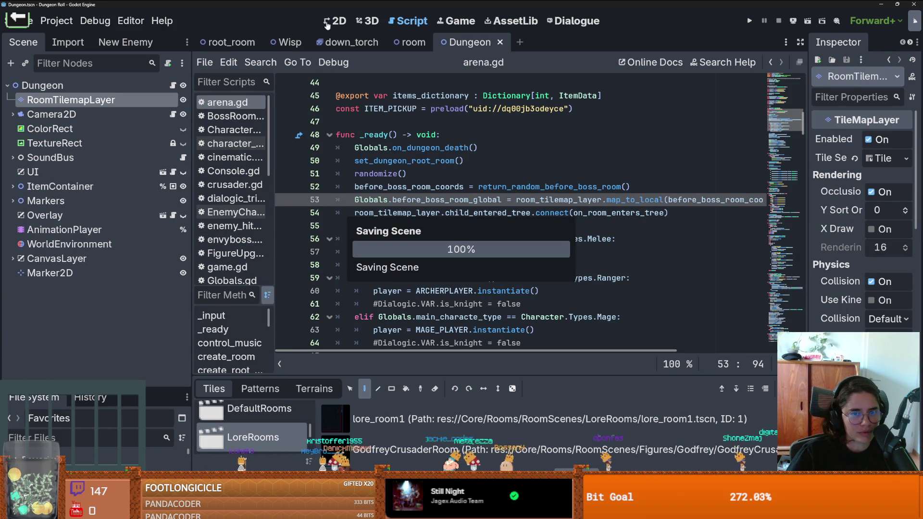
key(ctrl+F1)
scroll(364, 267, down, 1)
scroll(393, 230, up, 8)
scroll(393, 230, up, 2)
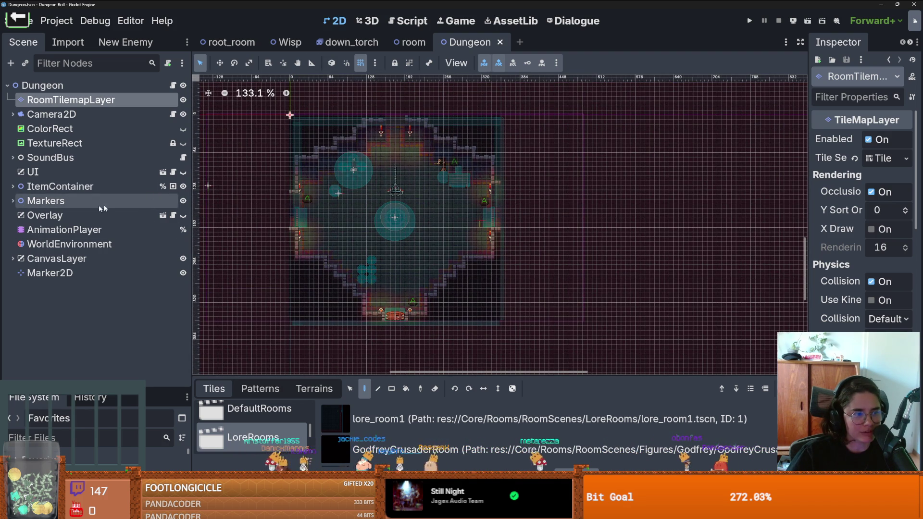
mouse_move(381, 201)
mouse_down()
mouse_move(585, 282)
mouse_move(388, 222)
mouse_up()
scroll(393, 229, down, 1)
scroll(372, 174, up, 1)
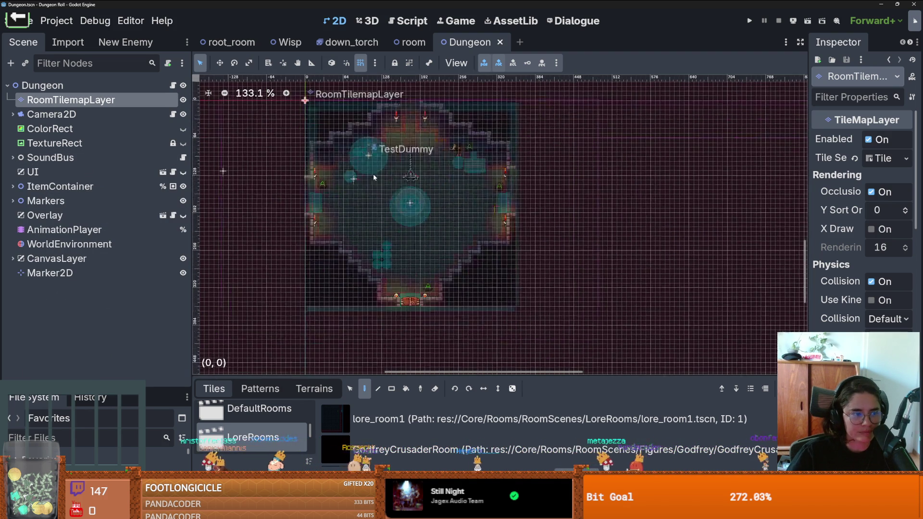
- Check the UI scene, return to Dungeon, and open the Overlay node's own scene
click(174, 173)
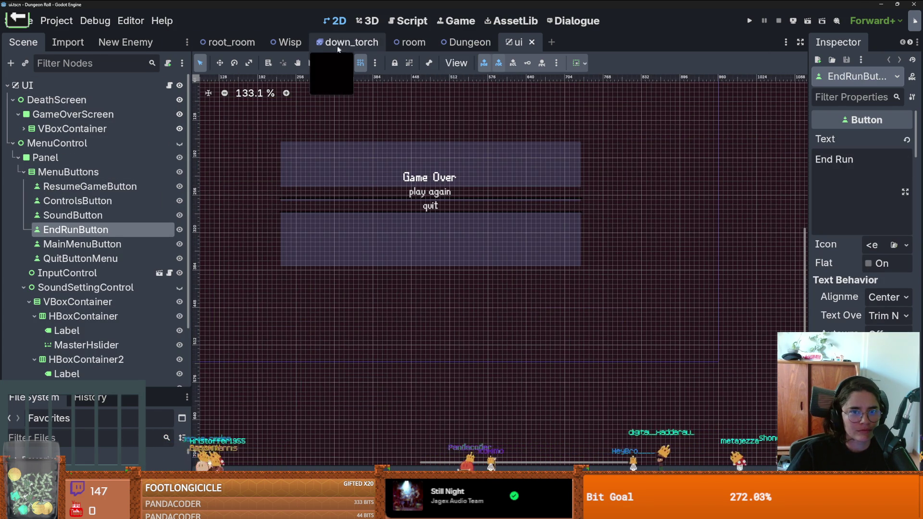
click(471, 43)
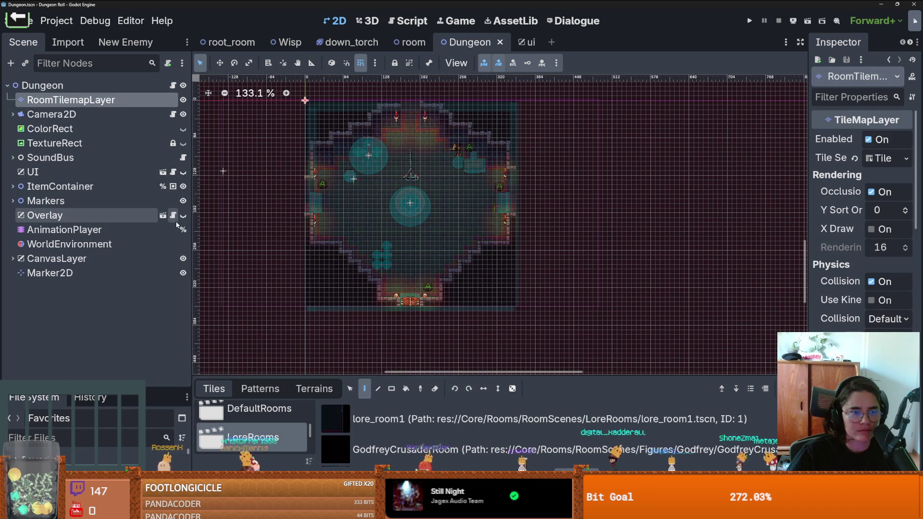
click(163, 215)
scroll(345, 193, down, 5)
key(ctrl+F1)
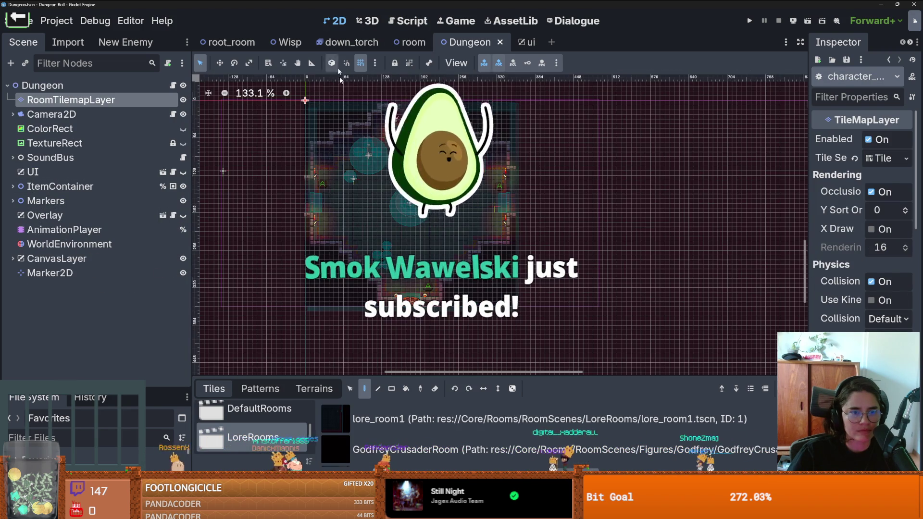
click(162, 215)
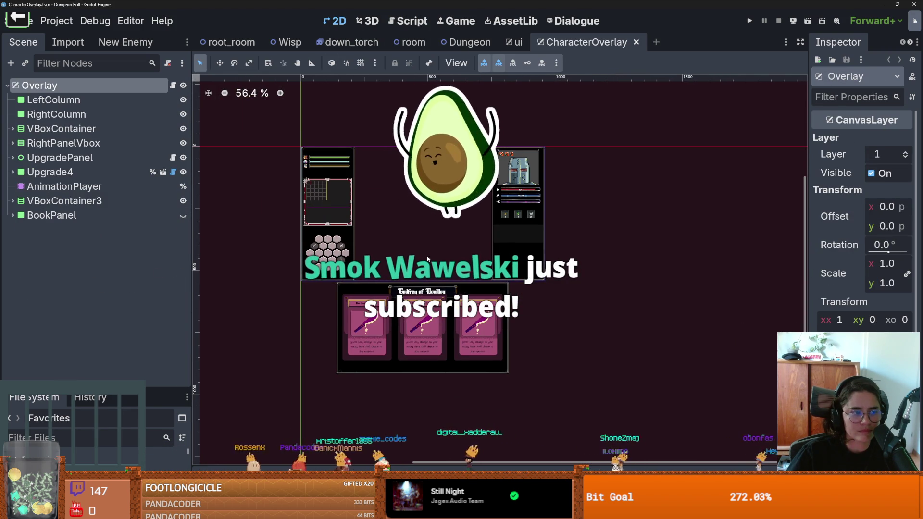
- Expand the upgrade panel, select Upgrade1 and open its Upgradecard.gd script
scroll(376, 248, up, 2)
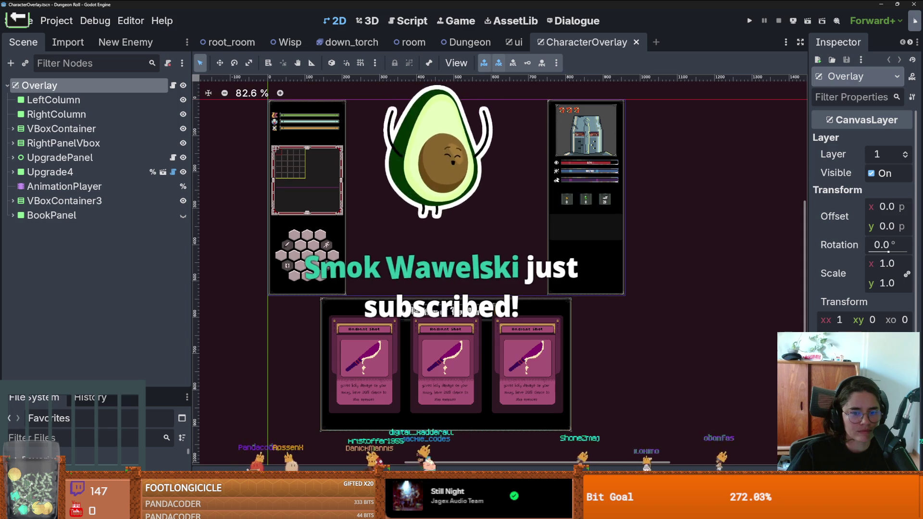
click(373, 349)
click(374, 349)
click(173, 229)
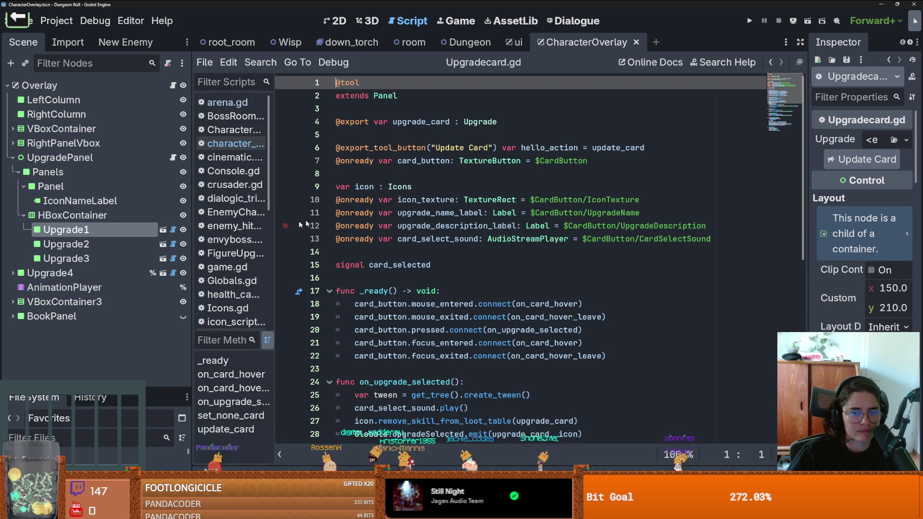
- Start a new line after the card_selected emit in on_upgrade_selected, then back out the mistaken update_card completion
scroll(409, 269, down, 5)
double_click(386, 187)
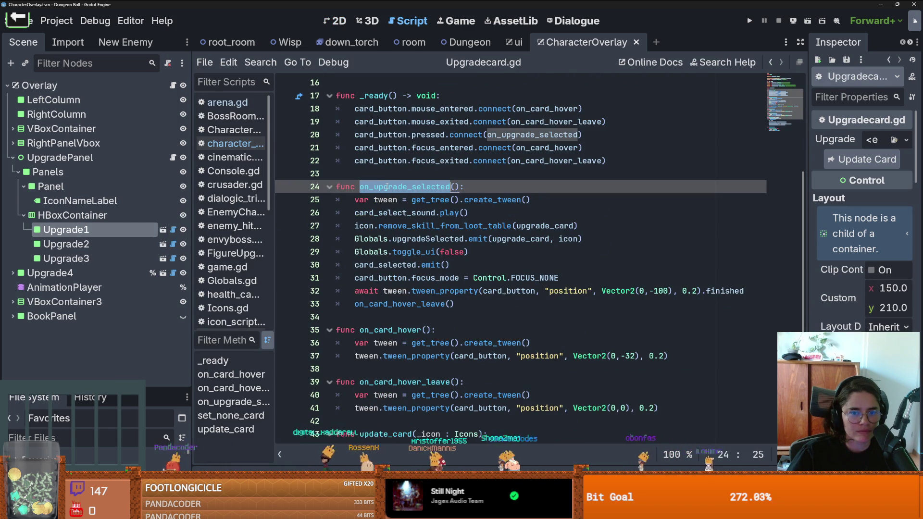
scroll(386, 186, up, 5)
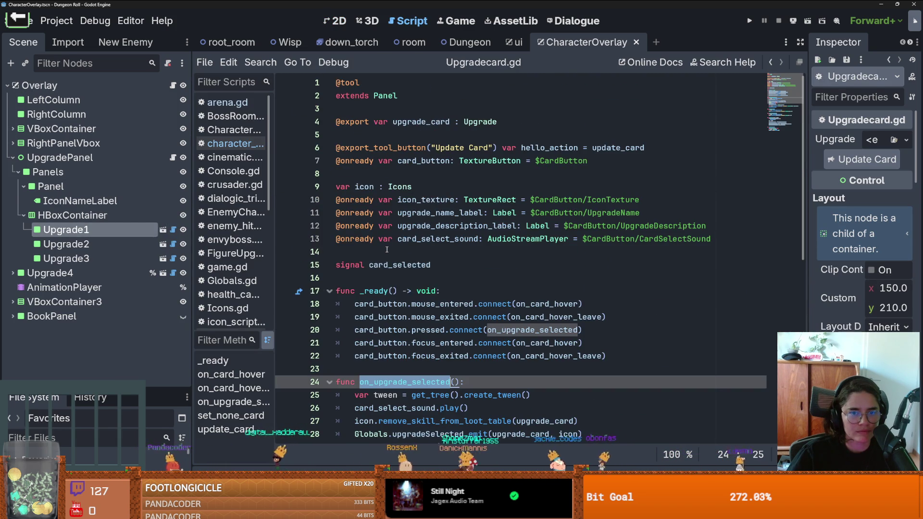
scroll(387, 246, down, 7)
click(463, 187)
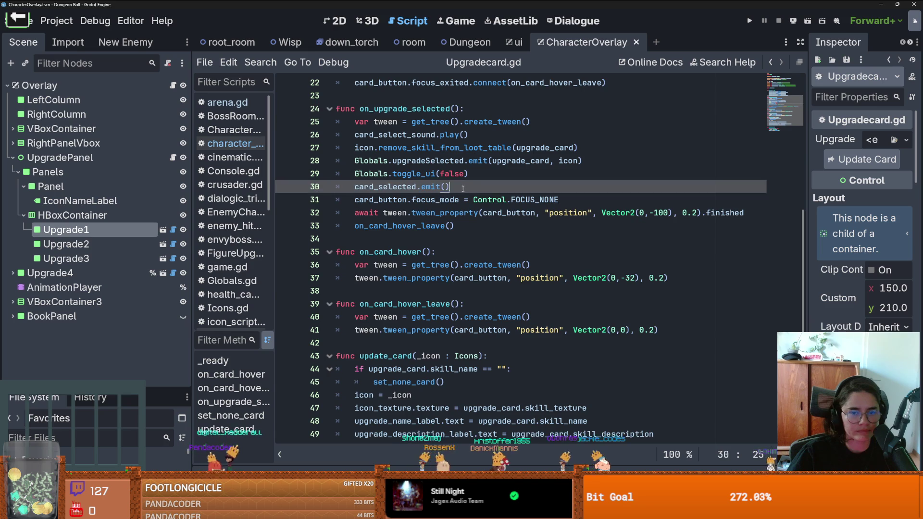
key(Return)
text(up)
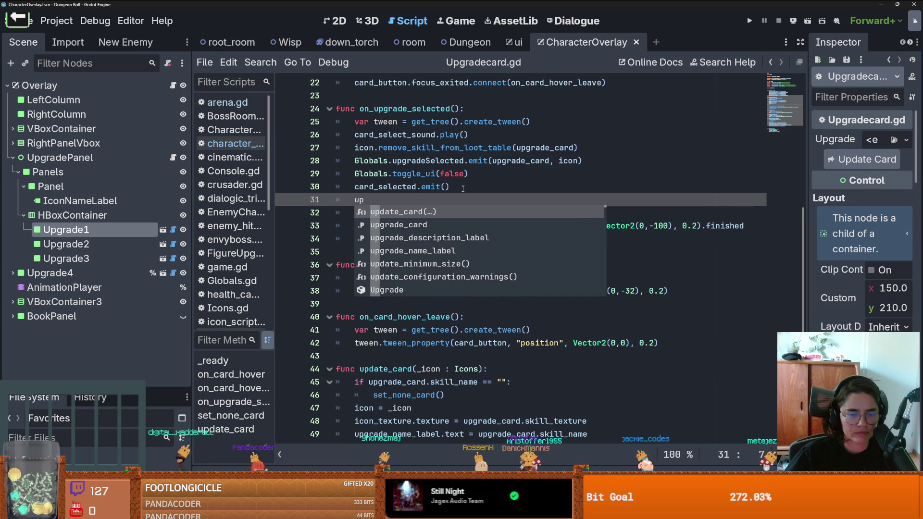
key(Return)
text(.)
key(BackSpace)
key(BackSpace)
key(BackSpace)
- Add upgrade_card.activate() on a new line after Globals.toggle_ui(false)
scroll(387, 224, up, 10)
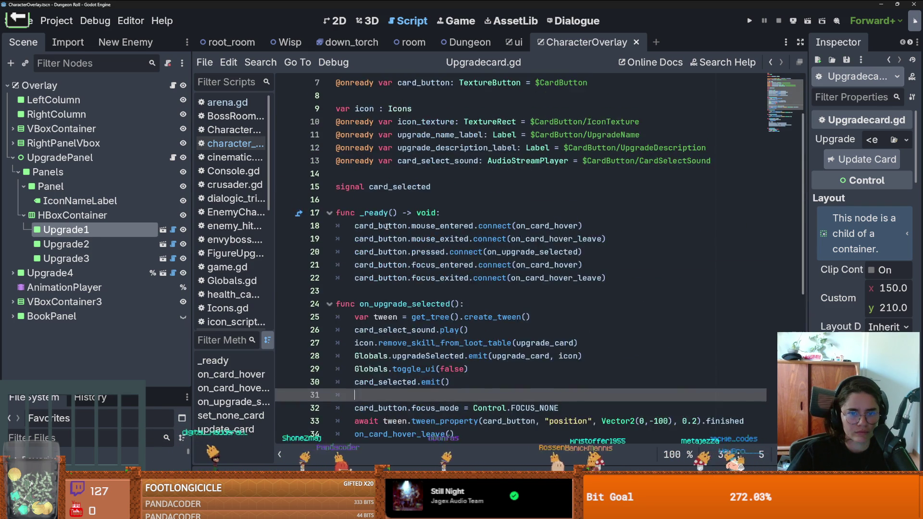
double_click(408, 122)
scroll(406, 222, down, 6)
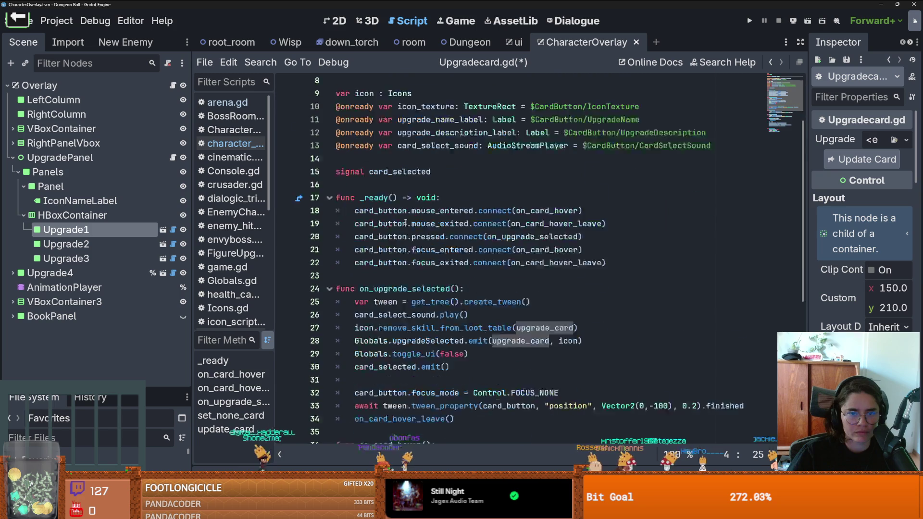
scroll(405, 223, down, 4)
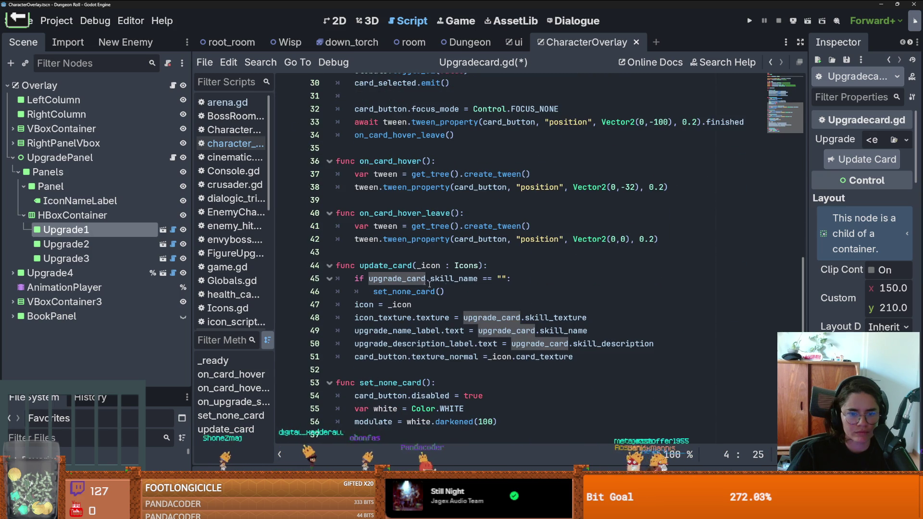
scroll(473, 286, up, 5)
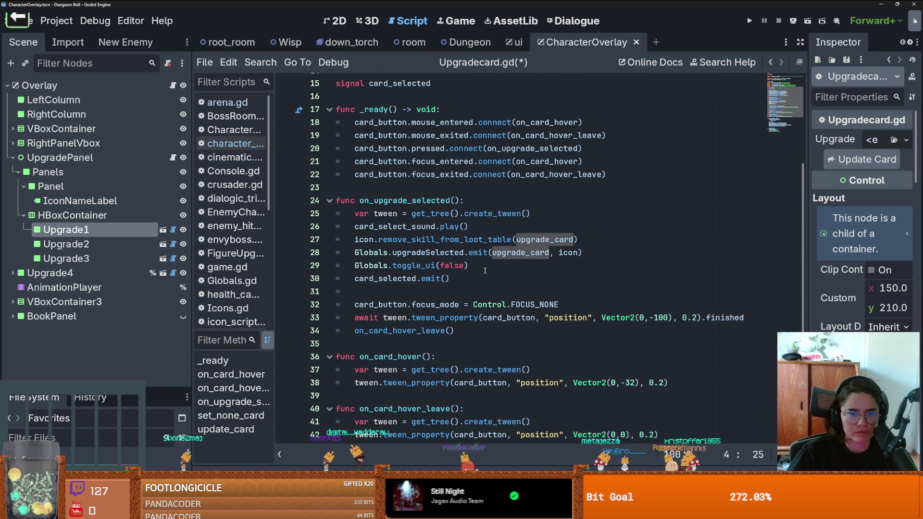
click(484, 270)
key(Return)
text(upgrade_card)
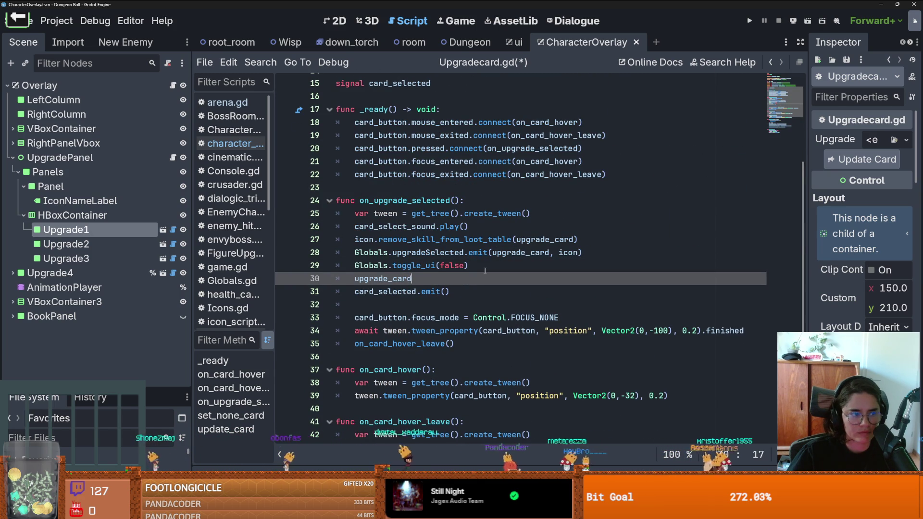
scroll(484, 271, up, 1)
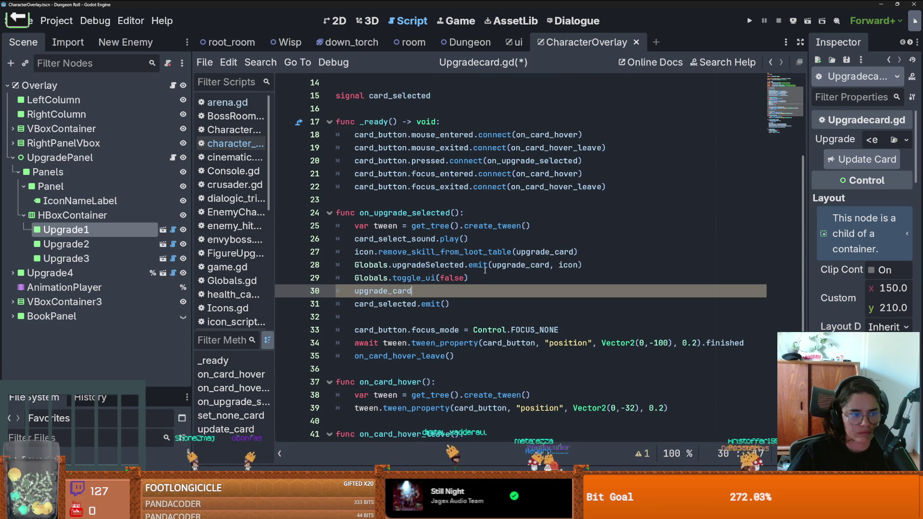
mouse_move(479, 271)
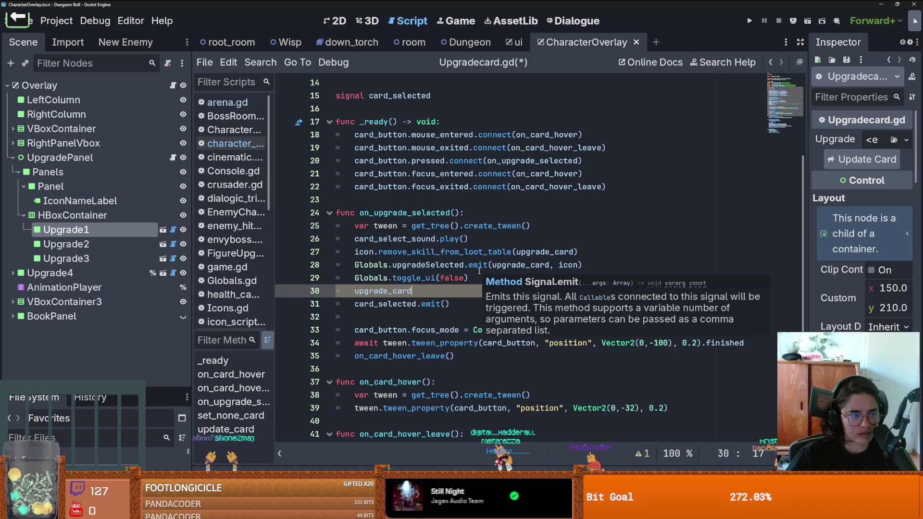
text(.)
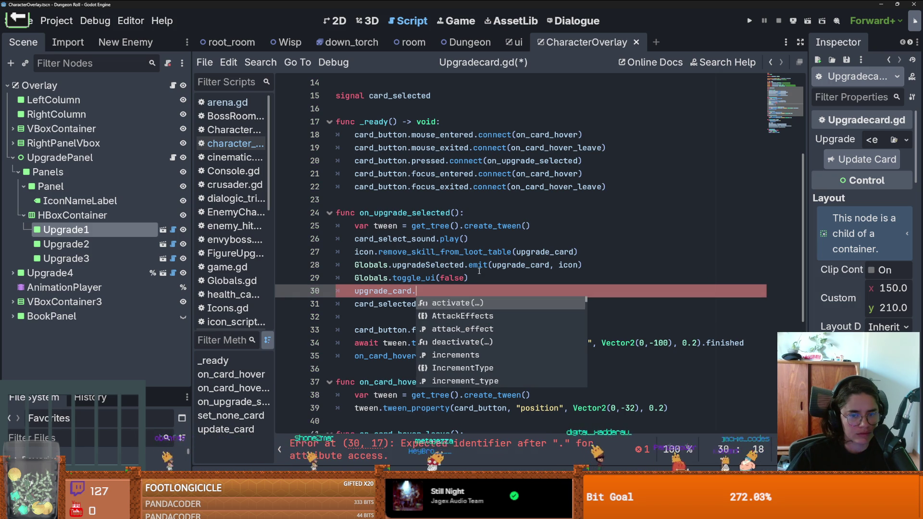
key(Return)
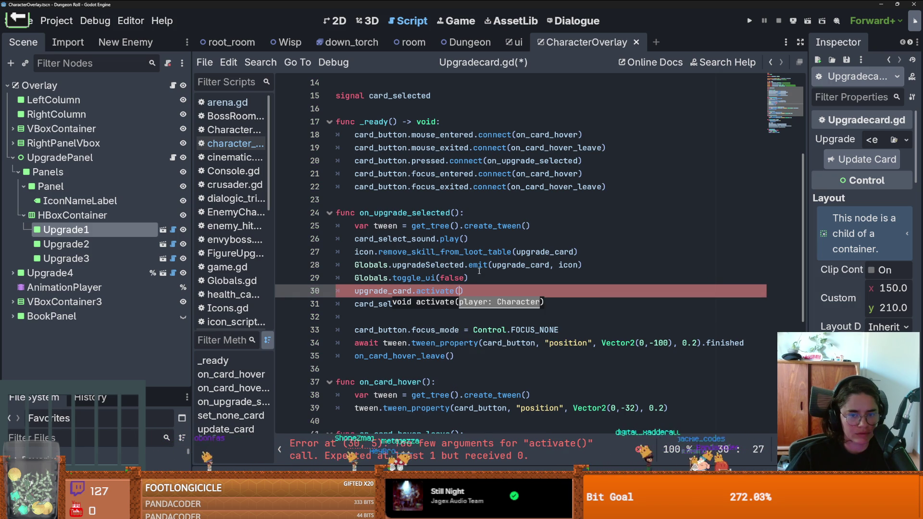
- Check the Overlay script's player variable, pass owner.player to activate, and save
scroll(464, 247, up, 5)
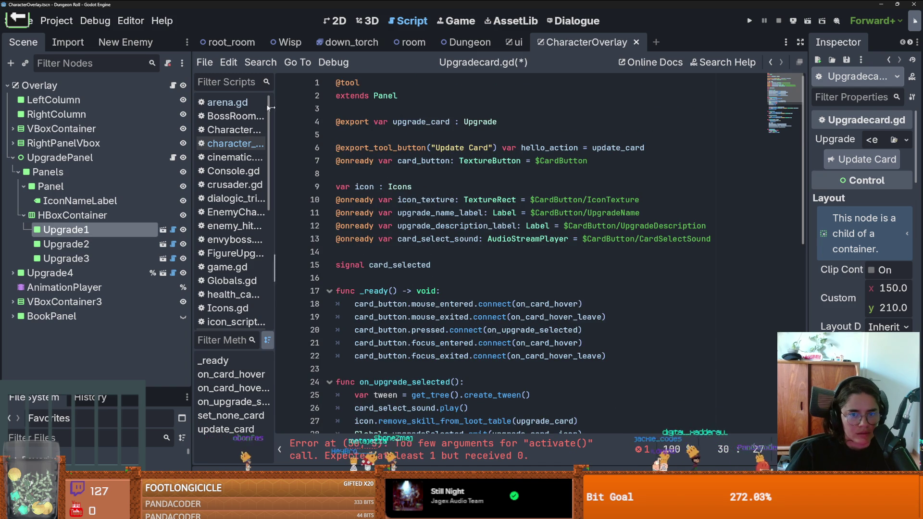
click(173, 85)
mouse_move(805, 240)
mouse_down()
mouse_move(673, 111)
mouse_move(553, 135)
mouse_move(450, 172)
mouse_up()
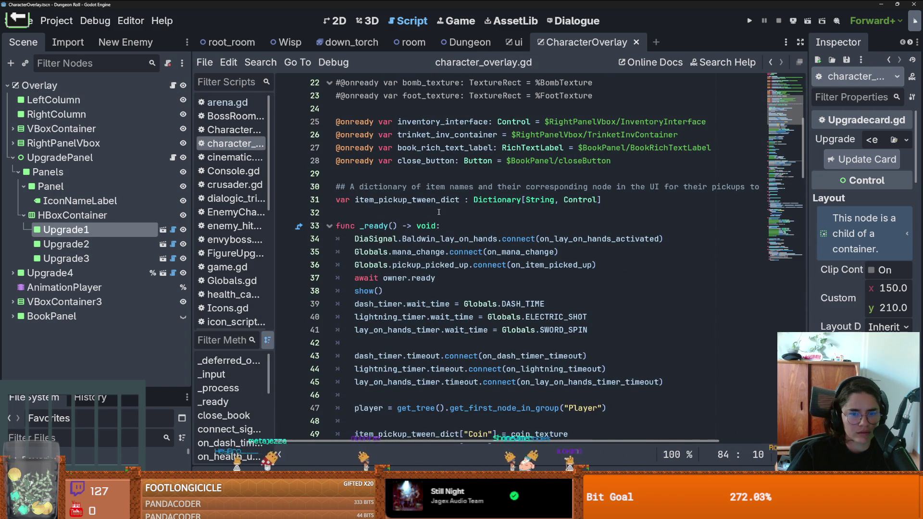
scroll(438, 212, down, 5)
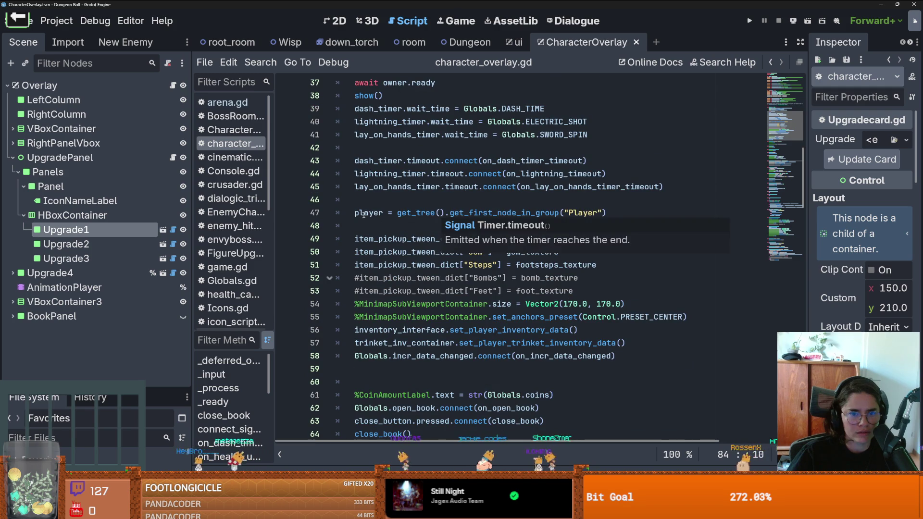
double_click(364, 213)
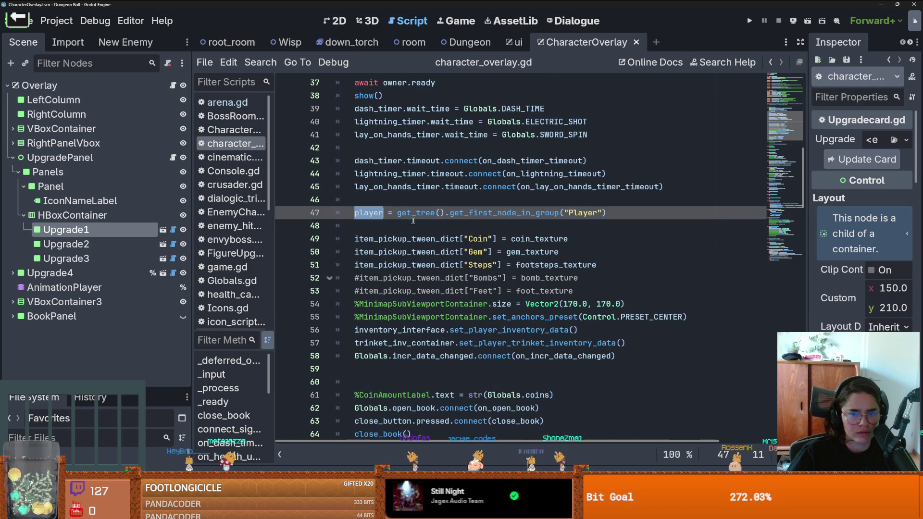
click(172, 231)
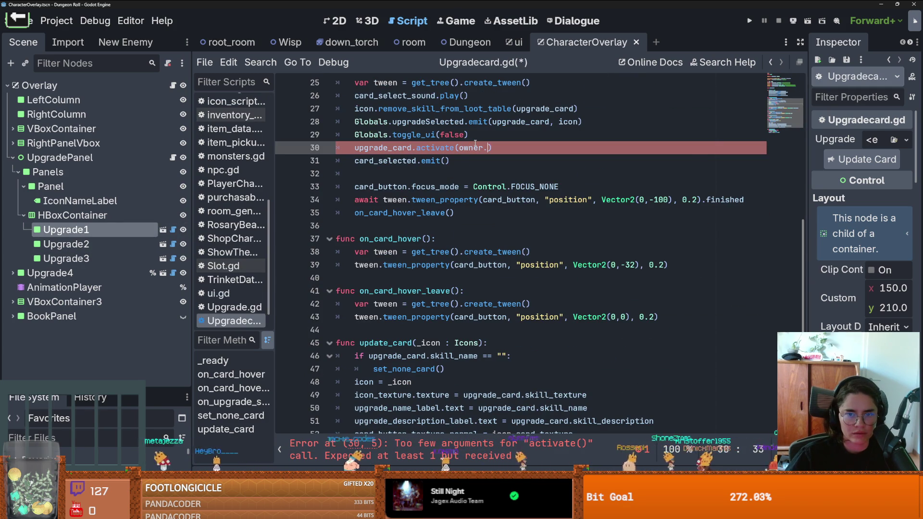
text(player)
key(ctrl+s)
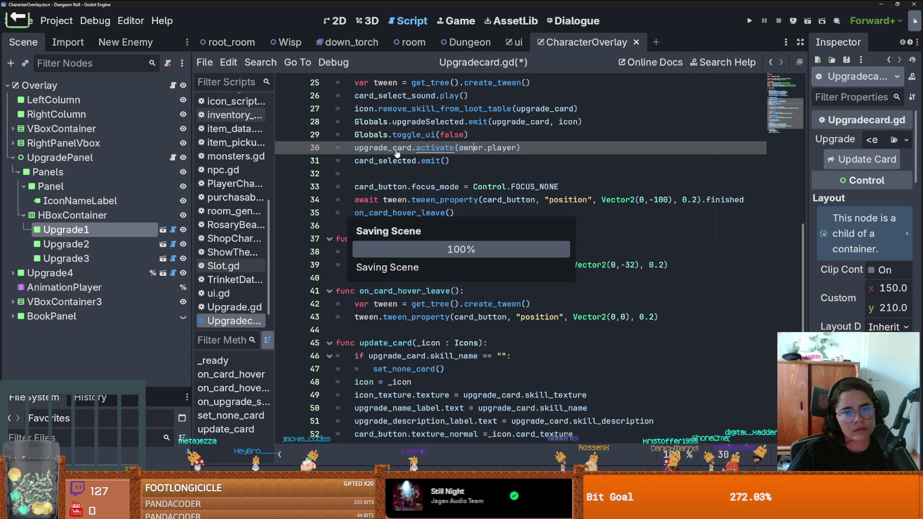
- Review the activate function's trigger_events loop in the upgrade script
ctrl+click(423, 147)
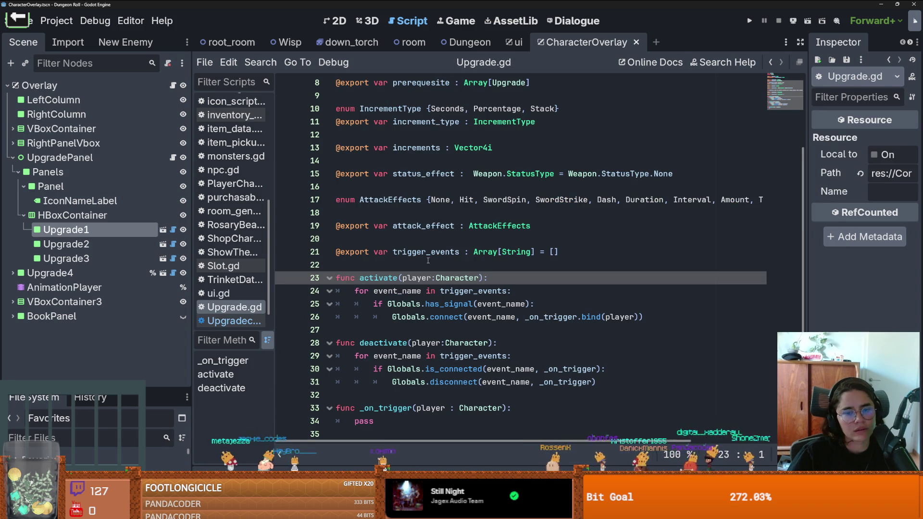
click(418, 291)
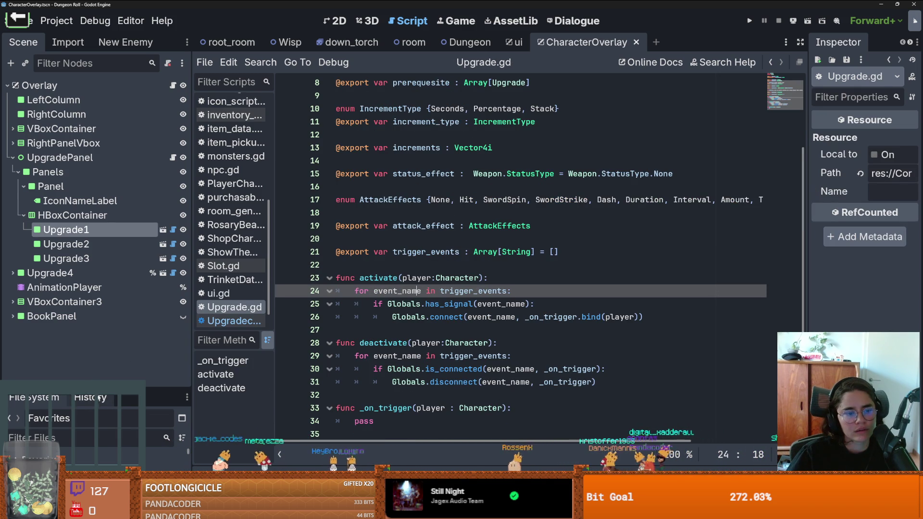
drag(97, 388, 96, 126)
scroll(101, 356, down, 10)
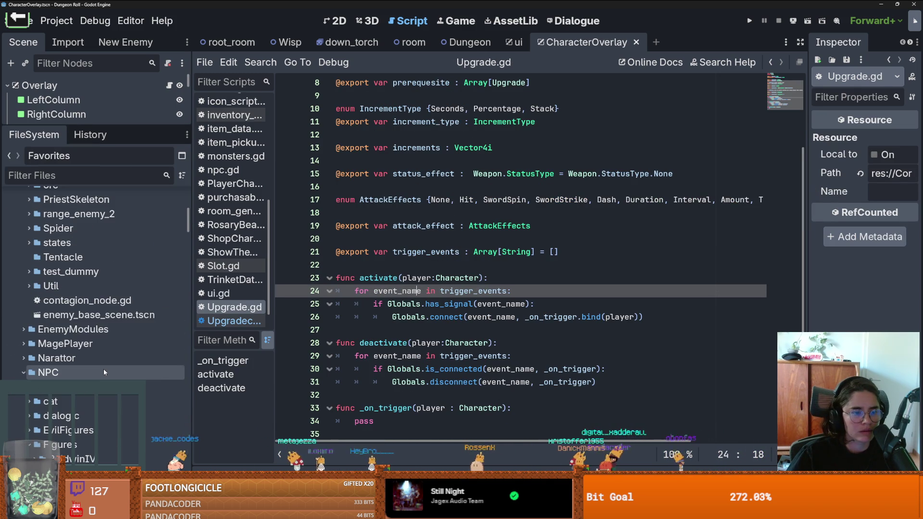
- Filter the FileSystem by 'show' and create a new ShowTheWay-type resource in Upgrades
click(74, 174)
text(show)
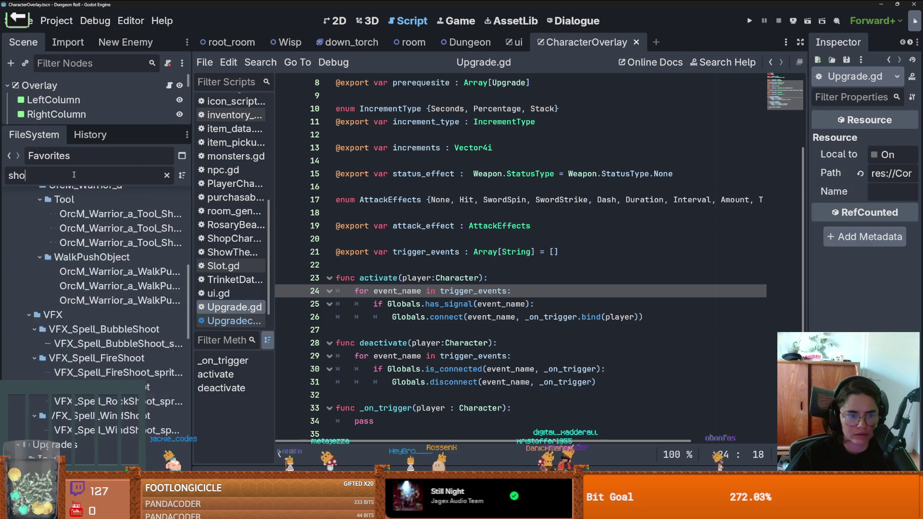
right_click(118, 299)
mouse_move(194, 289)
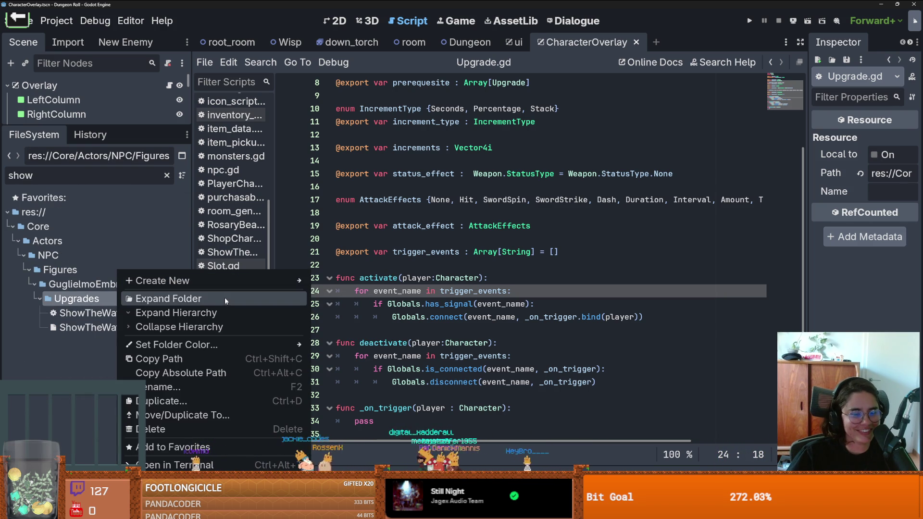
mouse_move(227, 285)
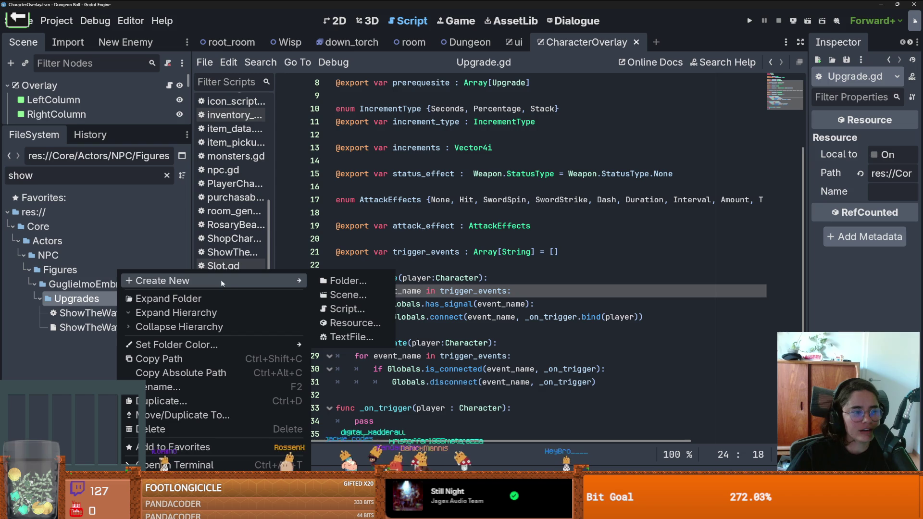
click(351, 324)
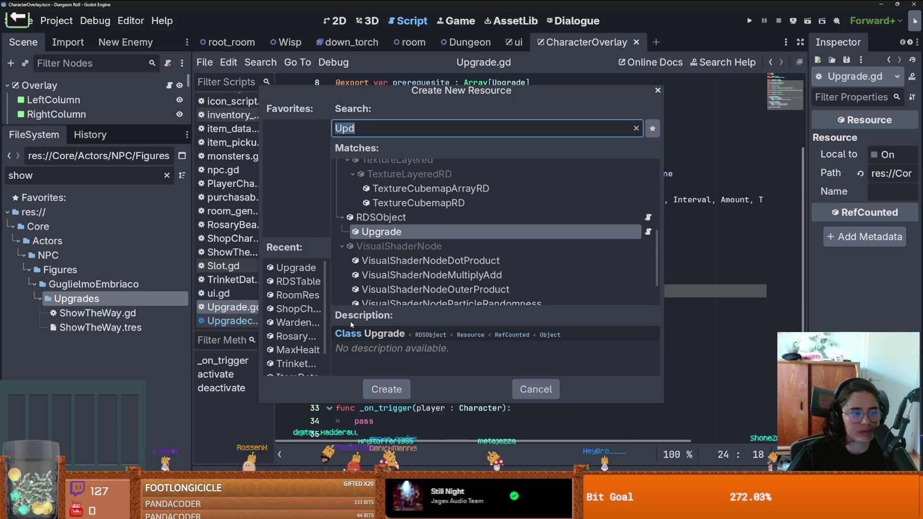
text(Show)
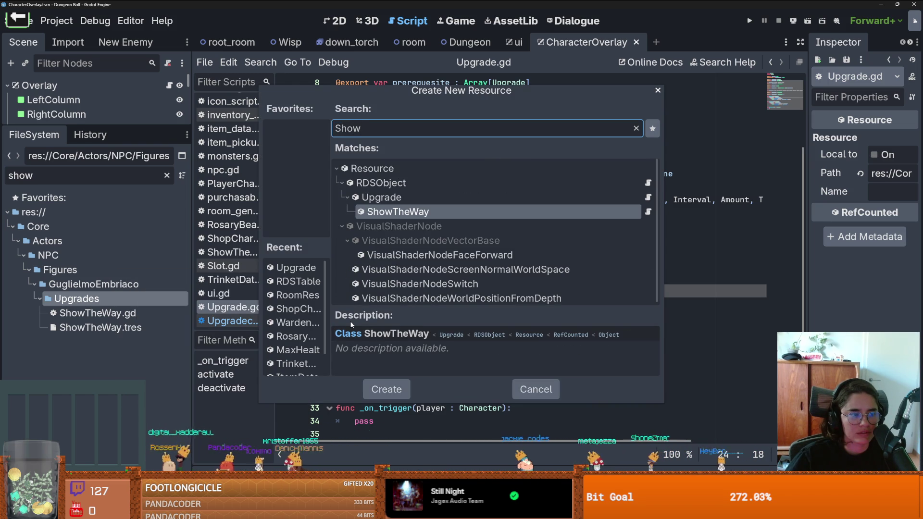
key(Return)
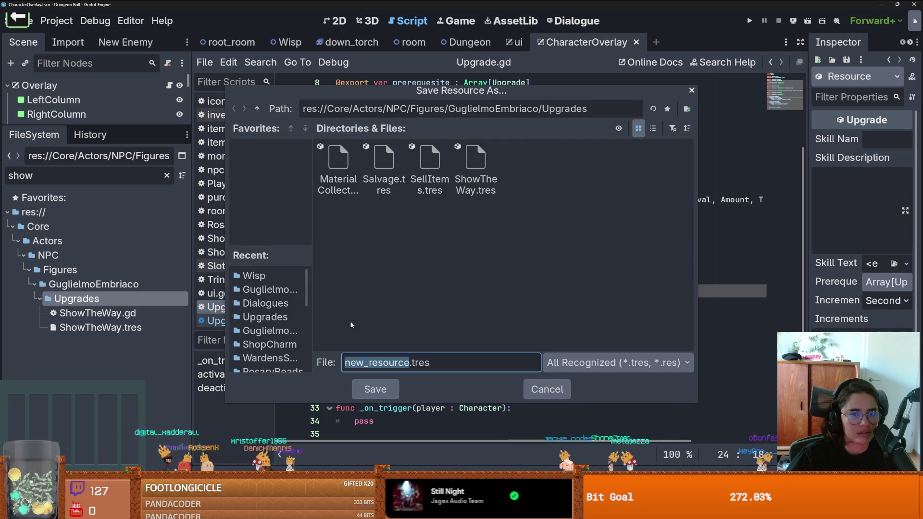
- Name the new resource ShowTheWayUpgrade.tres and save it
text(Showth)
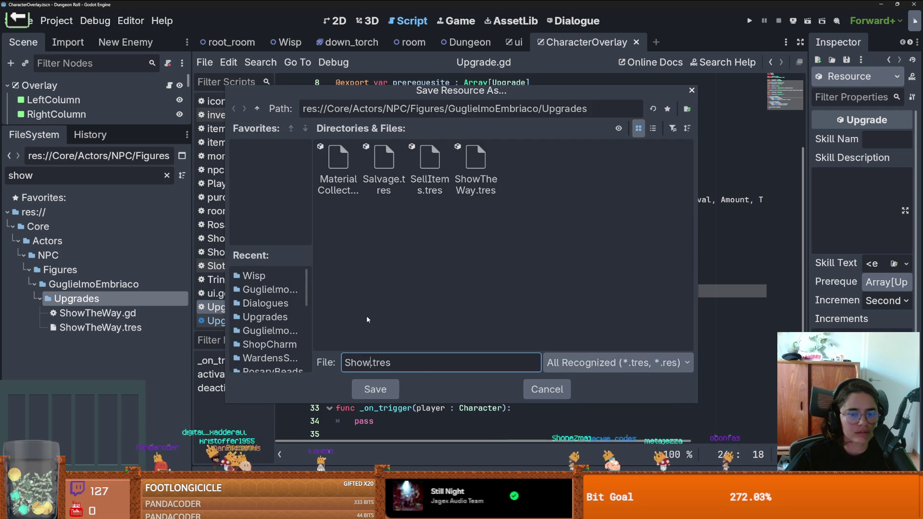
key(BackSpace)
key(BackSpace)
text(TheWay)
text(Upgr)
text(ade)
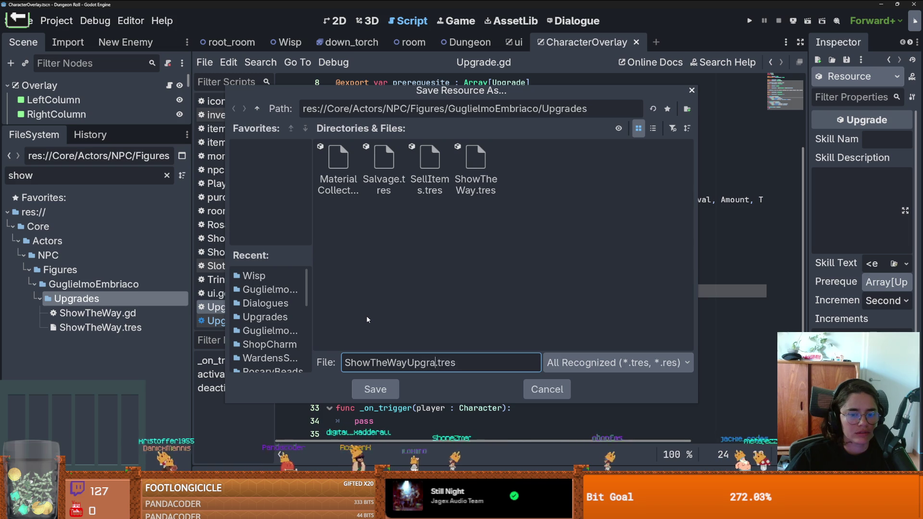
key(Return)
- Select ShowTheWayUpgrade.tres to show its properties for editing
click(89, 341)
right_click(88, 342)
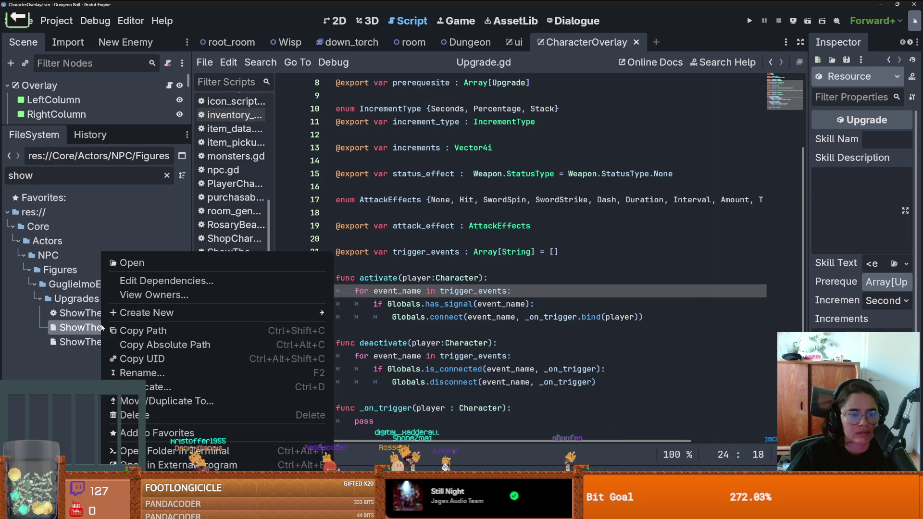
click(54, 338)
click(53, 339)
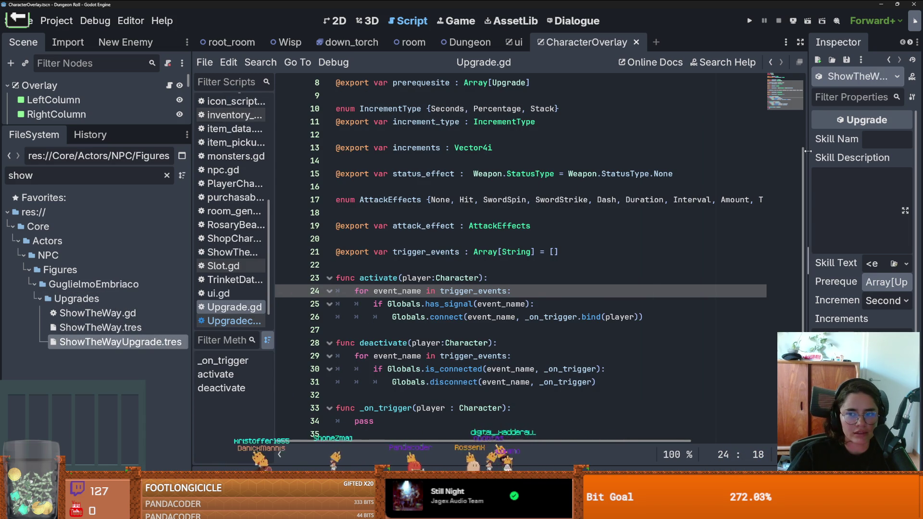
- Copy ShowTheWay.tres's properties and paste them into ShowTheWayUpgrade.tres
drag(806, 143, 739, 142)
click(101, 327)
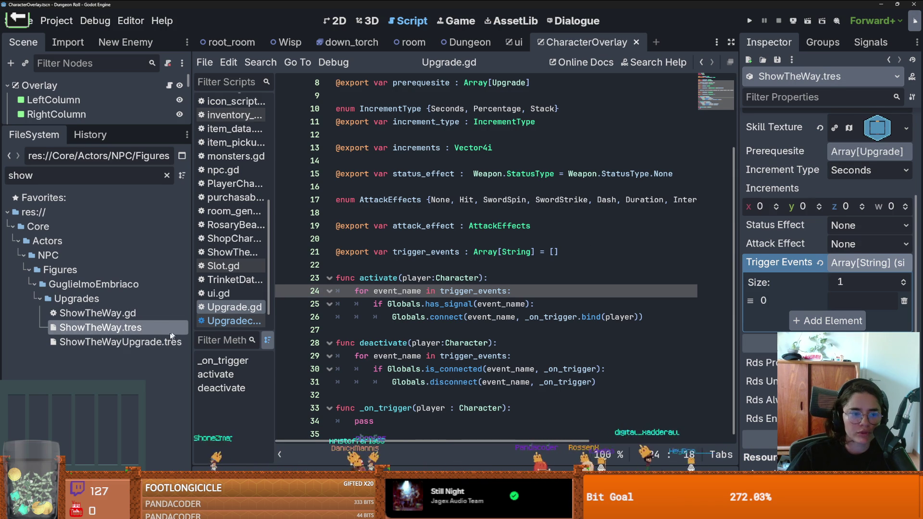
click(143, 346)
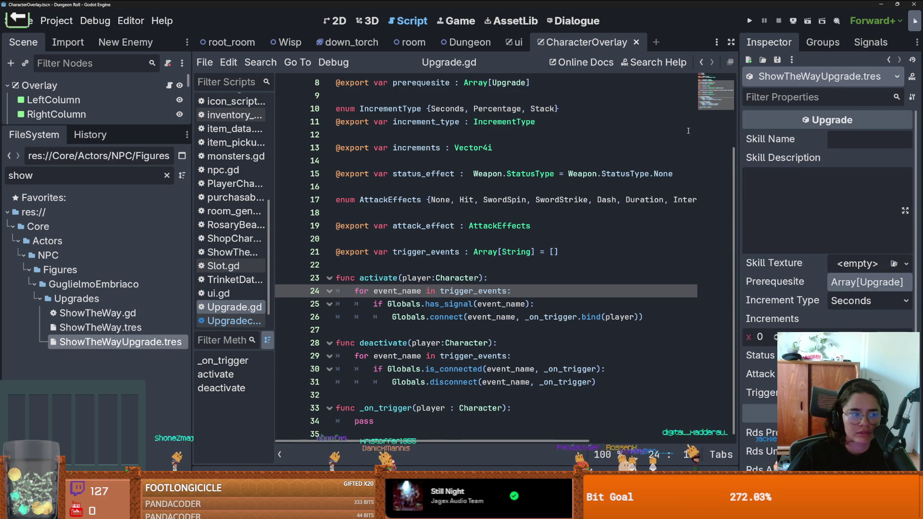
click(912, 96)
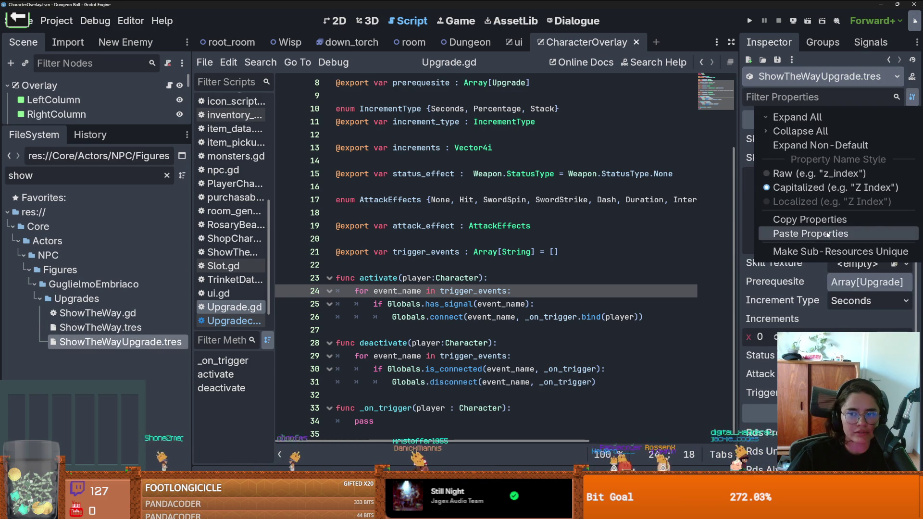
click(810, 234)
- Verify the pasted Trigger Events against ShowTheWay.tres, save, and delete the old ShowTheWay.tres
scroll(794, 245, down, 3)
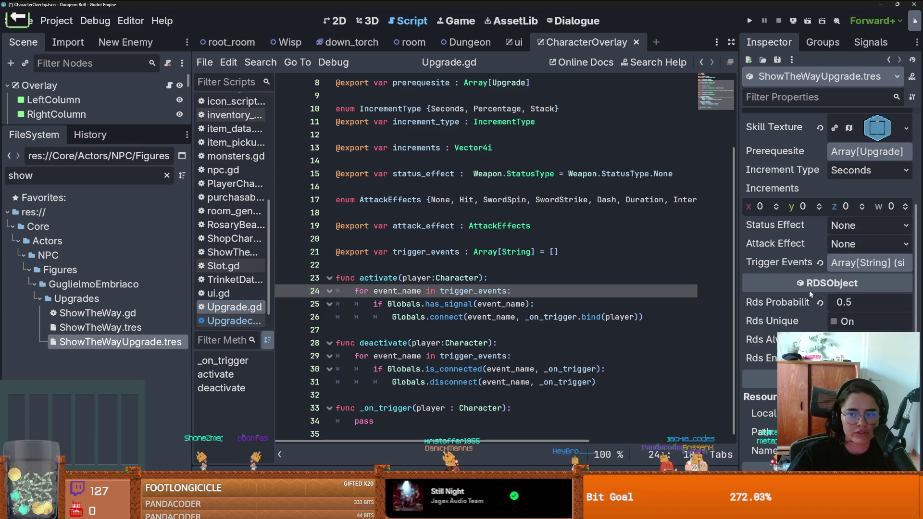
click(865, 262)
drag(738, 269, 678, 269)
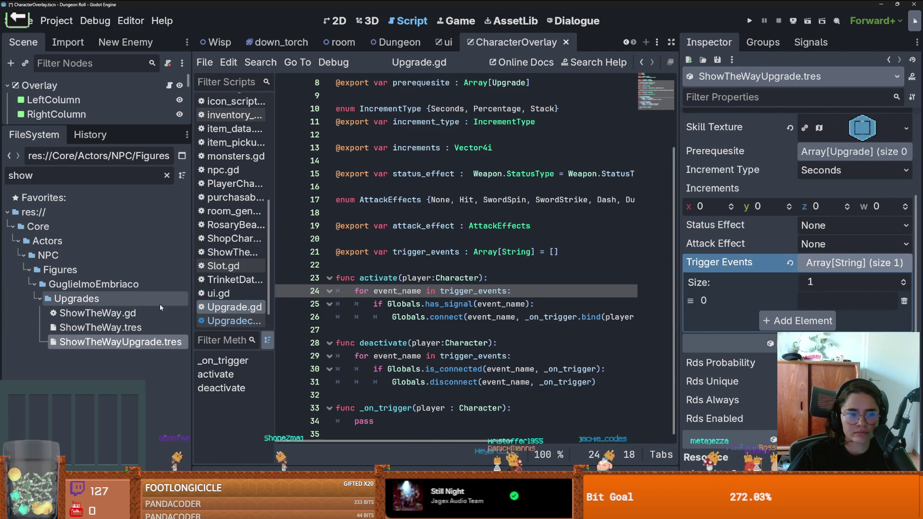
click(144, 328)
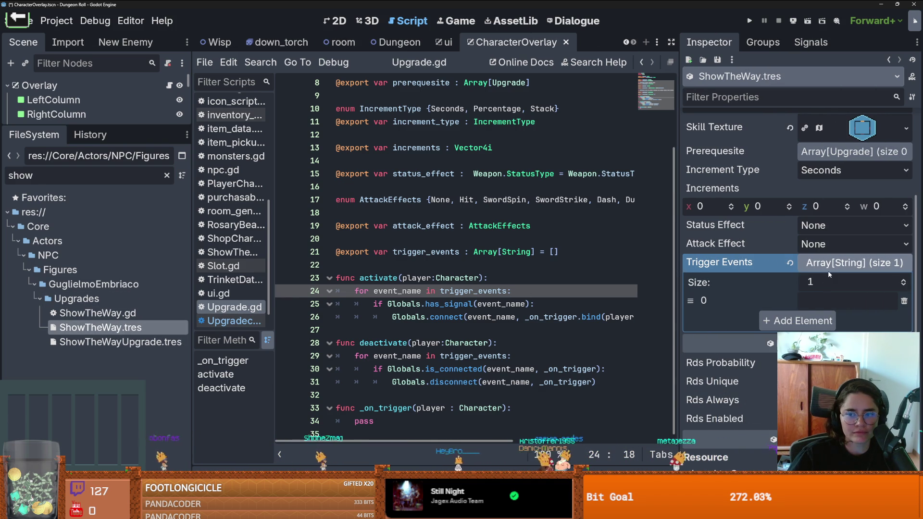
click(117, 342)
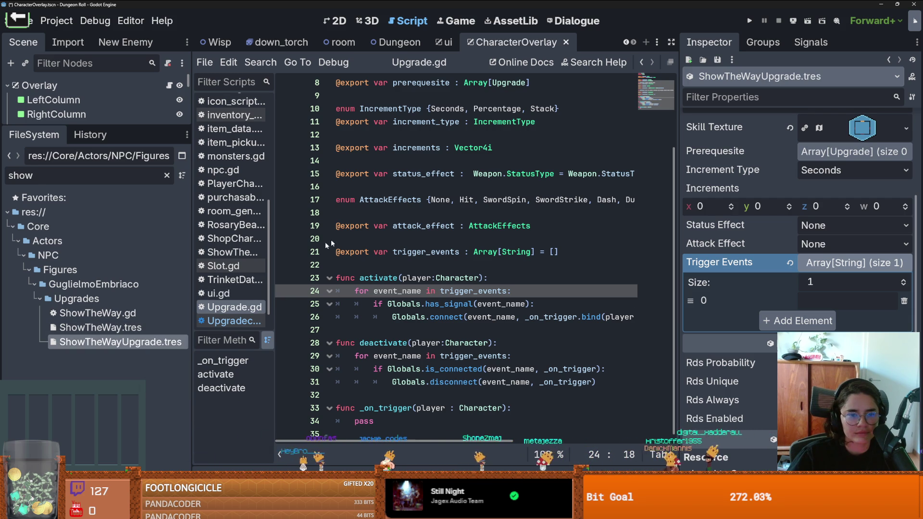
scroll(235, 208, up, 5)
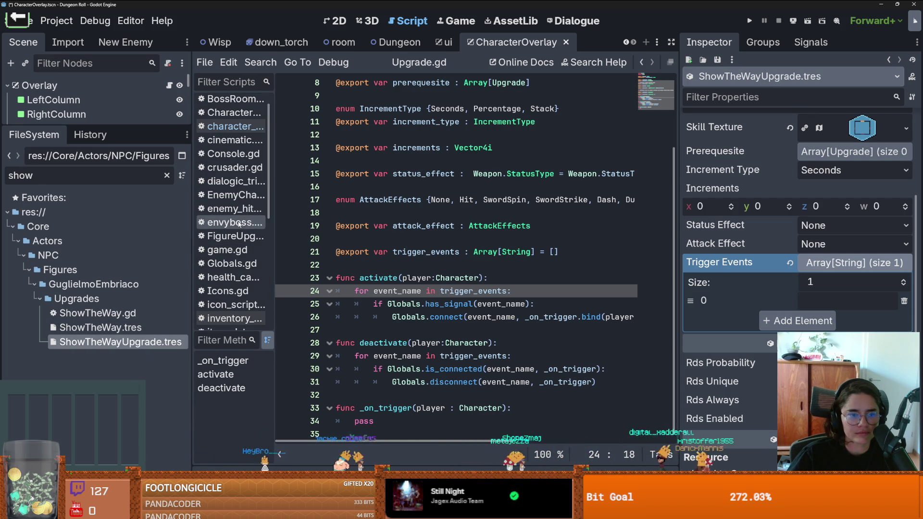
click(228, 263)
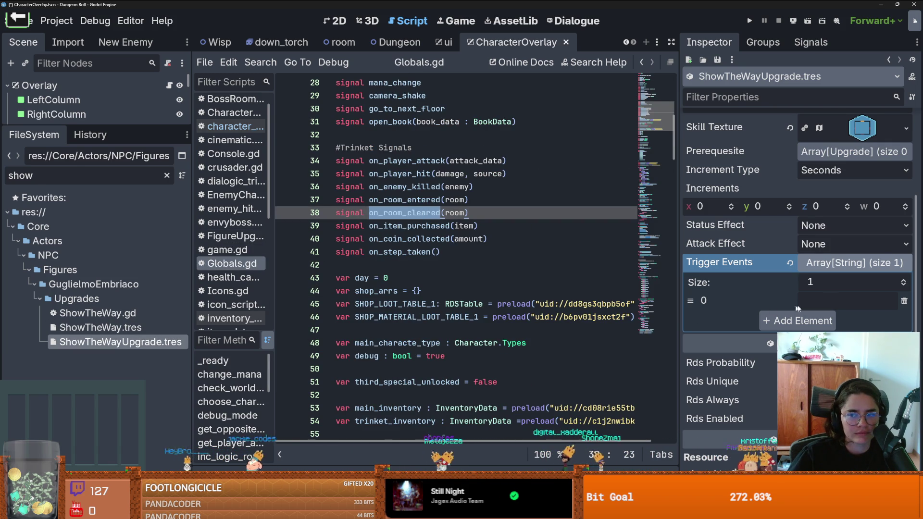
click(844, 268)
key(ctrl+s)
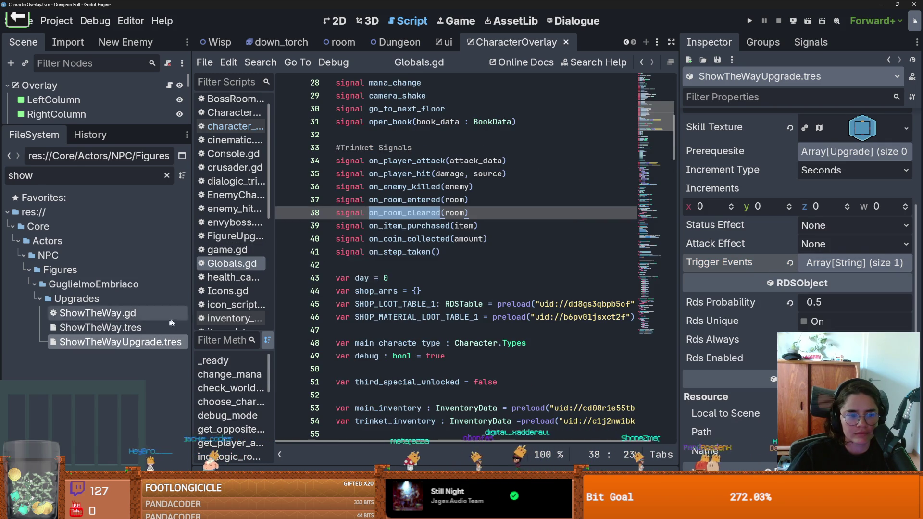
right_click(151, 323)
click(187, 413)
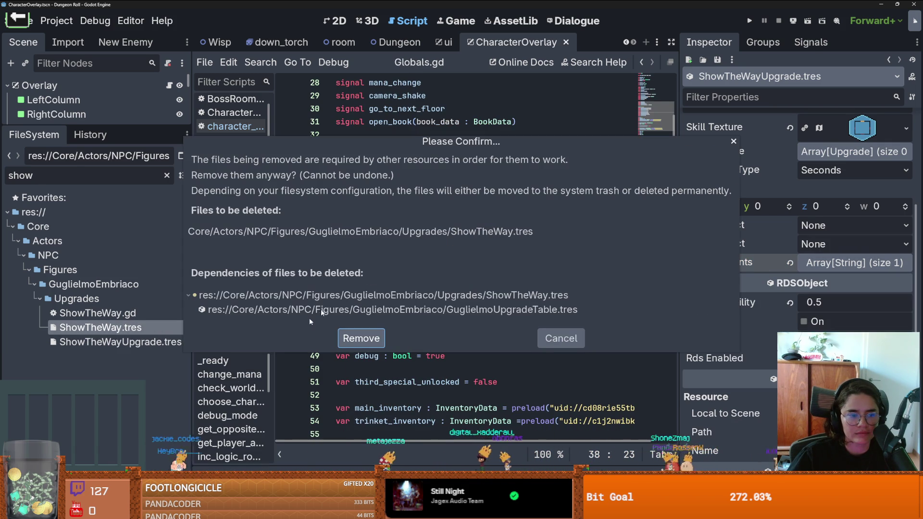
- Confirm removing ShowTheWay.tres and clear the filter to reveal GuglielmoEmbriaco's Upgrades folder
click(361, 337)
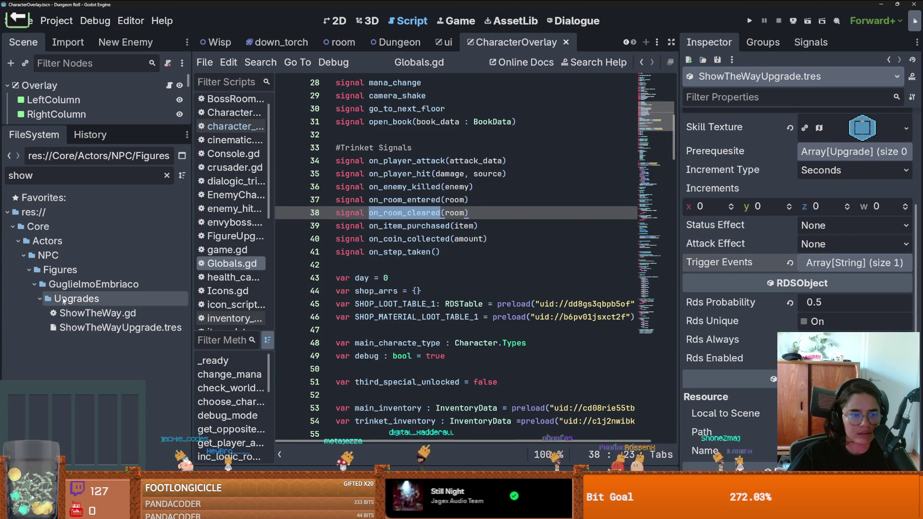
click(167, 175)
scroll(154, 335, down, 5)
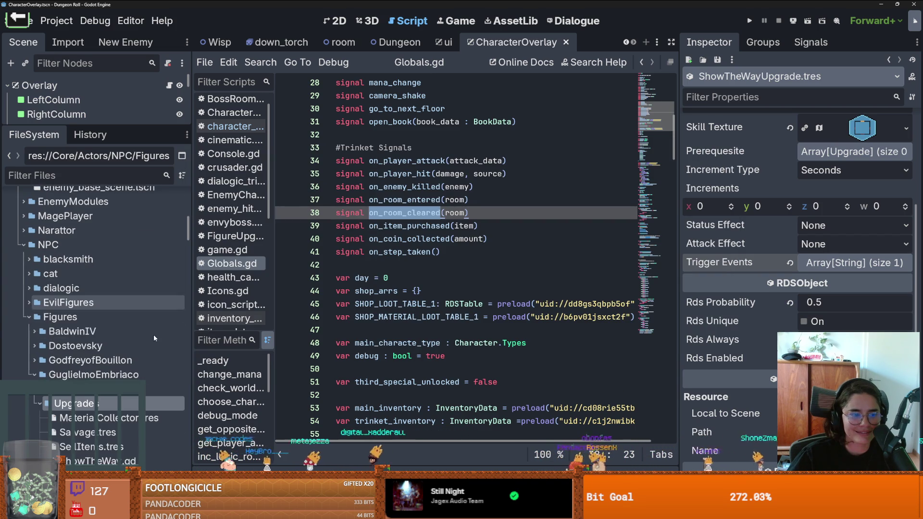
double_click(149, 344)
scroll(144, 312, down, 5)
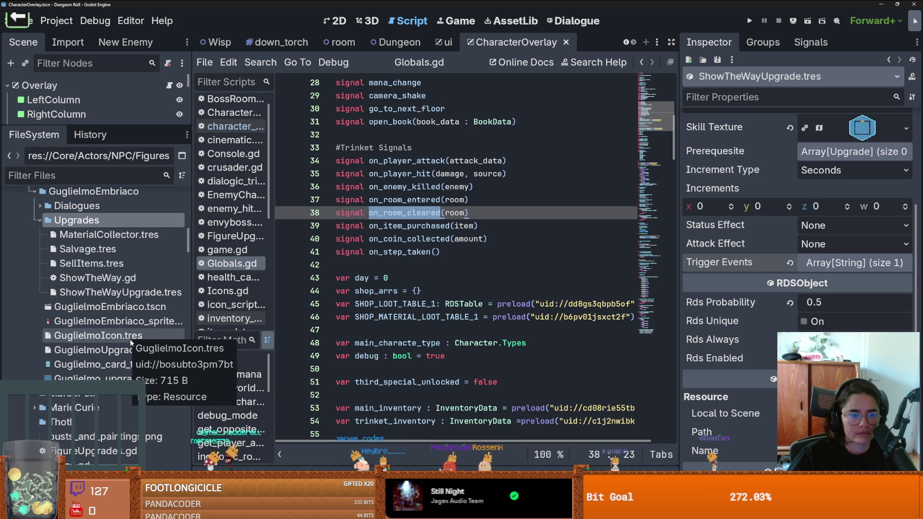
- Place ShowTheWayUpgrade.tres in GuglielmoUpgradeTable's Rds Contents slot 0 and save
click(118, 350)
click(711, 177)
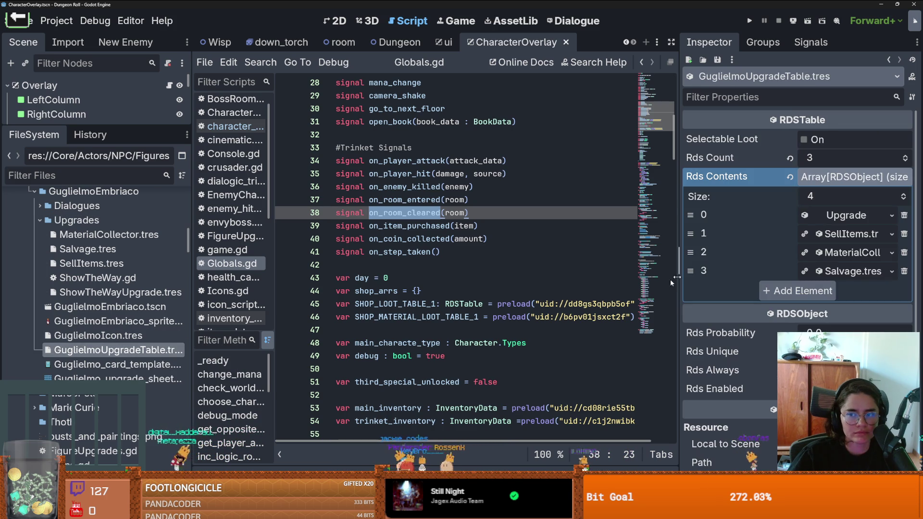
drag(120, 292, 844, 222)
key(ctrl+s)
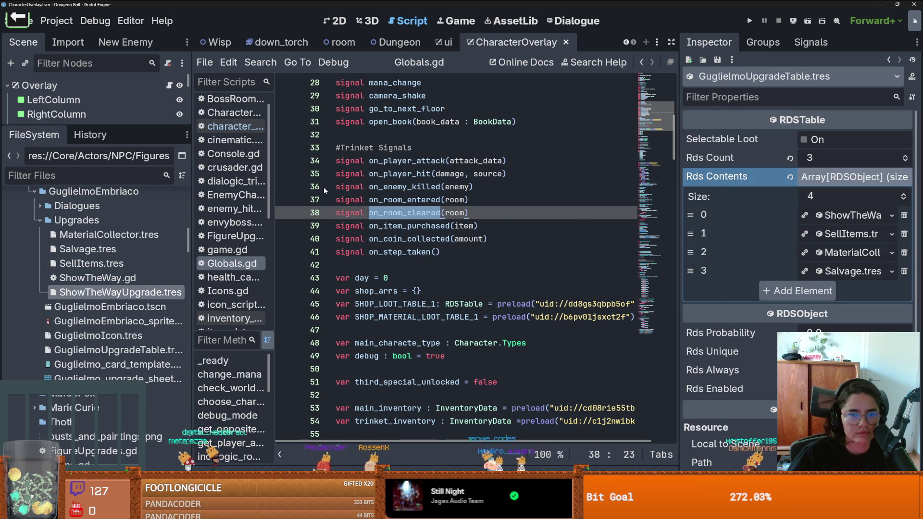
click(749, 21)
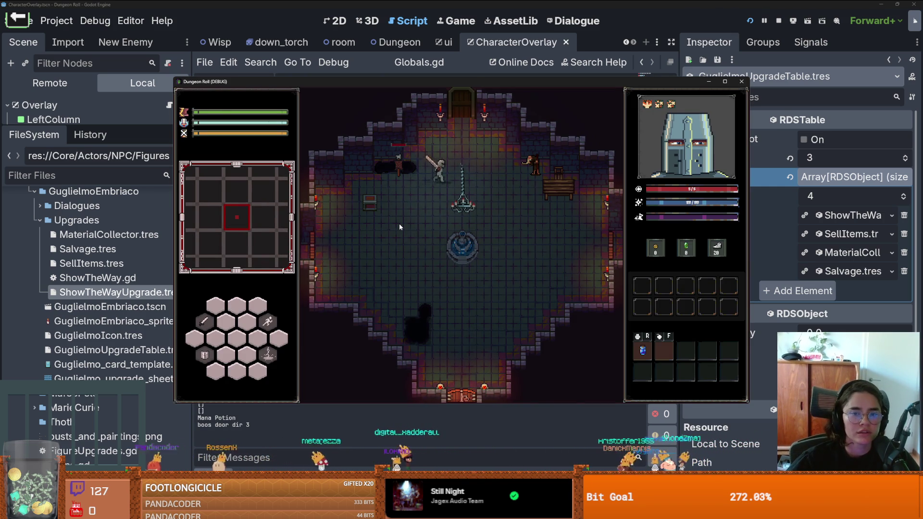
- Enter the next room and clear it with kill_all_monsters in the debug console
key(w)
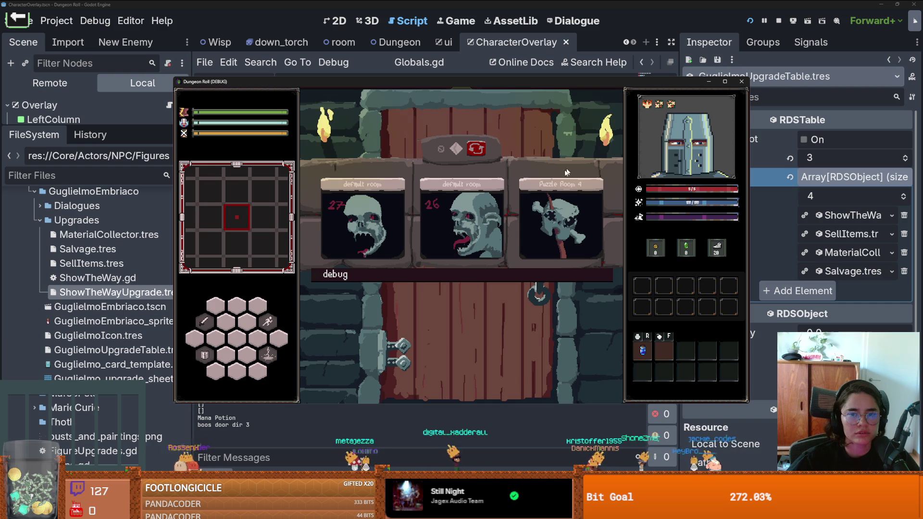
click(460, 215)
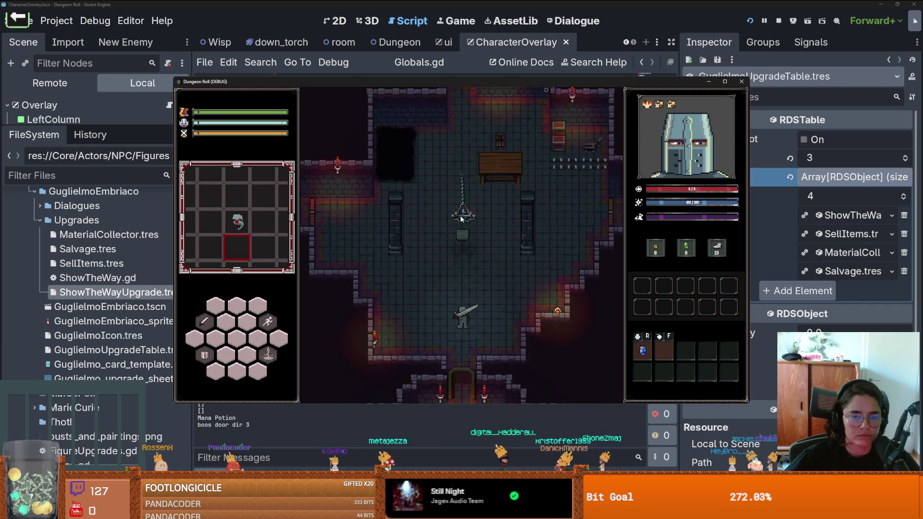
key(grave)
text(k)
key(BackSpace)
key(Tab)
key(Return)
key(grave)
key(grave)
text(kill_all_monsters)
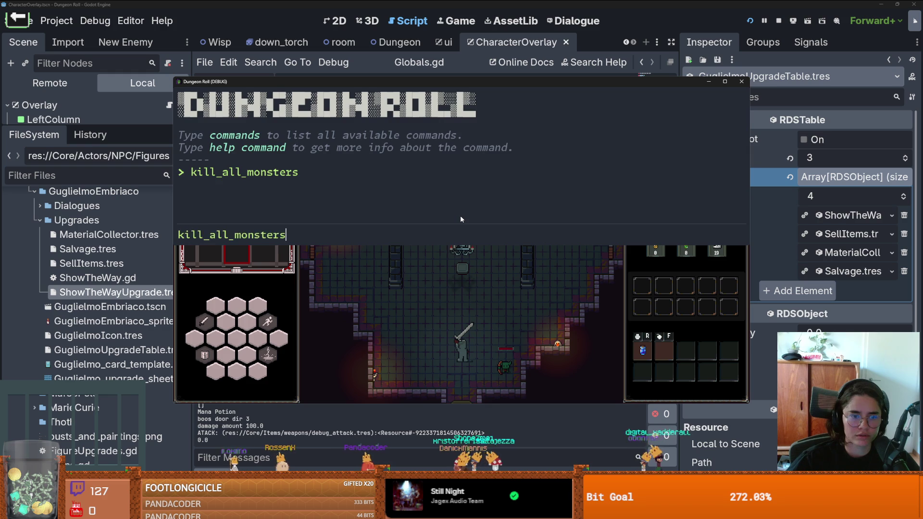
key(Return)
key(grave)
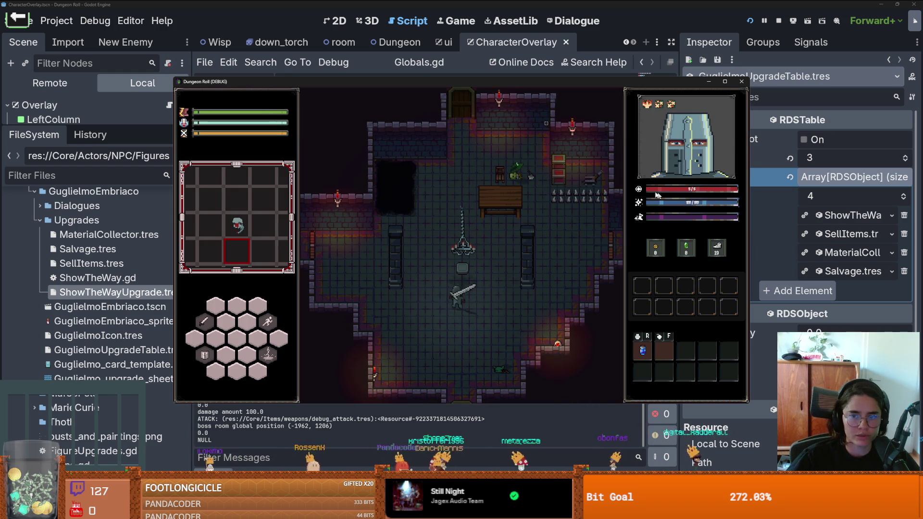
- Walk to Guglielmo and take the Light The Way upgrade card
key(w)
key(d)
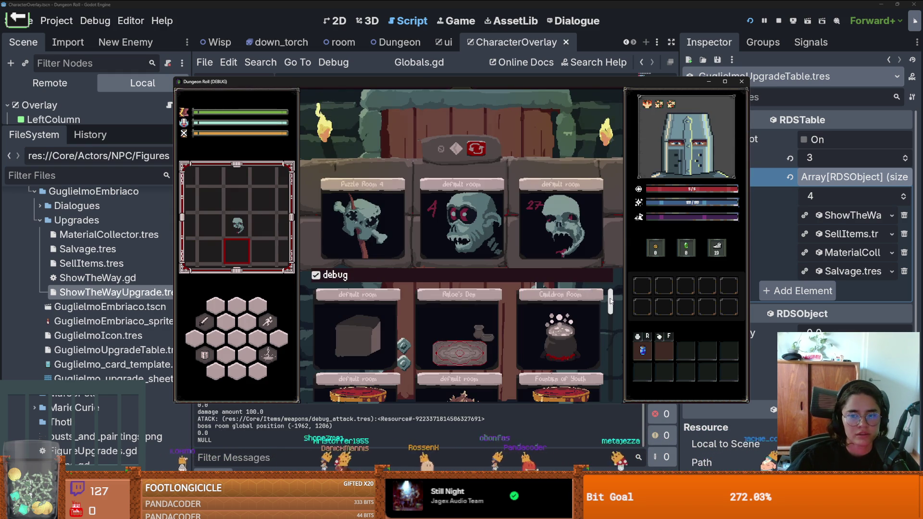
click(568, 368)
key(d)
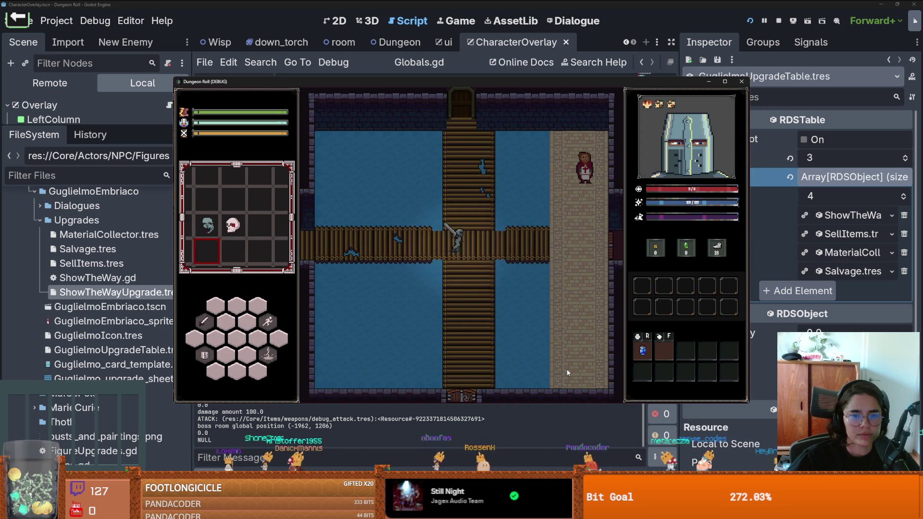
key(d)
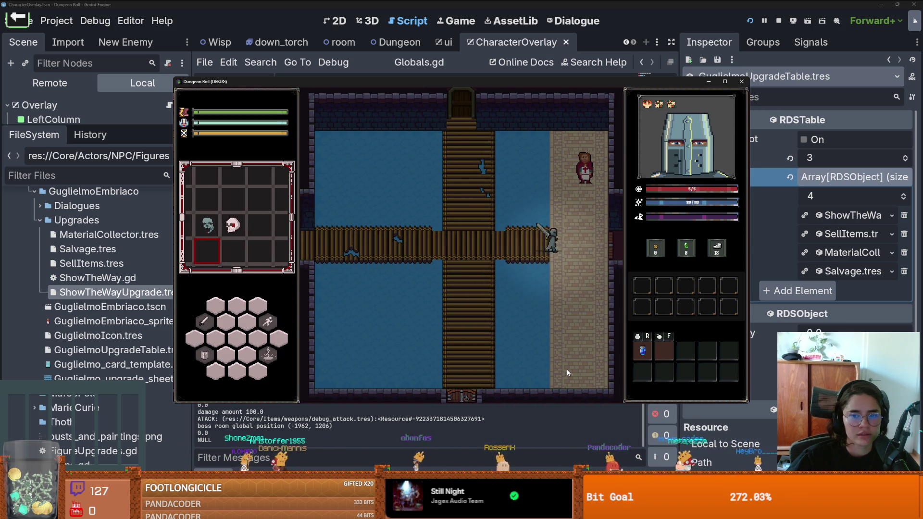
key(w)
key(e)
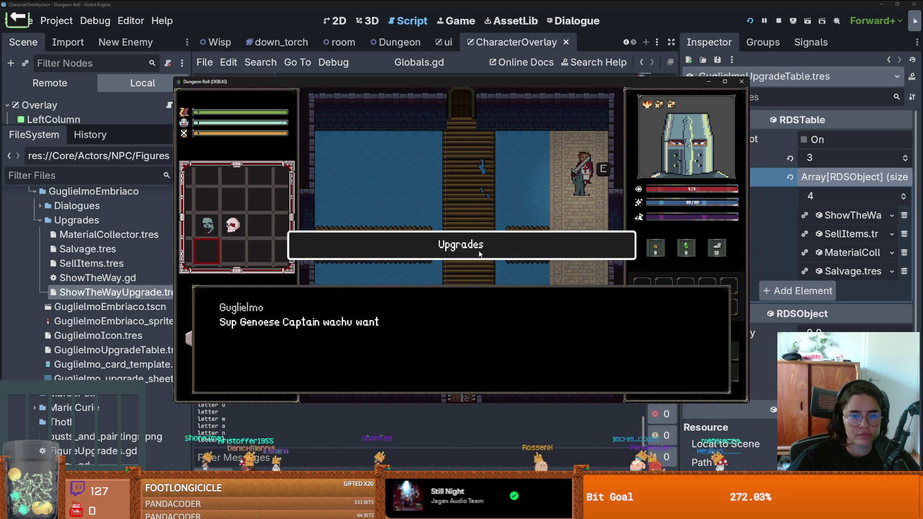
click(480, 254)
click(370, 302)
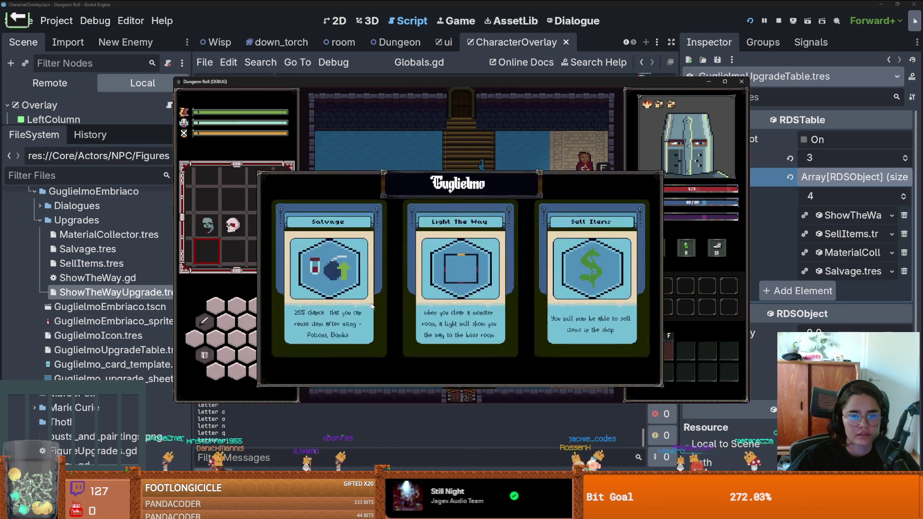
click(470, 242)
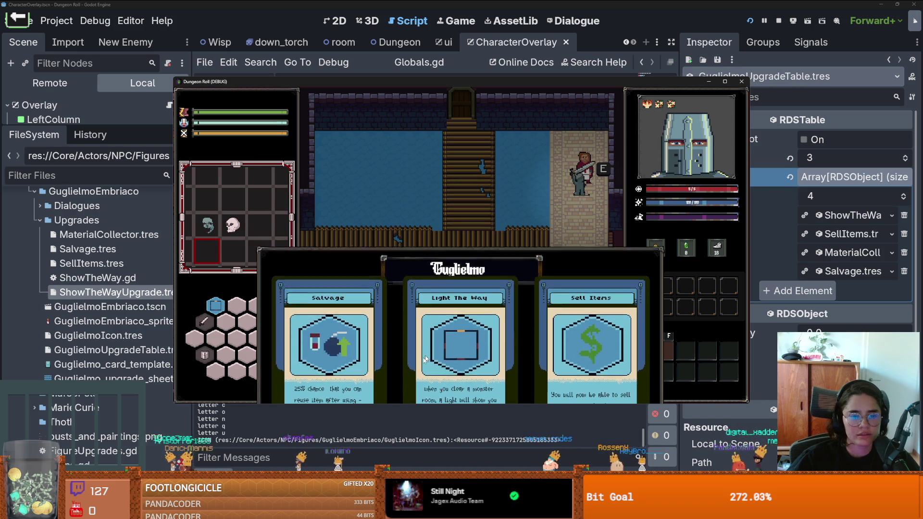
- Cross the bridge, dismissing the unlock-door prompts, and pick up the zombie-head item
key(s)
key(a)
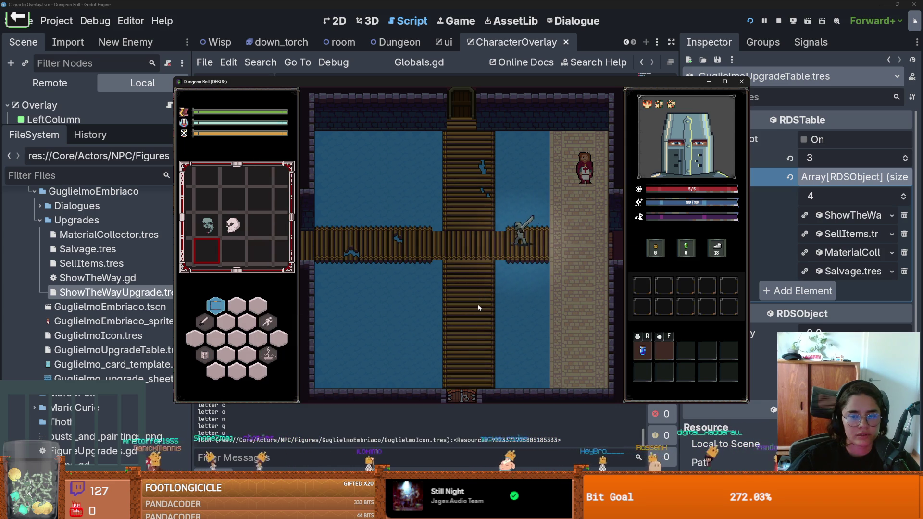
key(w)
key(w)
key(e)
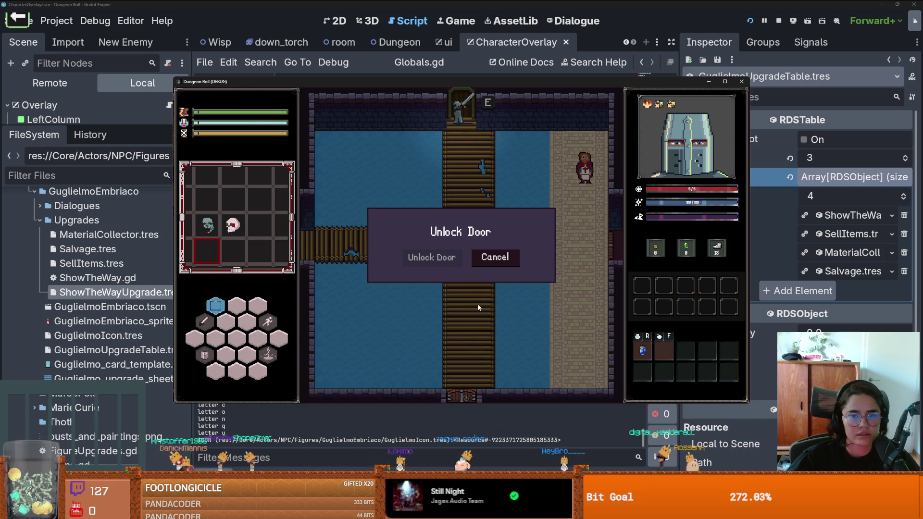
click(492, 259)
key(s)
key(d)
key(d)
key(e)
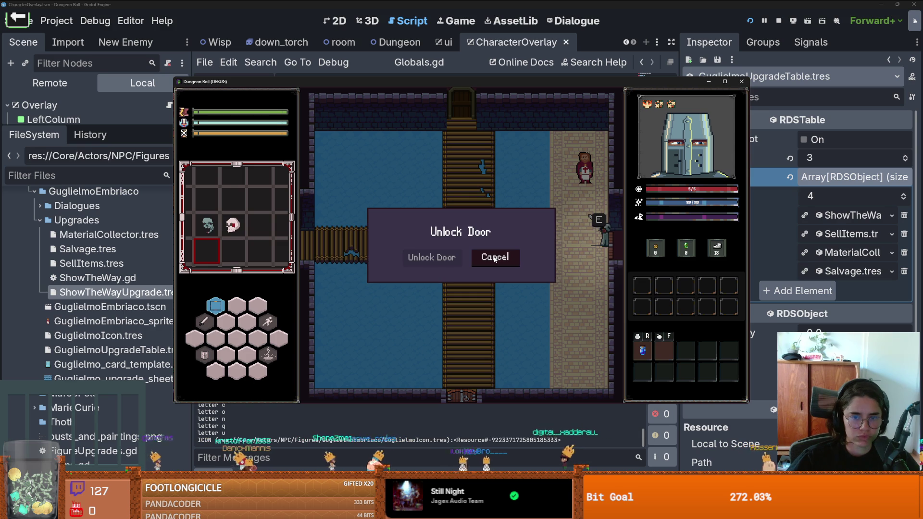
click(497, 256)
key(a)
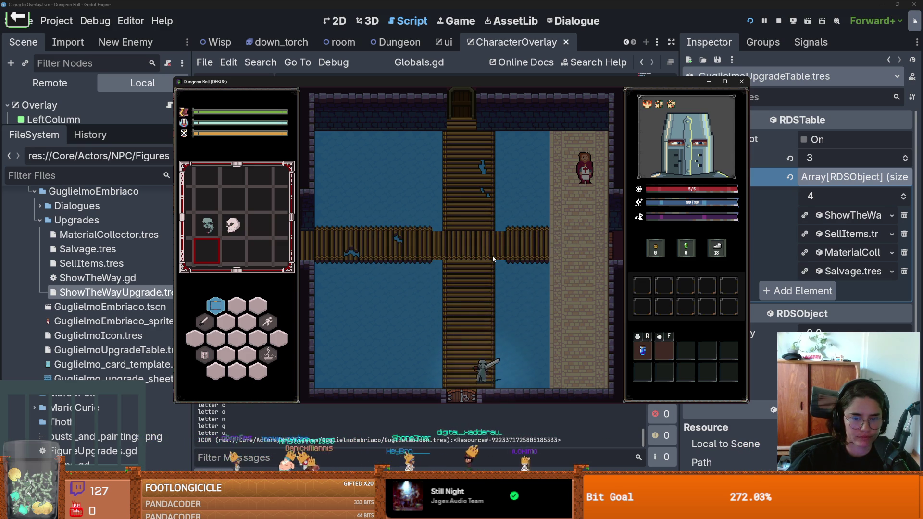
click(476, 251)
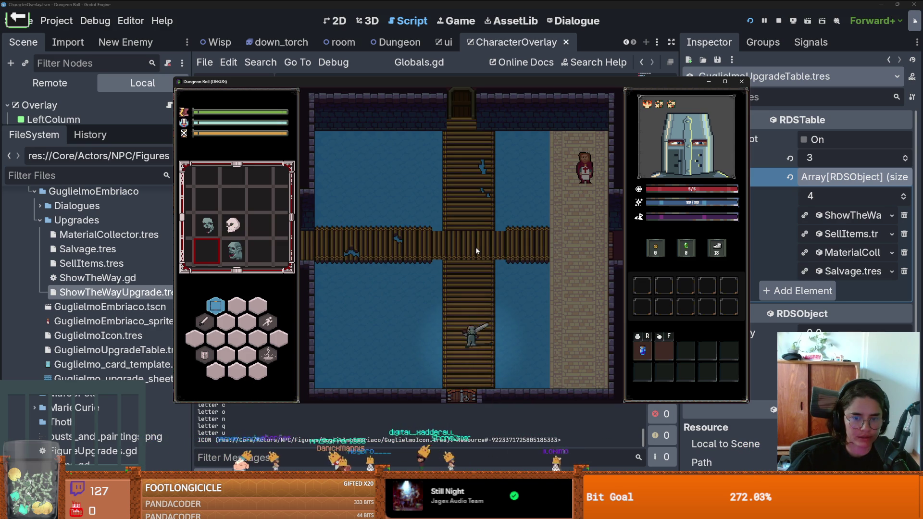
- Enter the room below, clear it with kill_all_monsters, and stop the game
key(s)
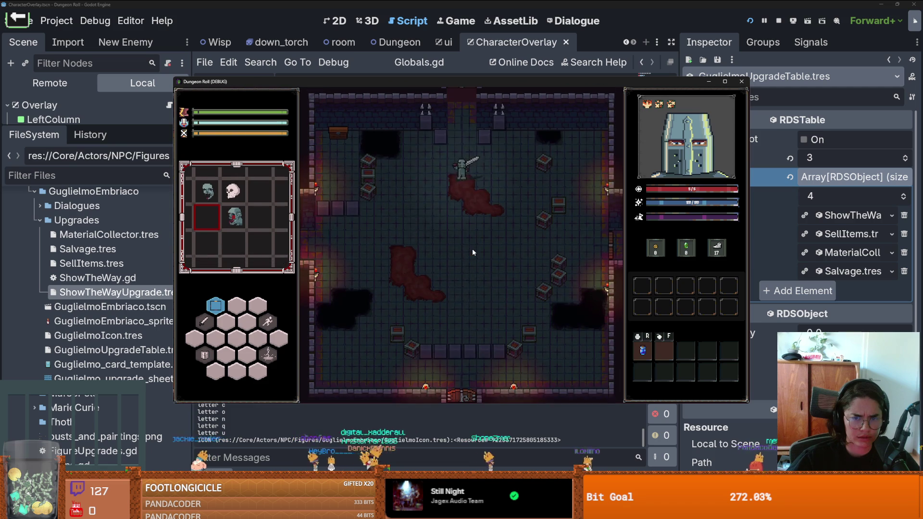
key(s)
key(grave)
text(kil)
key(Tab)
key(Return)
key(grave)
text(k)
key(Return)
key(w)
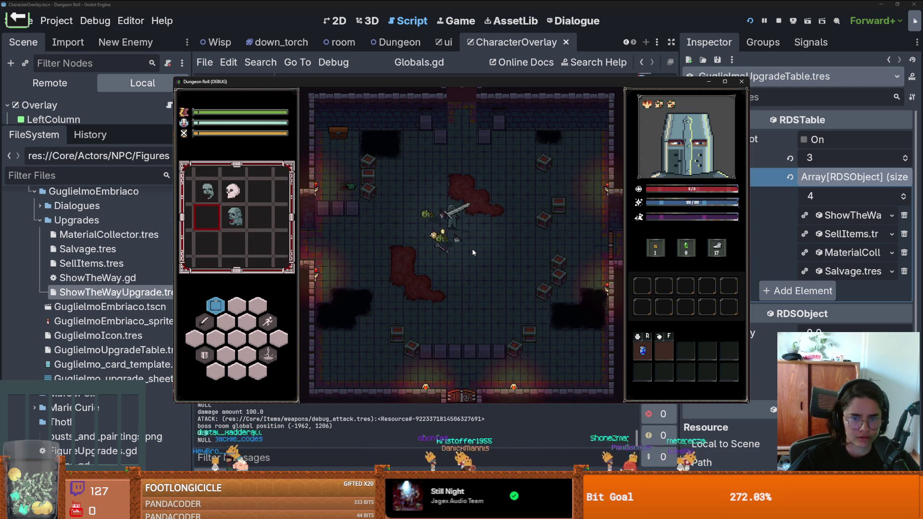
key(s)
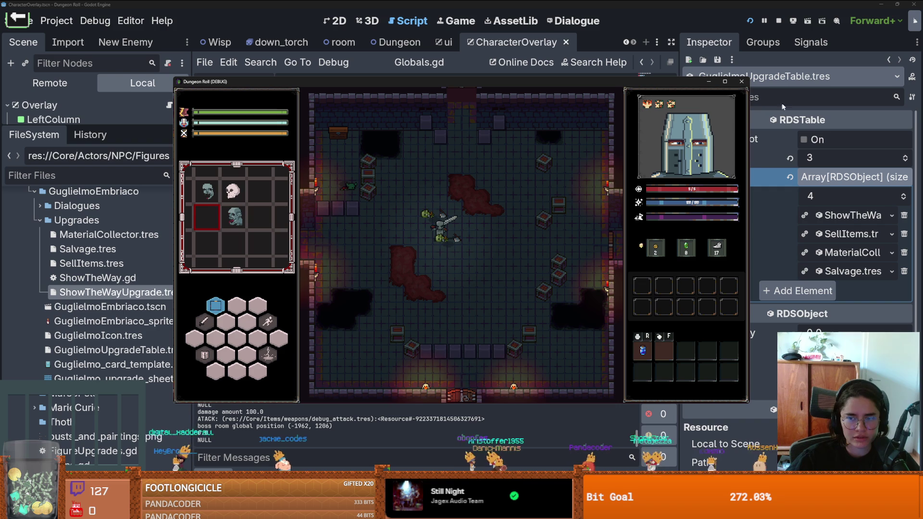
click(740, 82)
- Enlarge the scene tree, switch to the room scene, and open monsters.gd
scroll(451, 247, down, 2)
scroll(452, 247, up, 3)
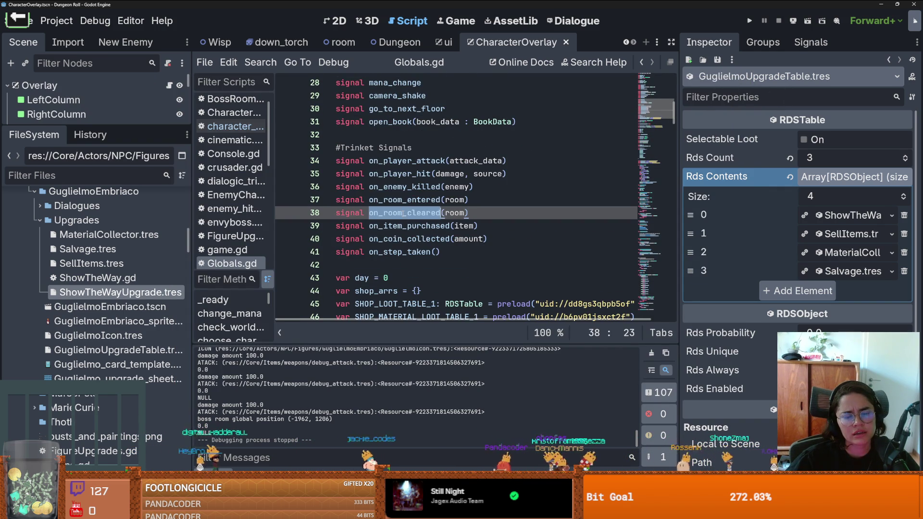
scroll(402, 213, down, 4)
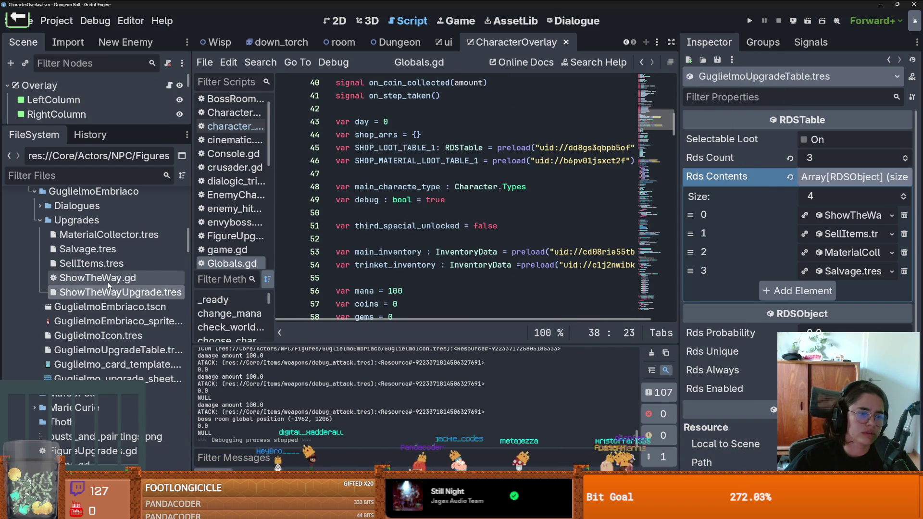
scroll(452, 199, down, 6)
drag(130, 126, 101, 406)
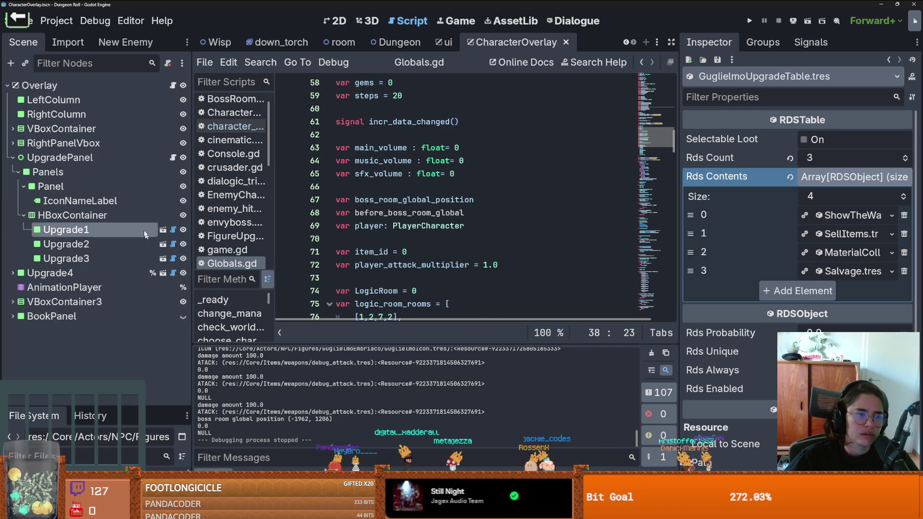
click(339, 42)
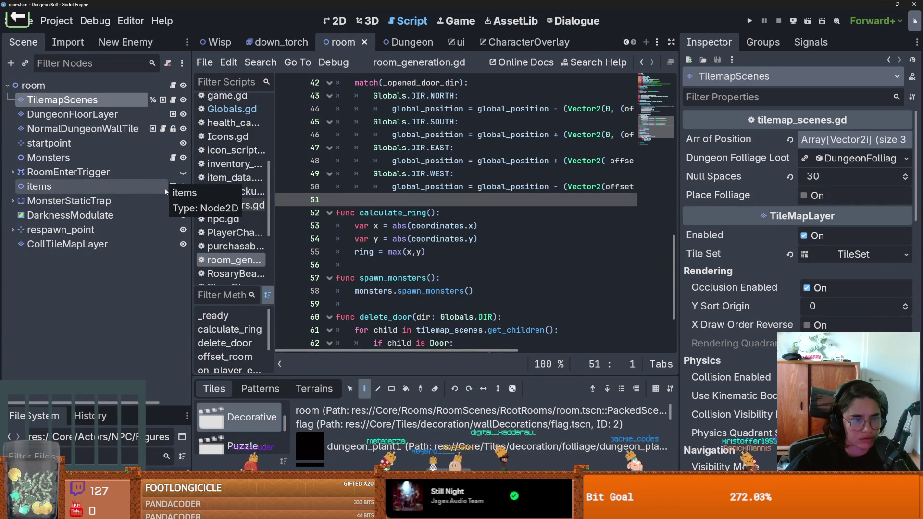
click(172, 157)
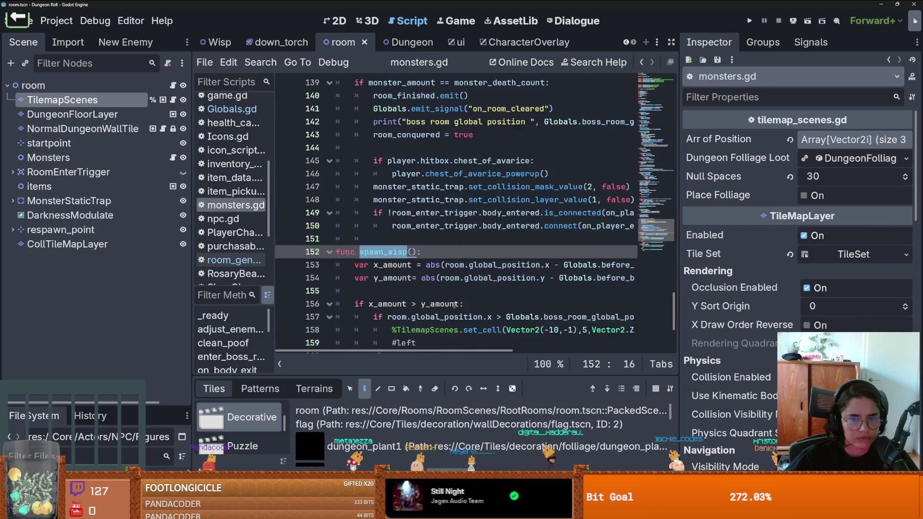
- Add owner to the on_room_cleared emit_signal call on line 141 and save
scroll(455, 304, up, 2)
click(429, 239)
click(497, 187)
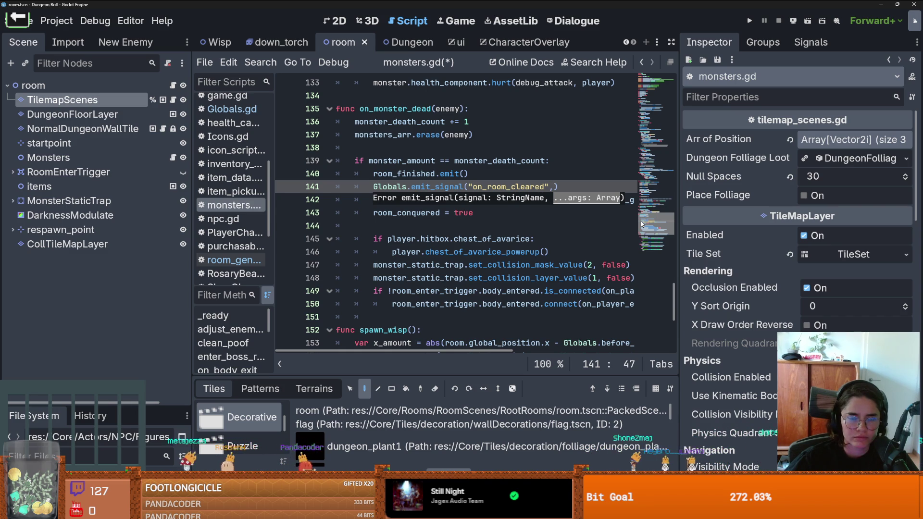
text(owner)
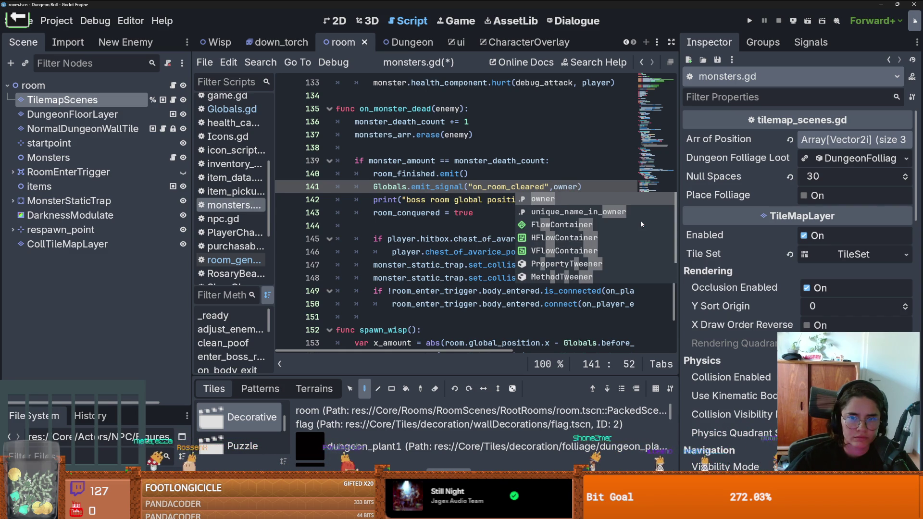
key(ctrl+s)
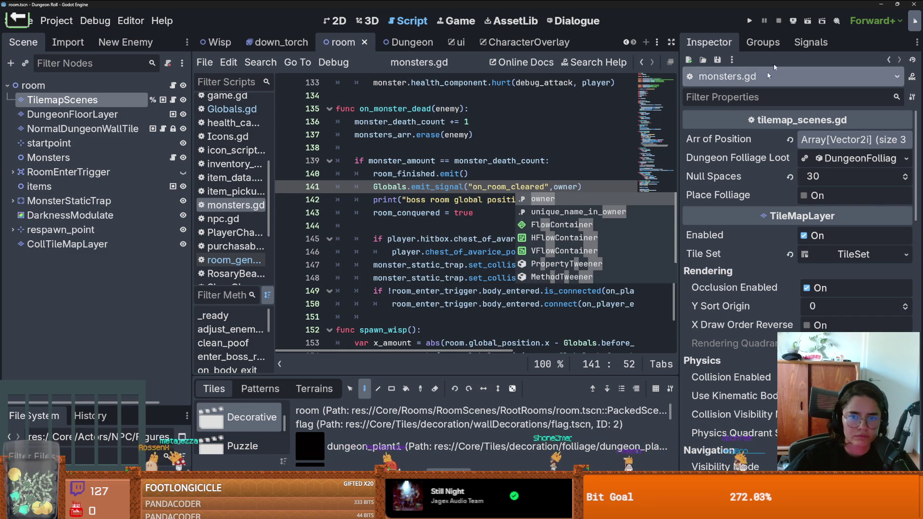
click(750, 21)
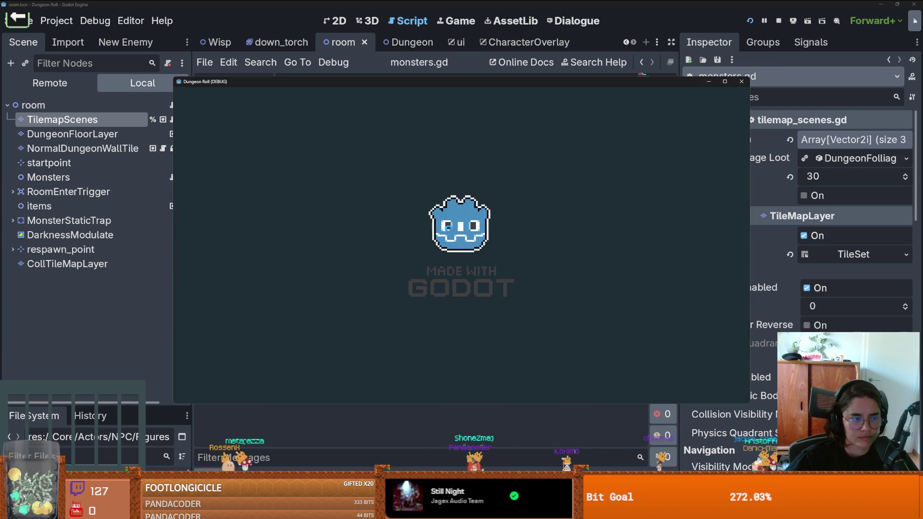
- Enter the top-door room and clear it by running kill_all_monsters in the debug console
key(w)
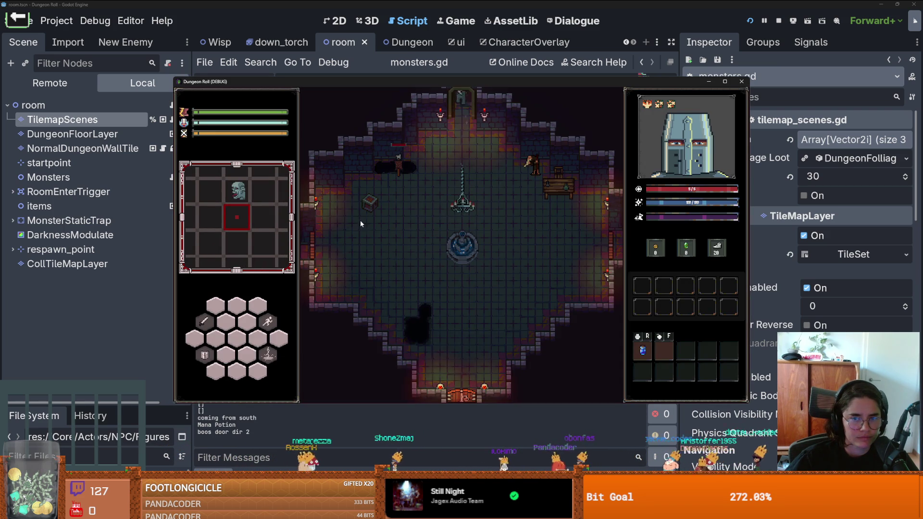
key(grave)
text(kil)
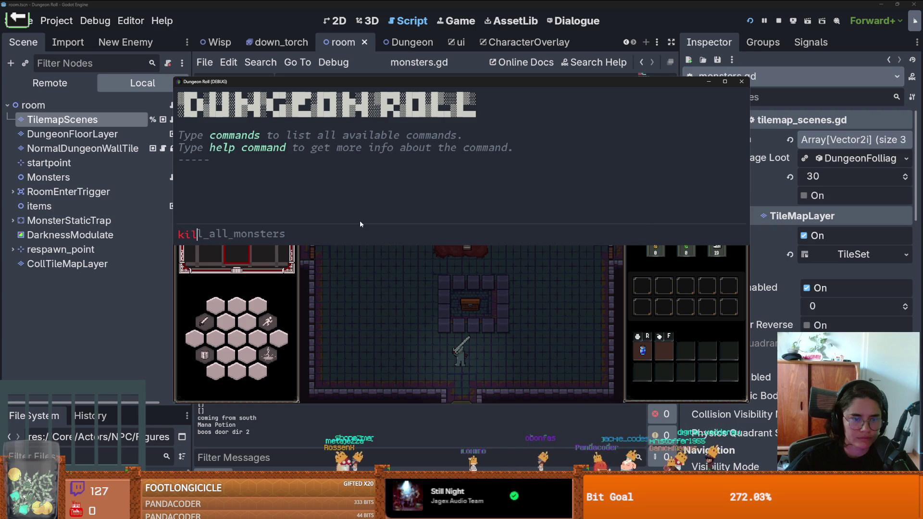
key(grave)
key(grave)
text(k)
key(BackSpace)
key(Tab)
key(Return)
key(grave)
key(grave)
text(k)
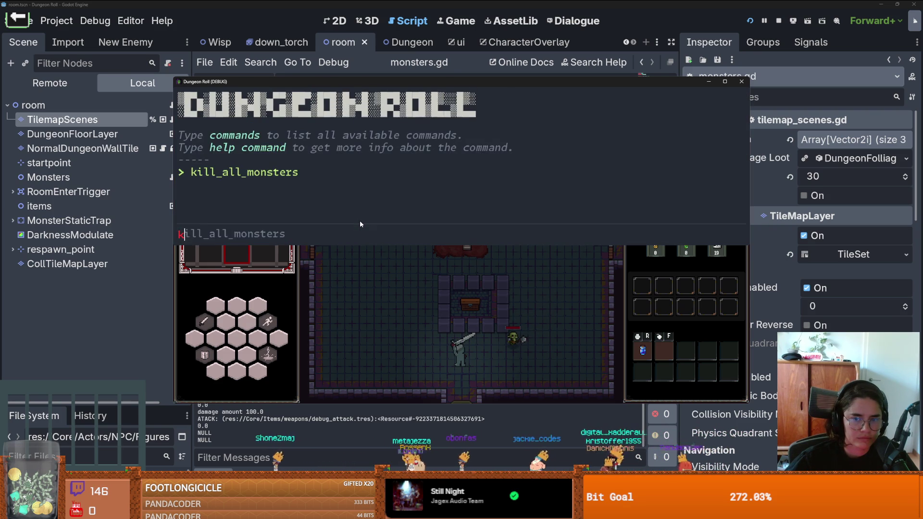
key(grave)
key(d)
- At the right door, pick the bridge room from the debug room list
key(w)
click(511, 273)
click(538, 360)
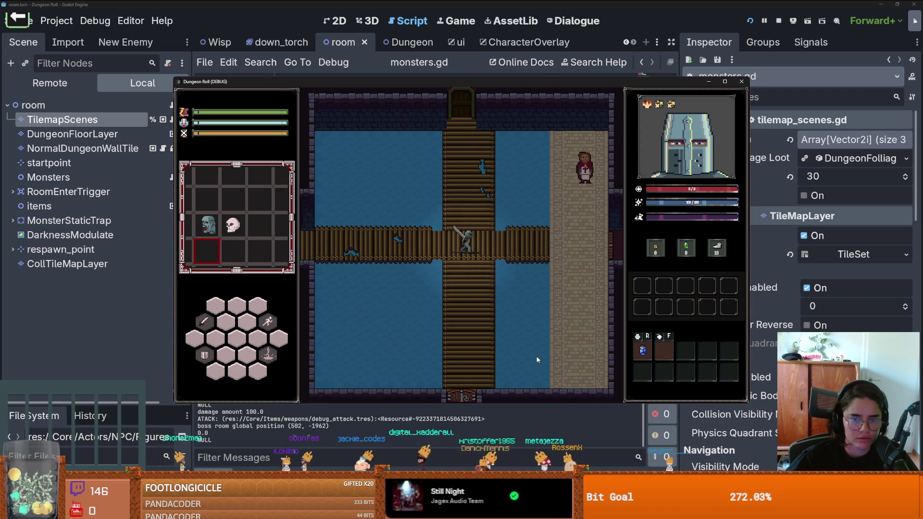
- Talk to Guglielmo and take the Material Collector and Light The Way upgrades
key(d)
key(w)
key(e)
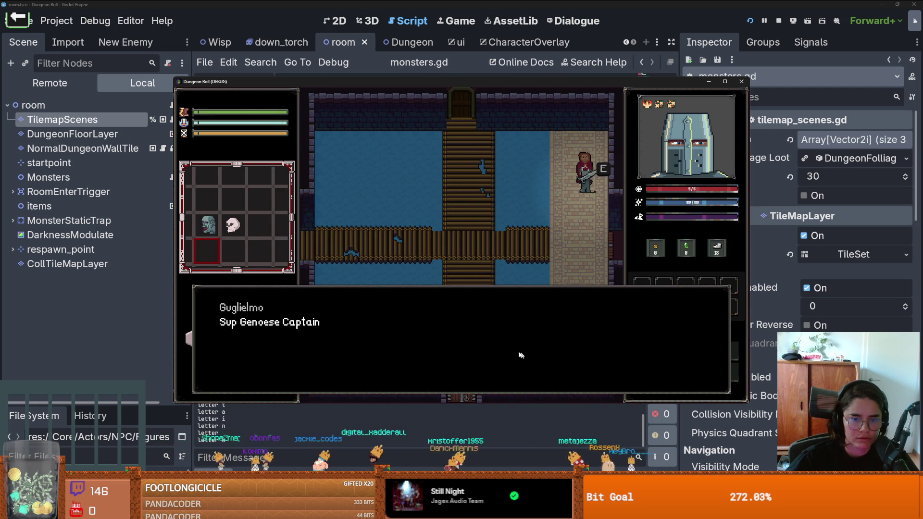
click(431, 247)
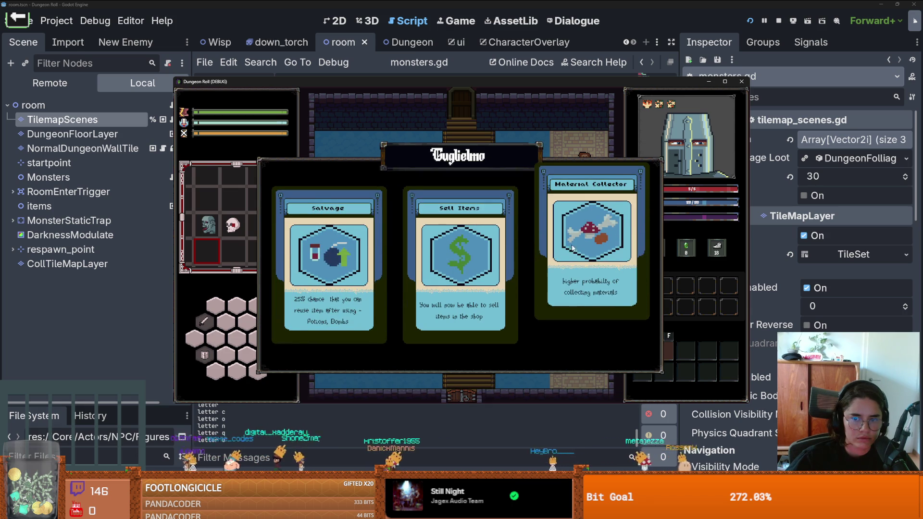
click(580, 249)
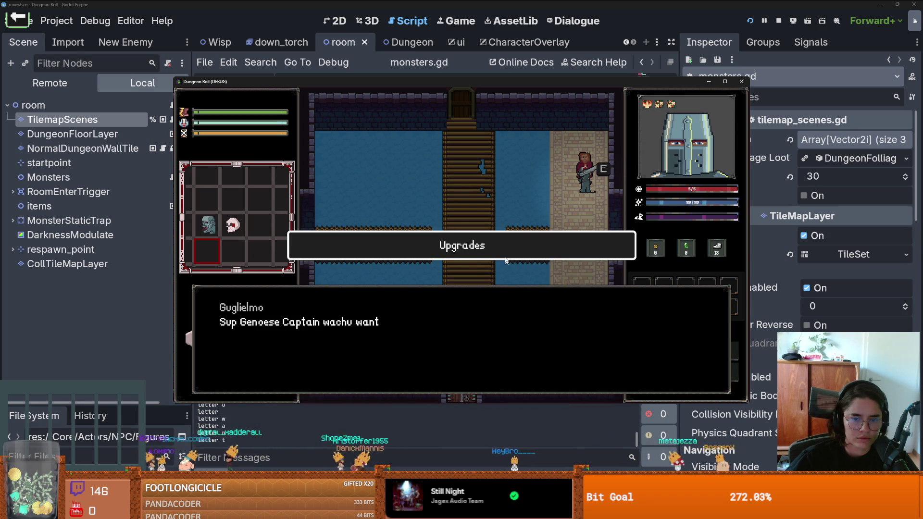
click(503, 247)
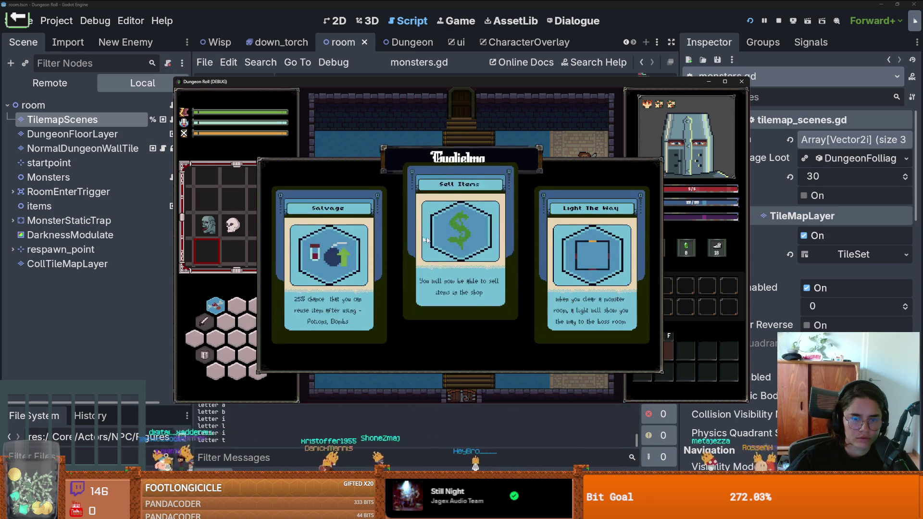
click(579, 249)
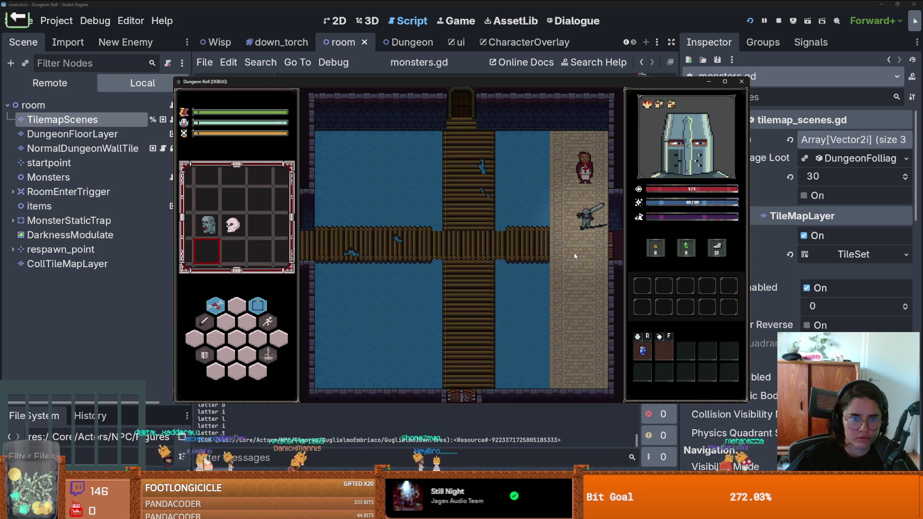
- Walk across the bridge to the bottom door and enter the next room
key(a)
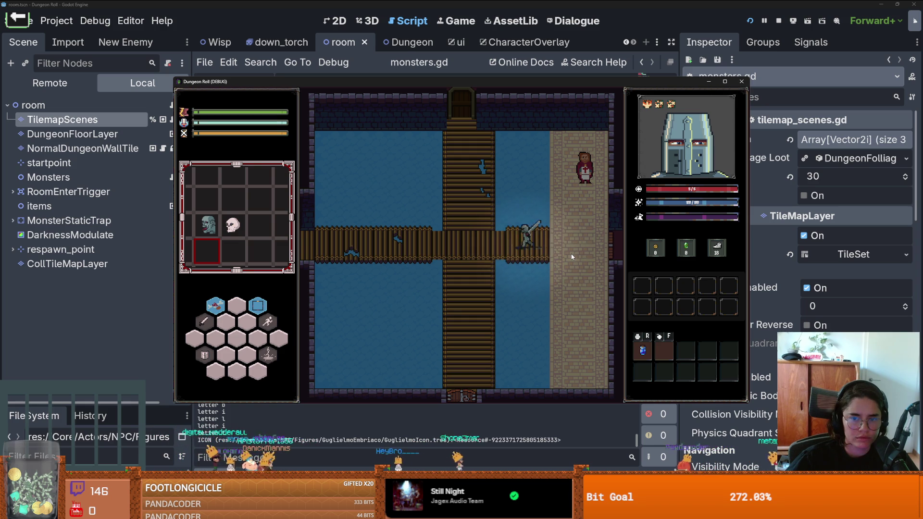
key(s)
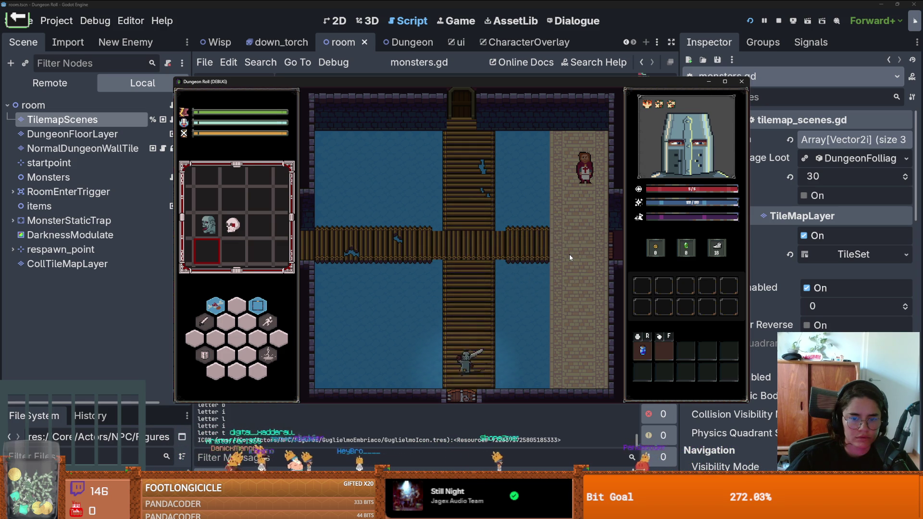
click(567, 254)
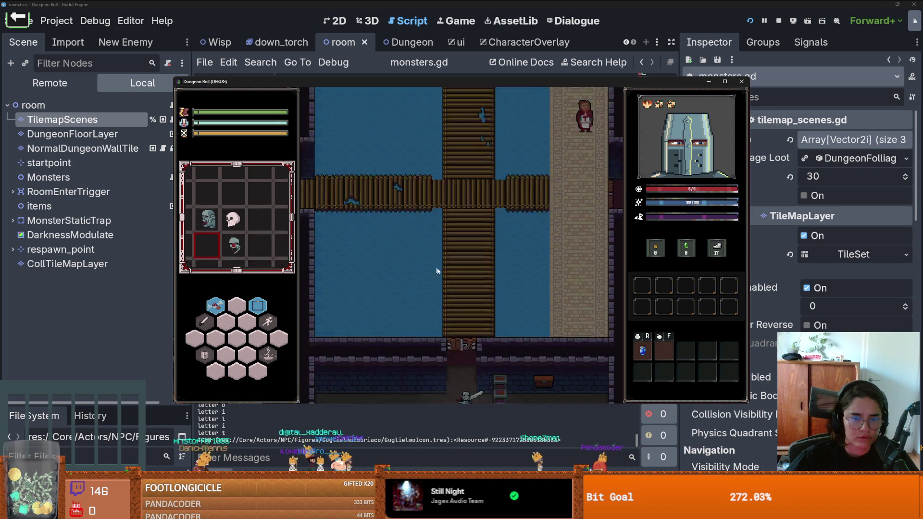
- Run kill_all_monsters repeatedly from the debug console to clear the room
key(grave)
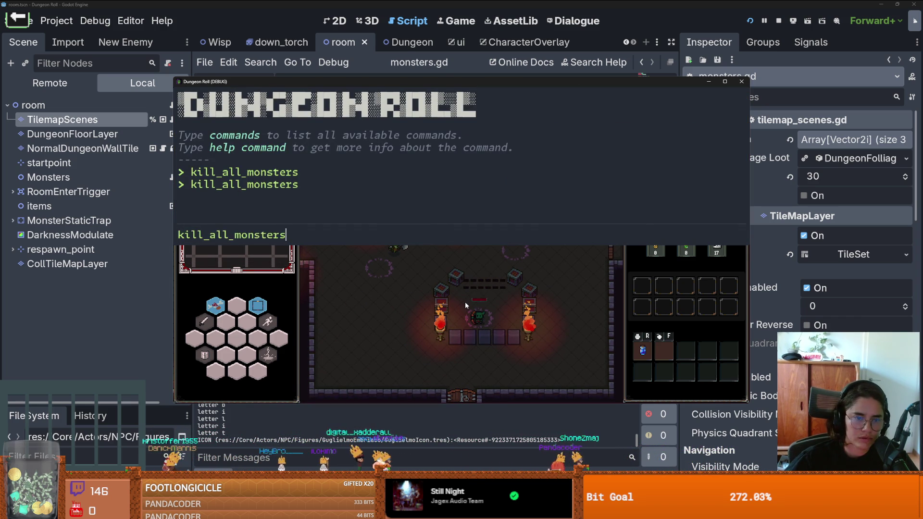
key(Return)
key(grave)
key(Up)
key(Return)
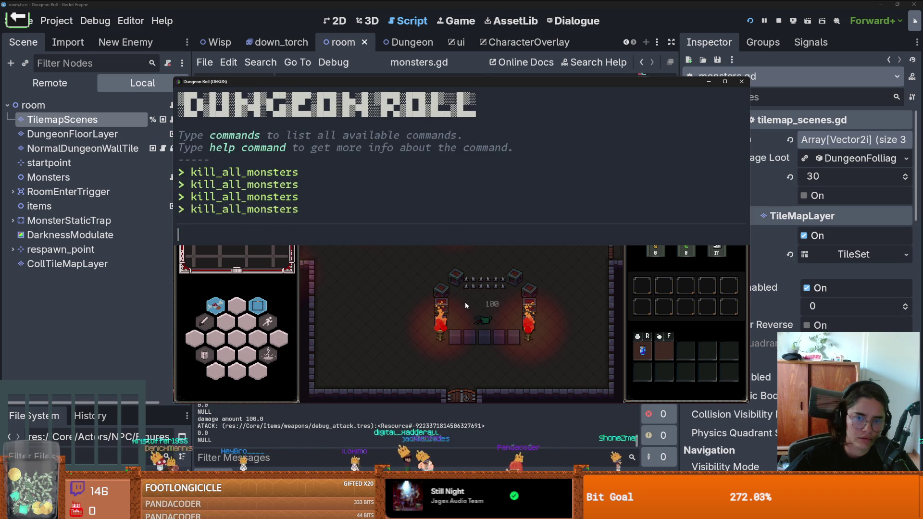
key(grave)
key(grave)
- Rerun kill_all_monsters and delete the stray backtick at the start of line 68
key(Up)
key(Return)
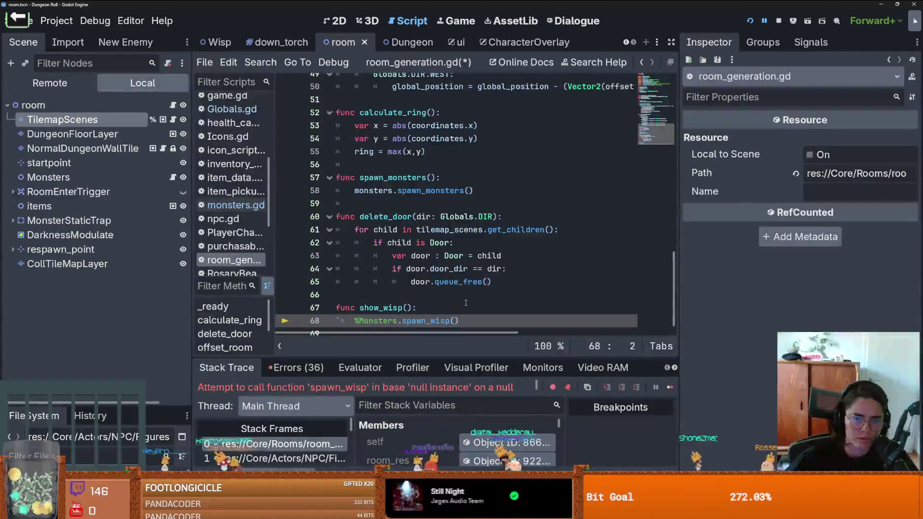
key(BackSpace)
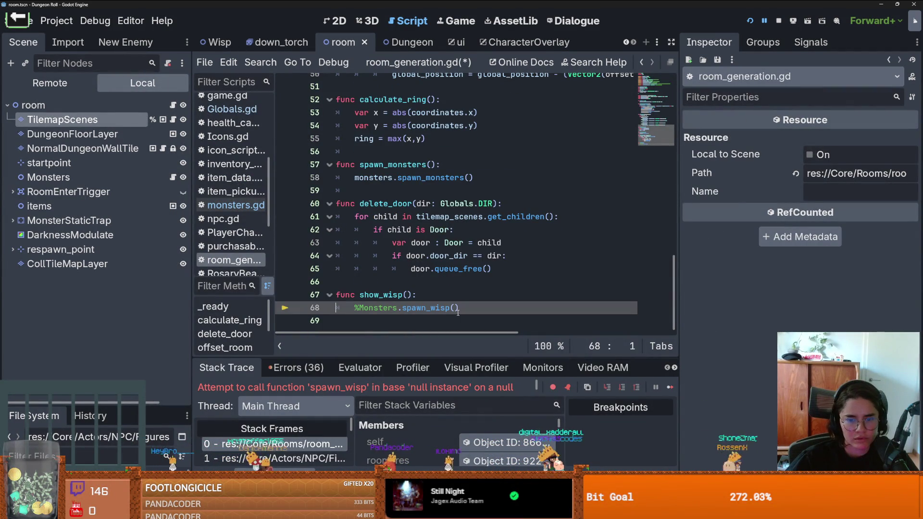
mouse_move(424, 357)
mouse_down()
mouse_move(424, 196)
mouse_move(442, 357)
mouse_up()
- Inspect the spawn_wisp definition in monsters.gd, then return to line 68 of room_generation.gd
double_click(417, 316)
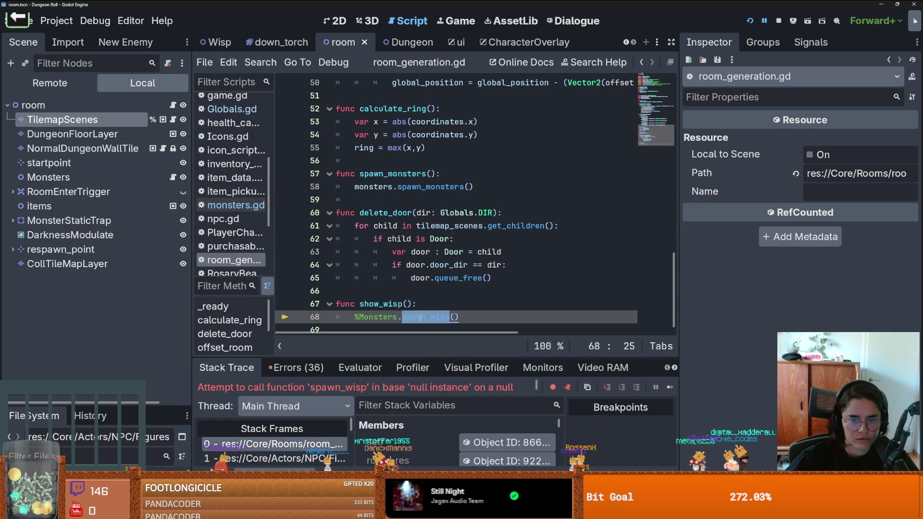
click(420, 317)
drag(347, 353, 347, 198)
scroll(408, 335, down, 5)
scroll(408, 334, down, 6)
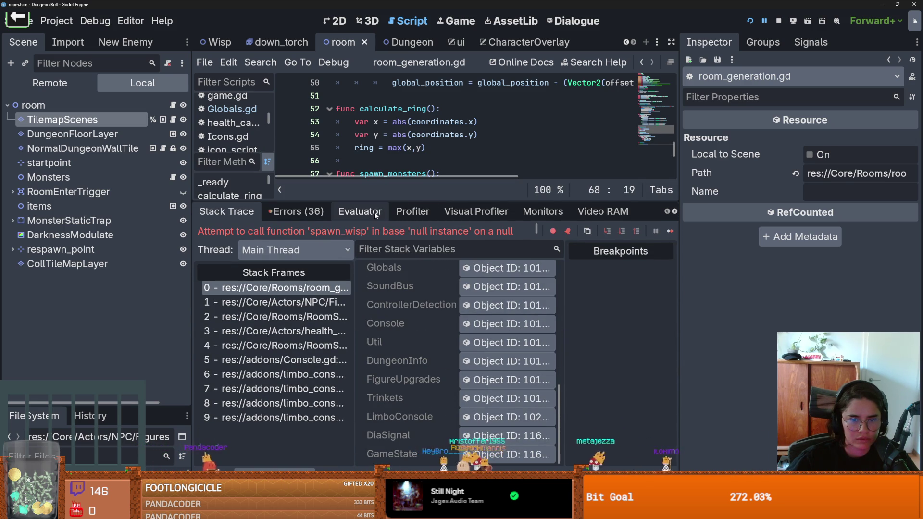
drag(375, 202, 379, 452)
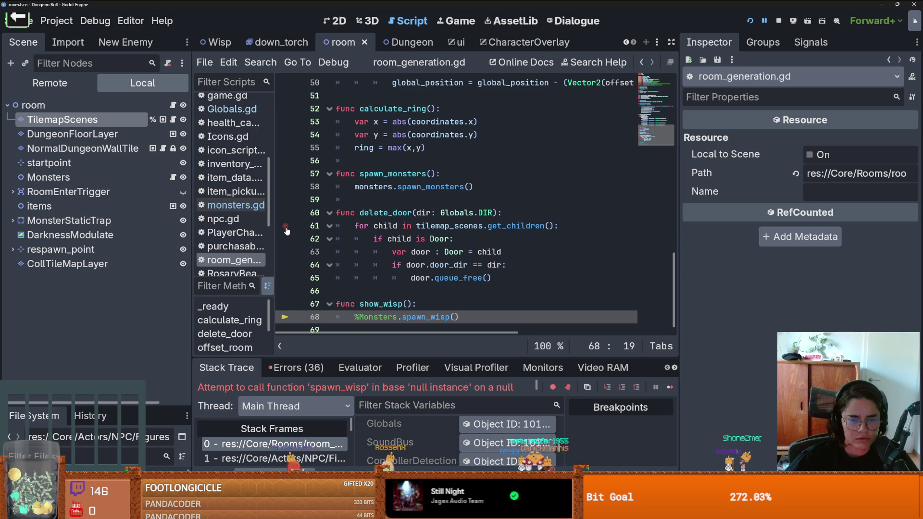
click(172, 177)
scroll(414, 265, down, 5)
scroll(415, 265, up, 4)
click(405, 242)
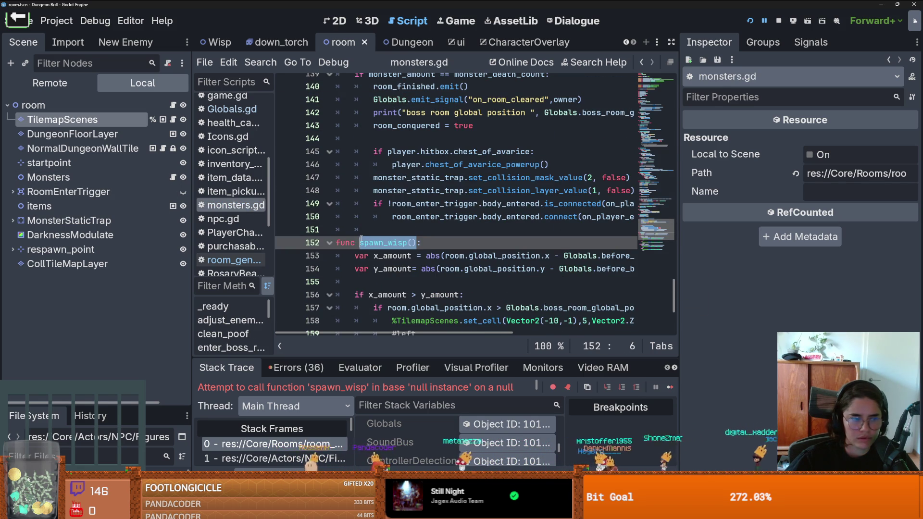
click(173, 105)
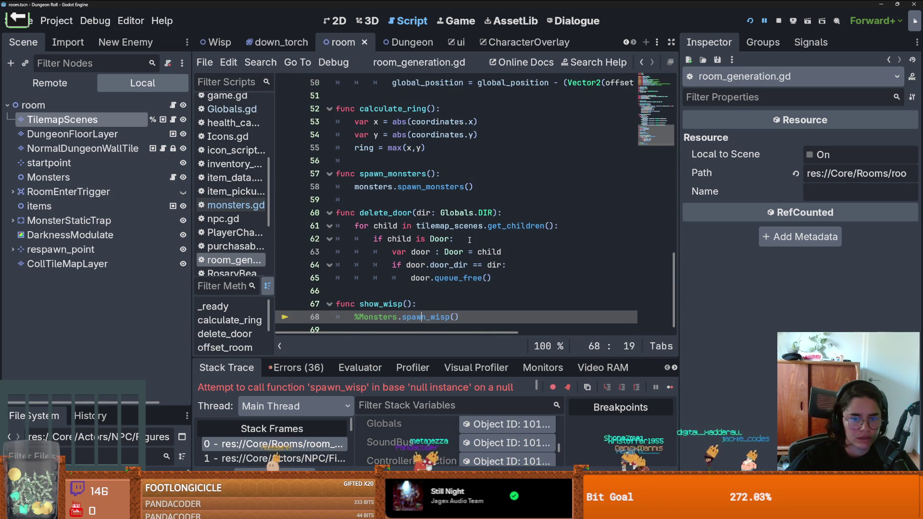
scroll(469, 239, up, 10)
scroll(469, 240, down, 4)
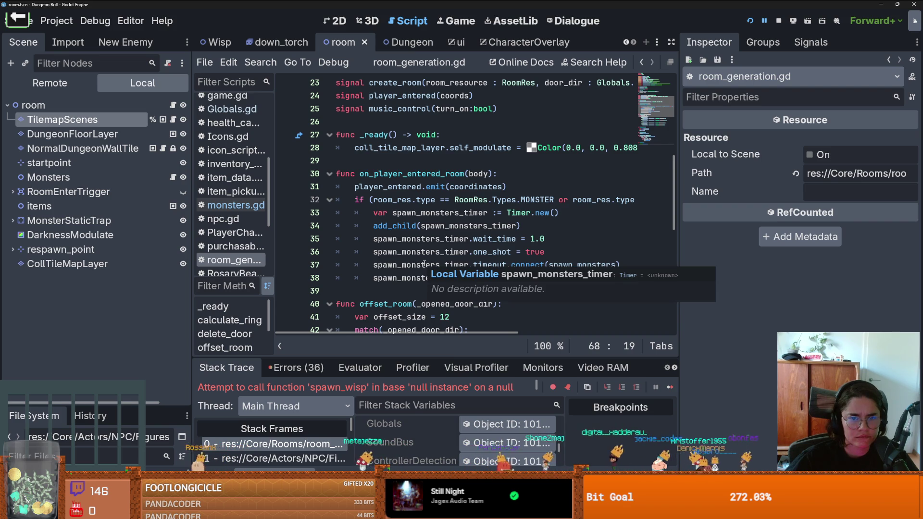
scroll(424, 263, up, 6)
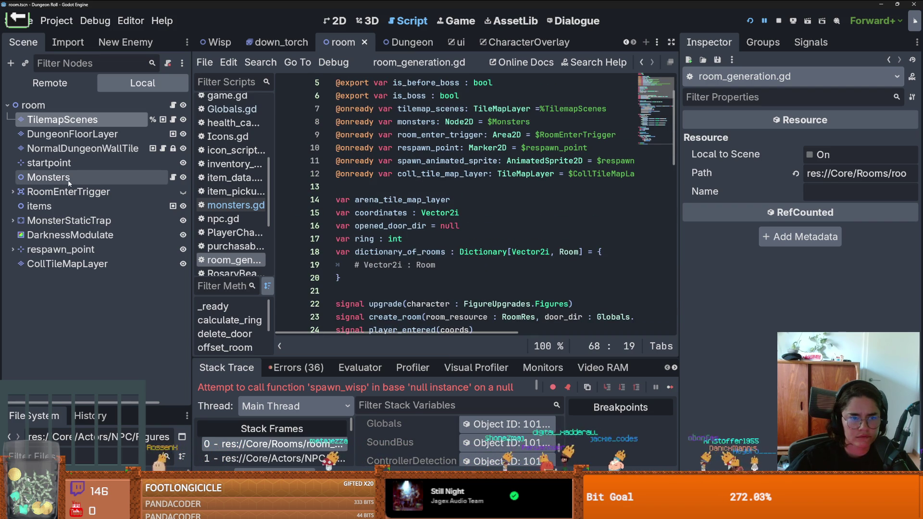
- Remove the duplicate monsters variable on line 13, save the script and relaunch the game
drag(69, 182, 356, 185)
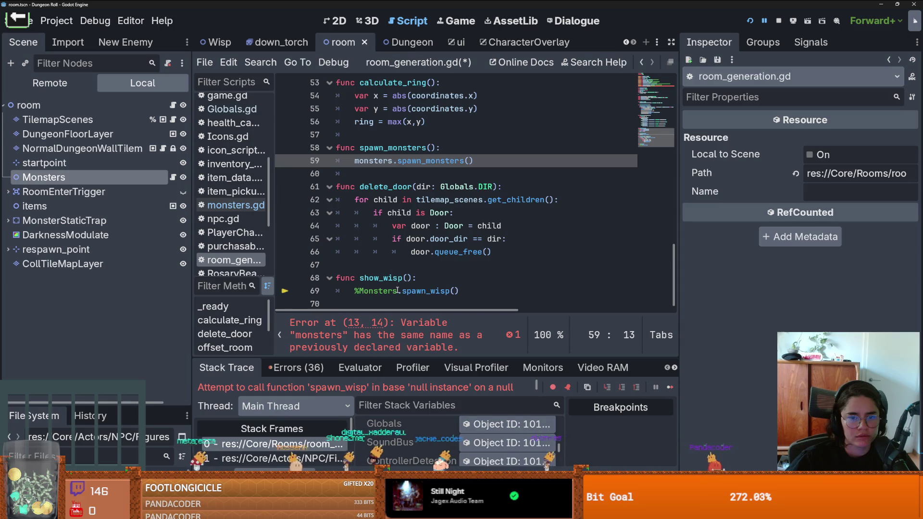
drag(397, 290, 356, 291)
key(ctrl+z)
key(ctrl+z)
key(ctrl+z)
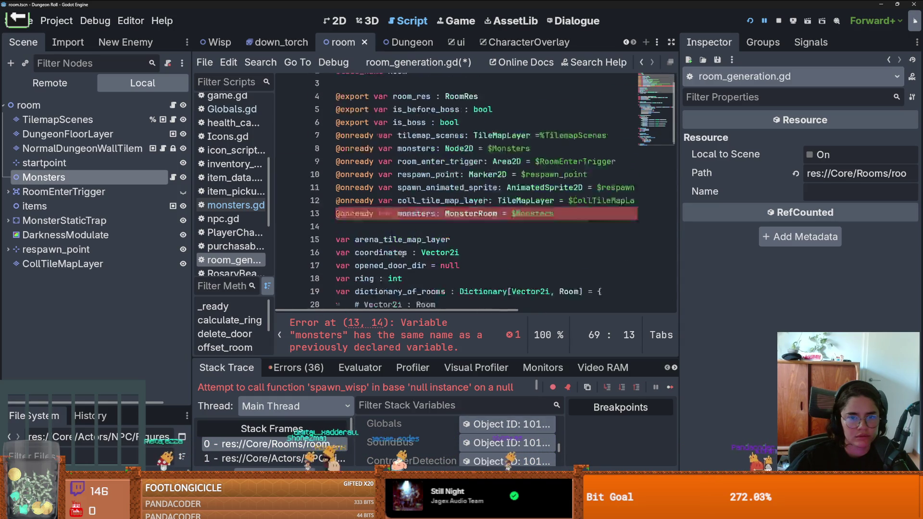
key(ctrl+z)
key(ctrl+z)
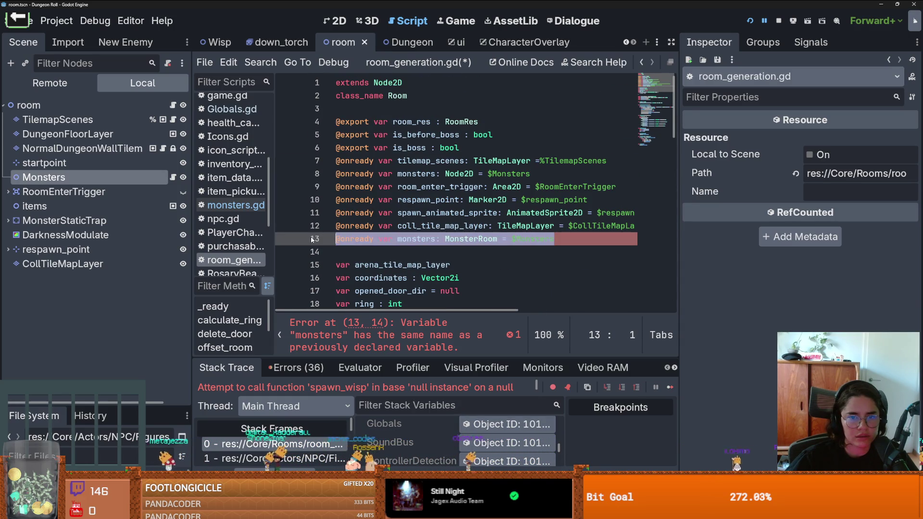
click(751, 21)
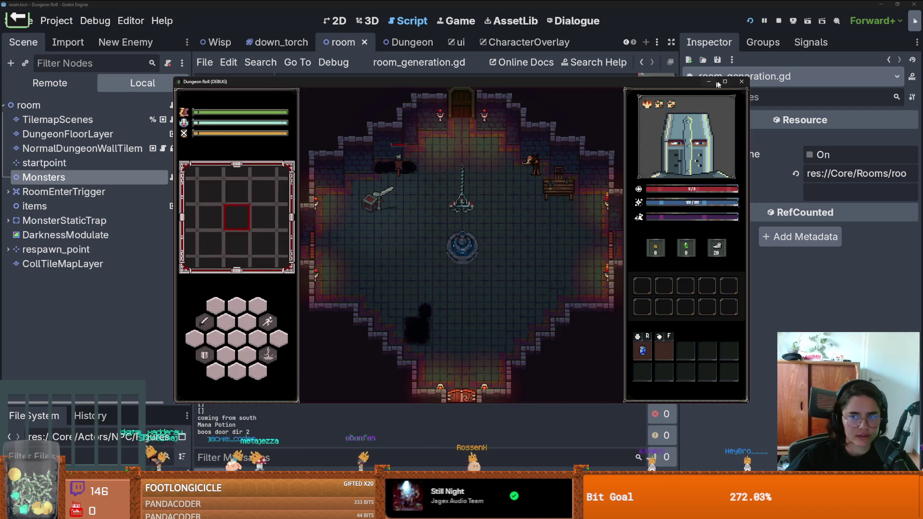
click(725, 81)
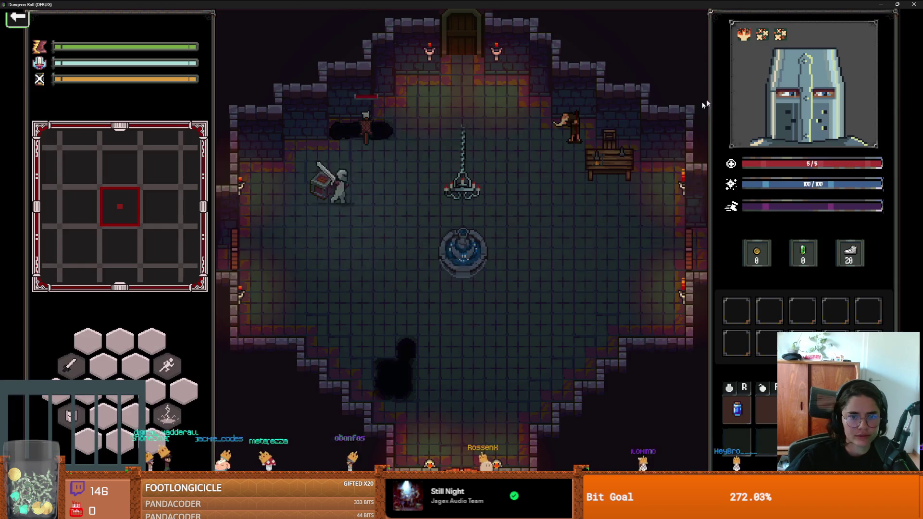
key(w)
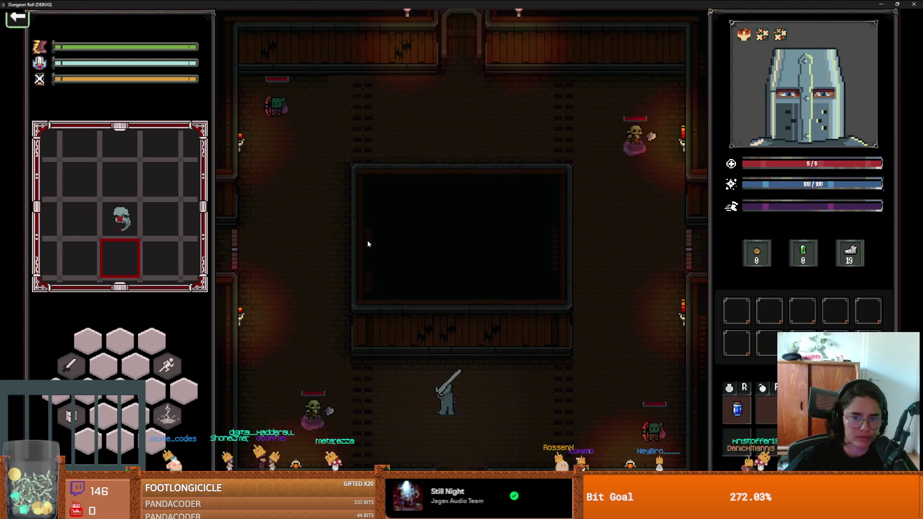
key(grave)
key(Tab)
key(Return)
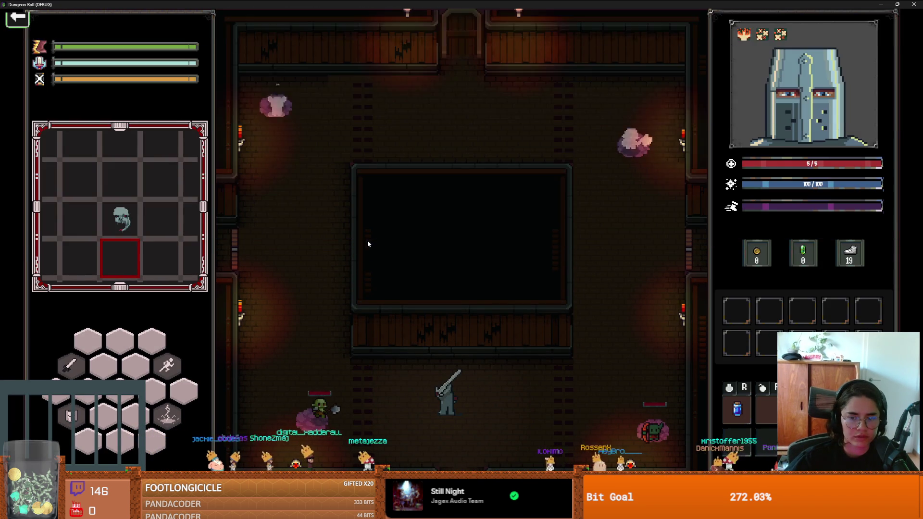
key(grave)
key(Return)
key(grave)
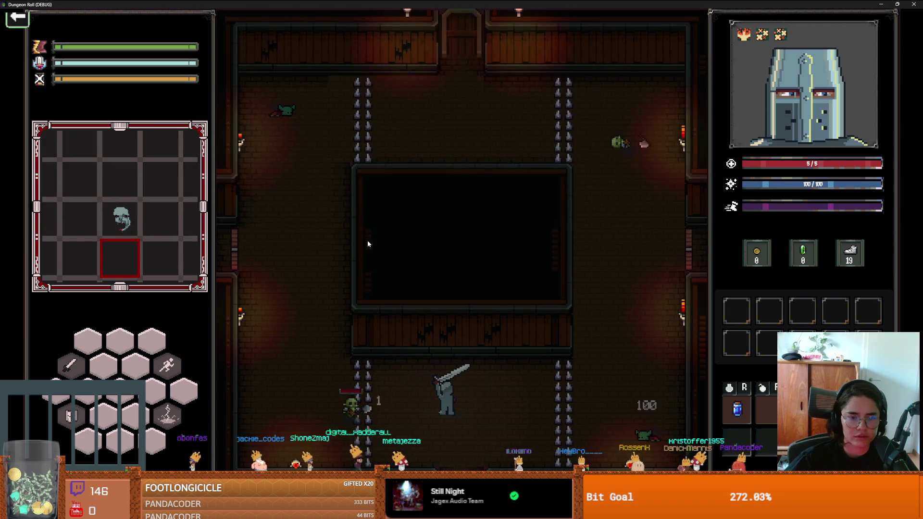
key(grave)
key(Up)
key(Return)
key(grave)
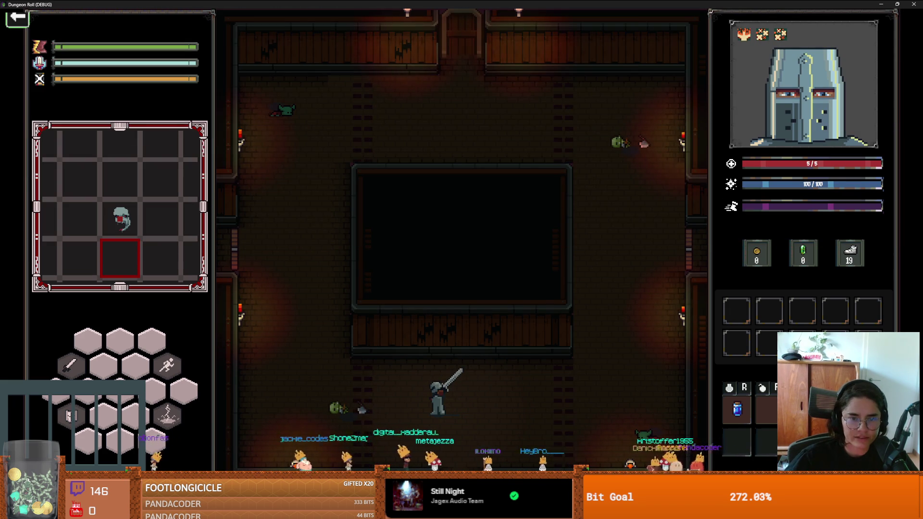
key(a)
key(w)
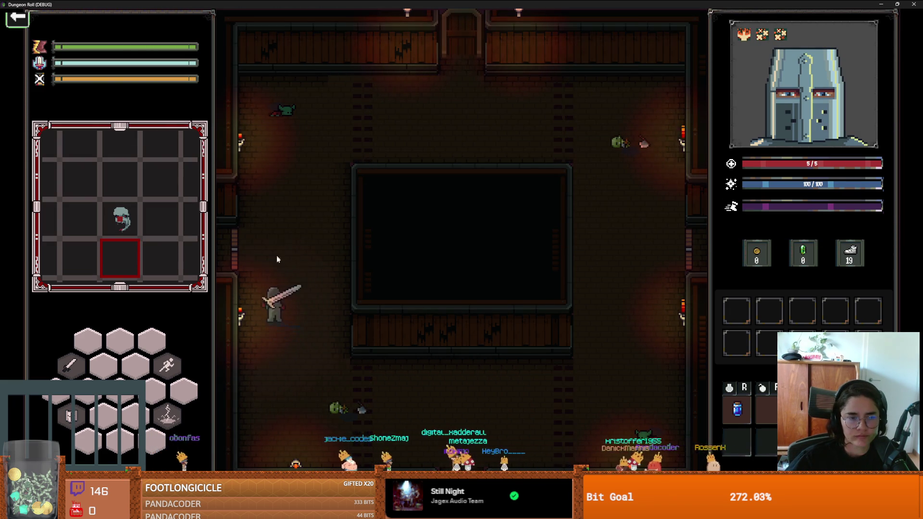
key(e)
click(241, 294)
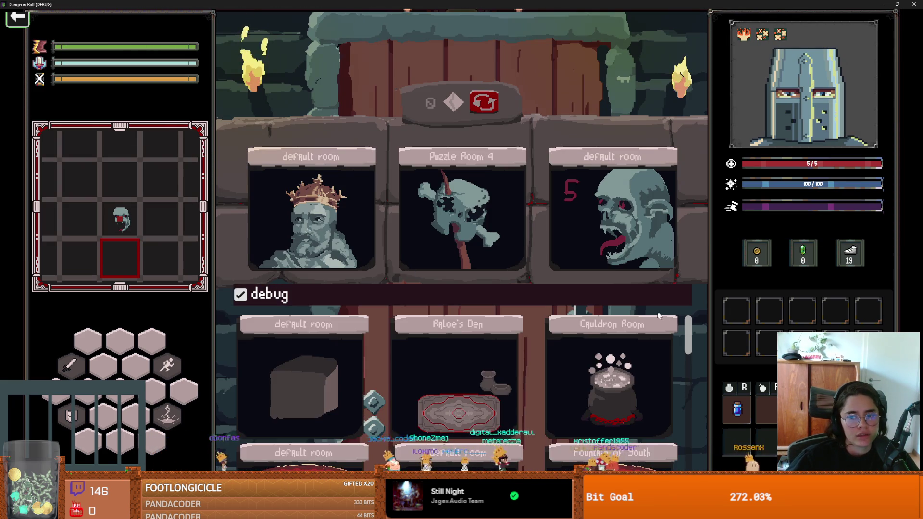
scroll(690, 337, down, 3)
click(587, 419)
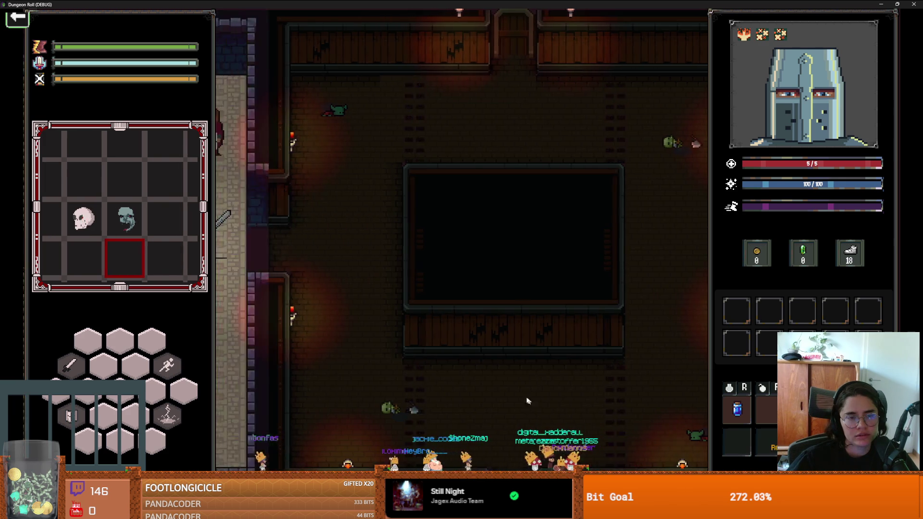
key(w)
key(e)
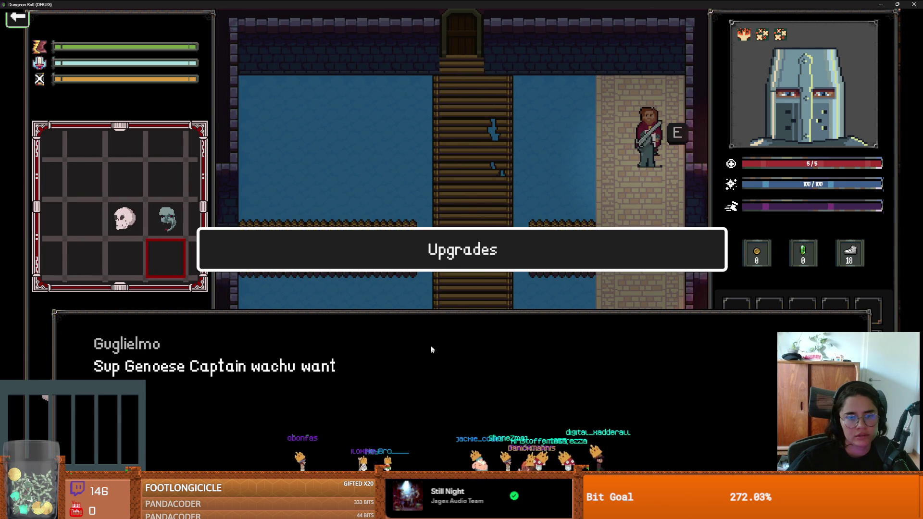
click(433, 269)
click(433, 269)
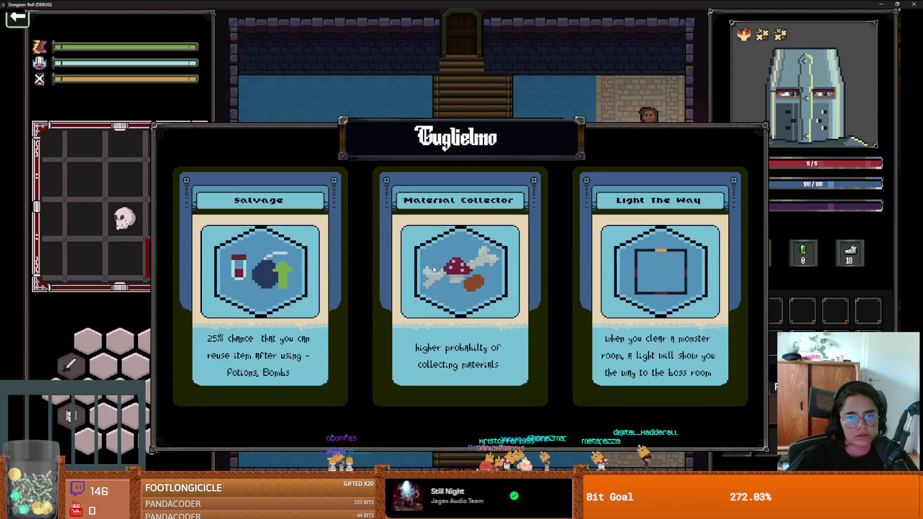
click(640, 269)
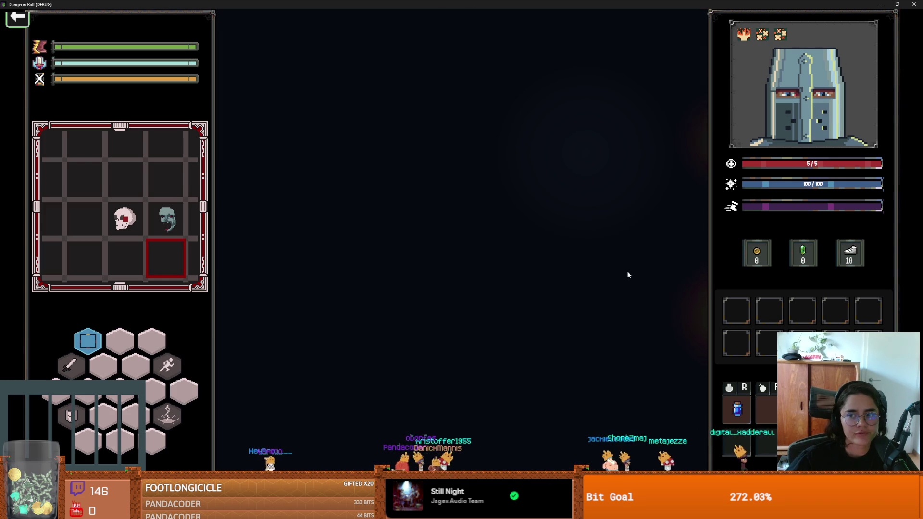
- On the bridge, run spawn_item 0 in the debug console to drop a potion
key(a)
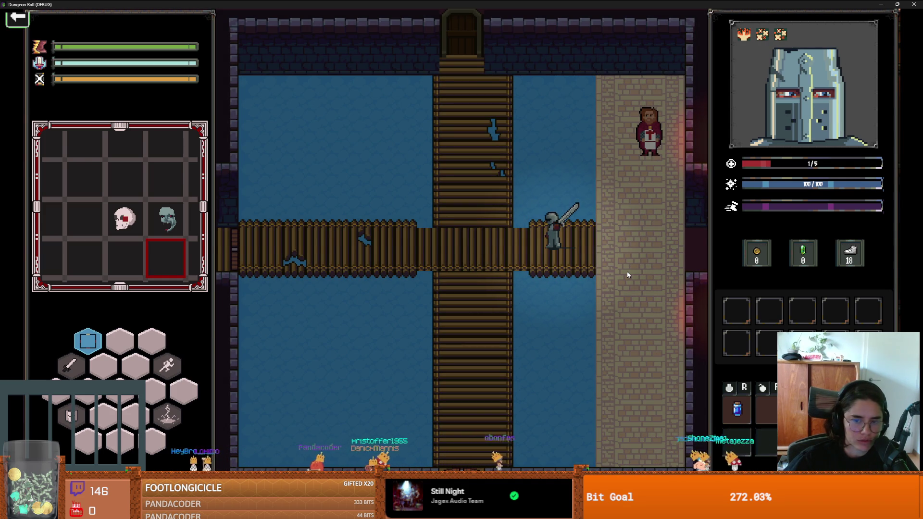
key(grave)
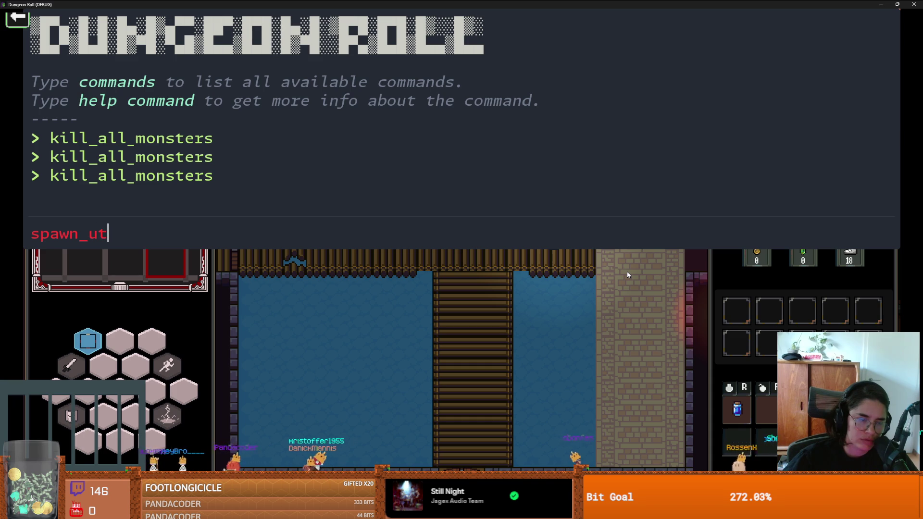
text(0)
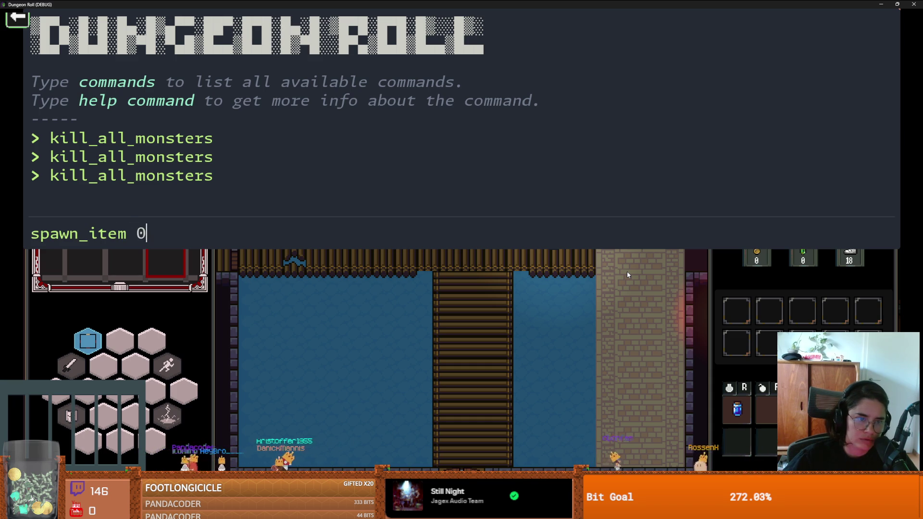
key(Return)
key(grave)
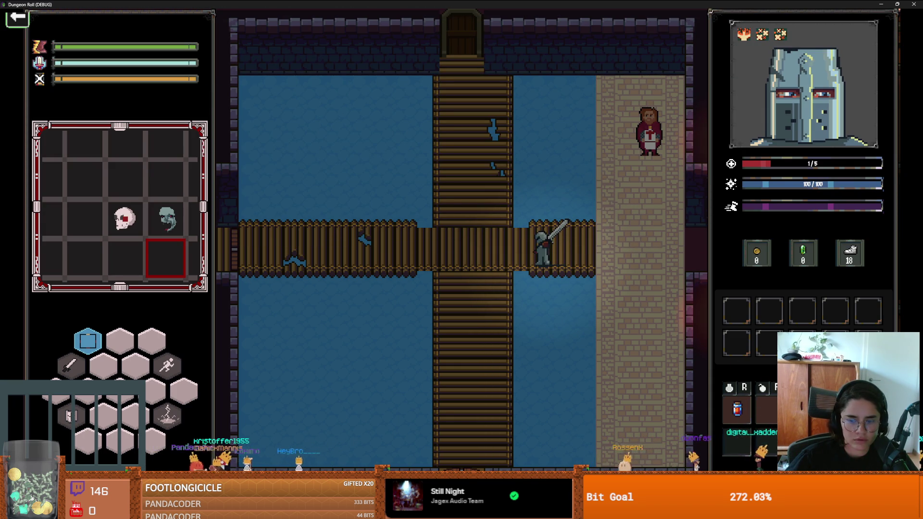
- Walk along the bridge, decline unlocking the top door, and enter a new room
key(a)
key(w)
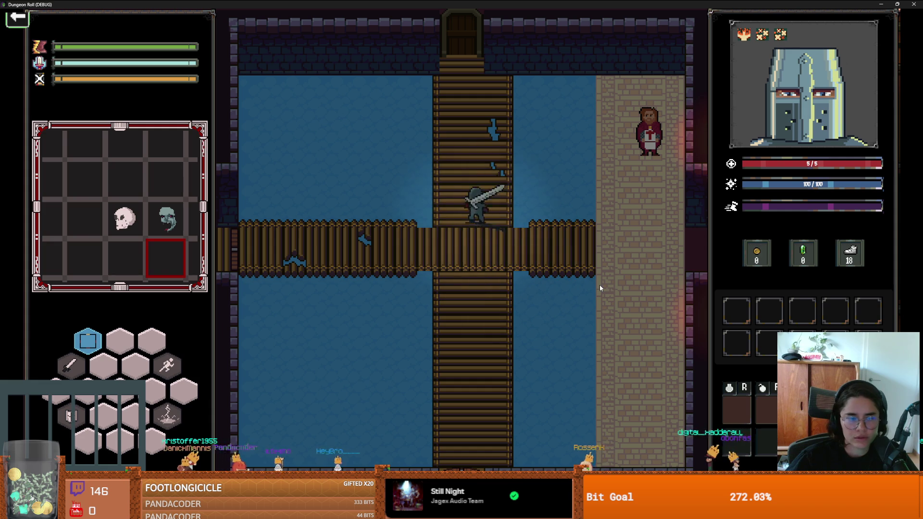
click(512, 270)
key(s)
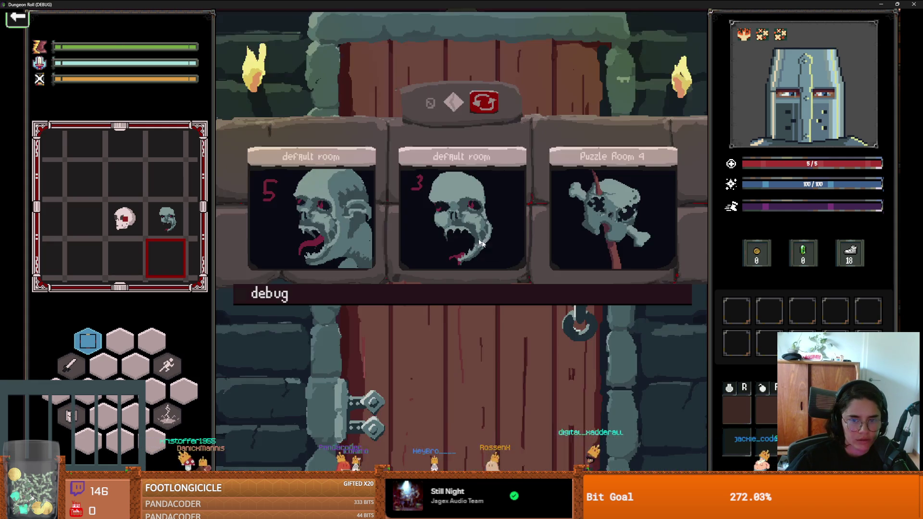
click(481, 242)
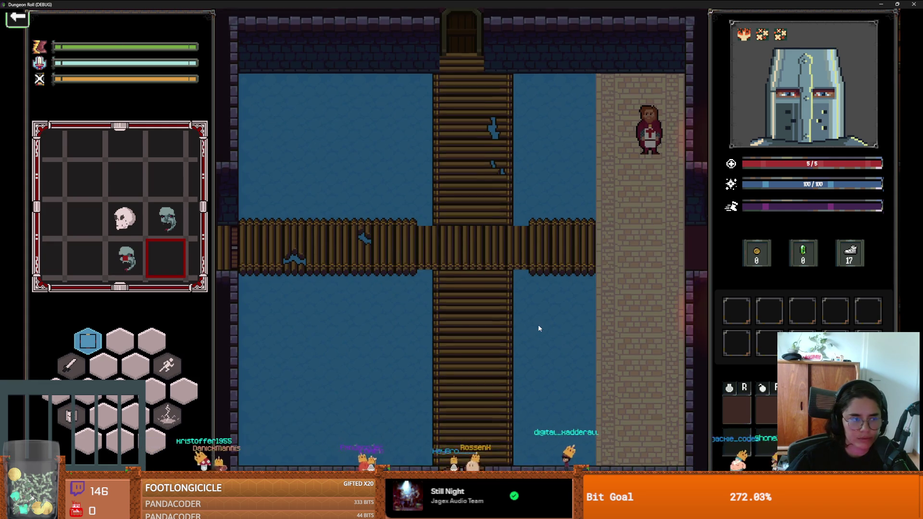
- Clear the new room with kill_all_monsters from the debug console
key(grave)
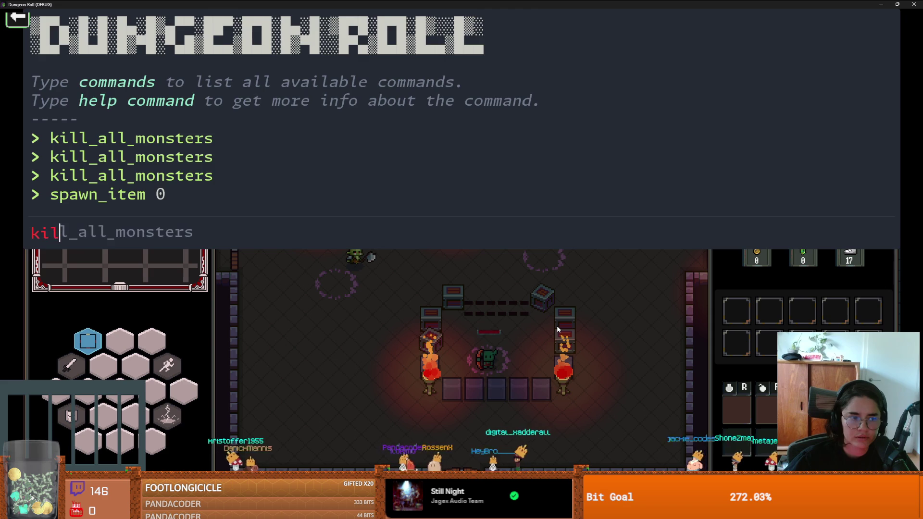
key(Tab)
key(Return)
key(grave)
key(grave)
text(k)
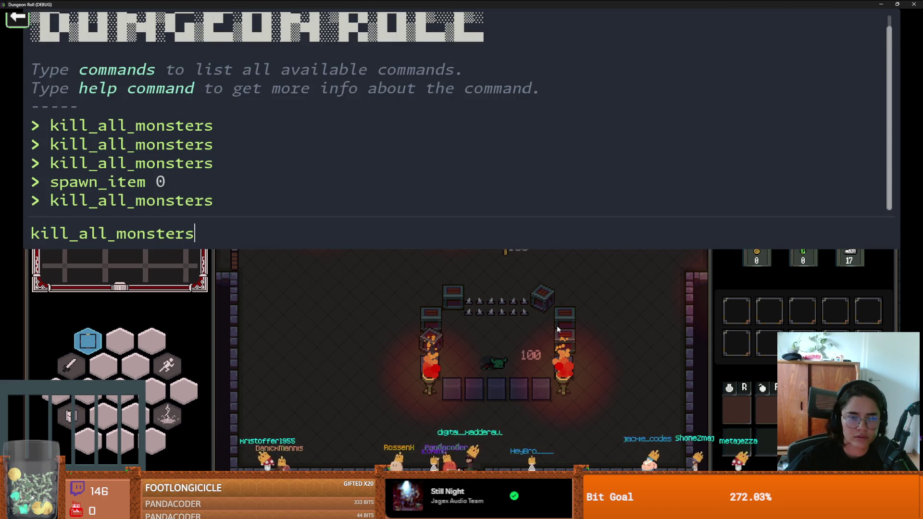
key(Return)
- Collect gold, fight the bat with the sword and cast a lightning spell
key(a)
key(s)
key(w)
key(d)
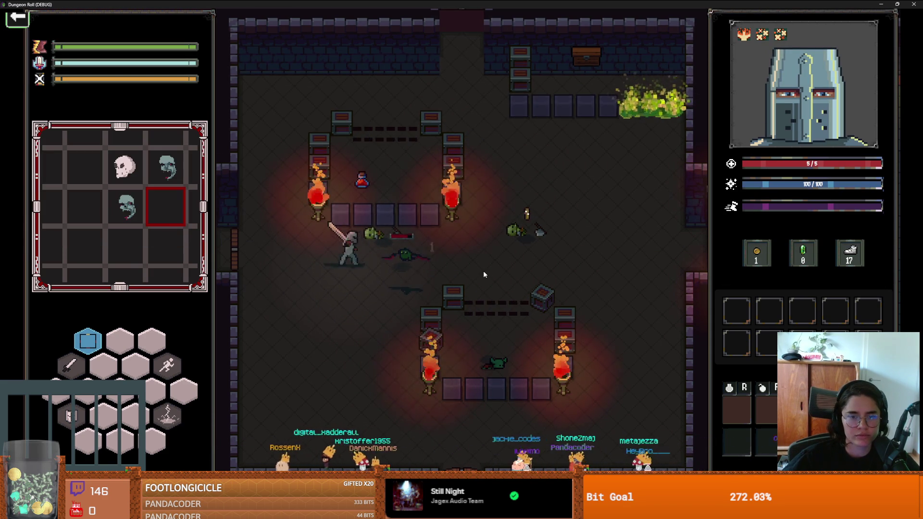
key(s)
click(483, 274)
key(w)
key(w)
key(d)
key(d)
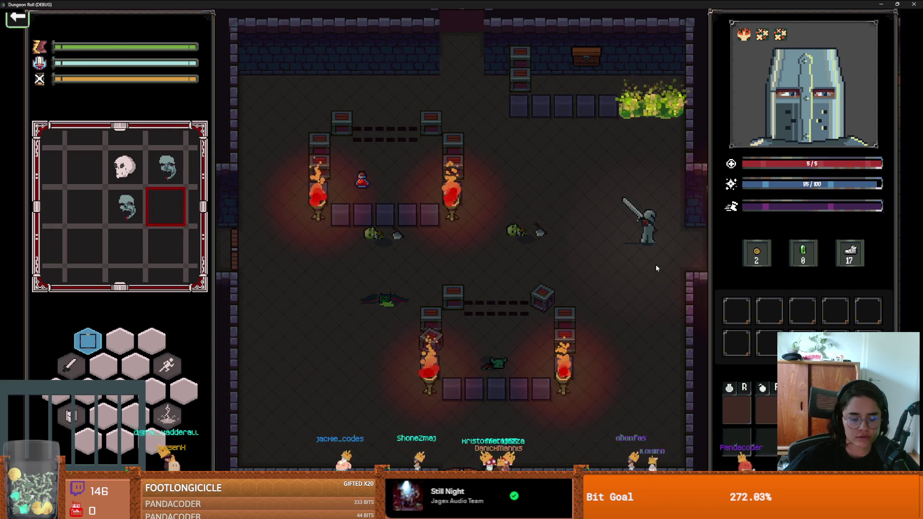
- View the dungeon overview map, then close the running game
key(m)
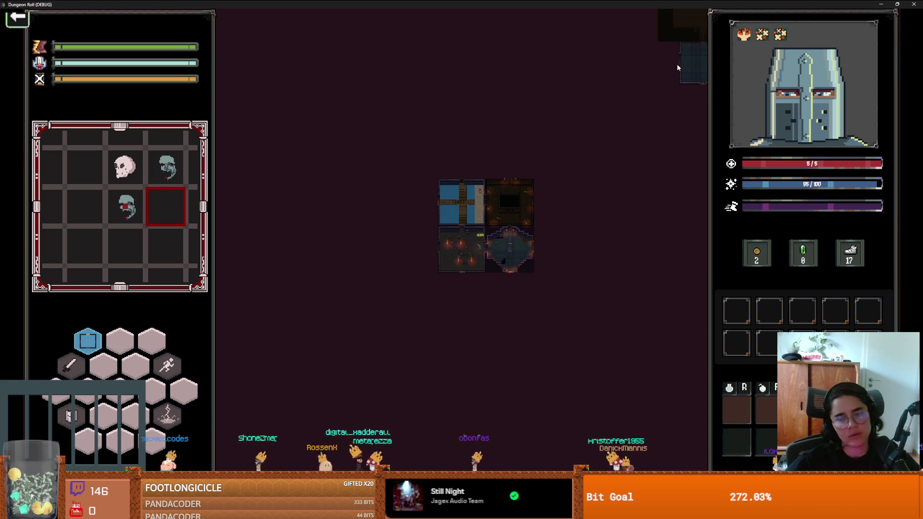
key(super+Down)
click(671, 138)
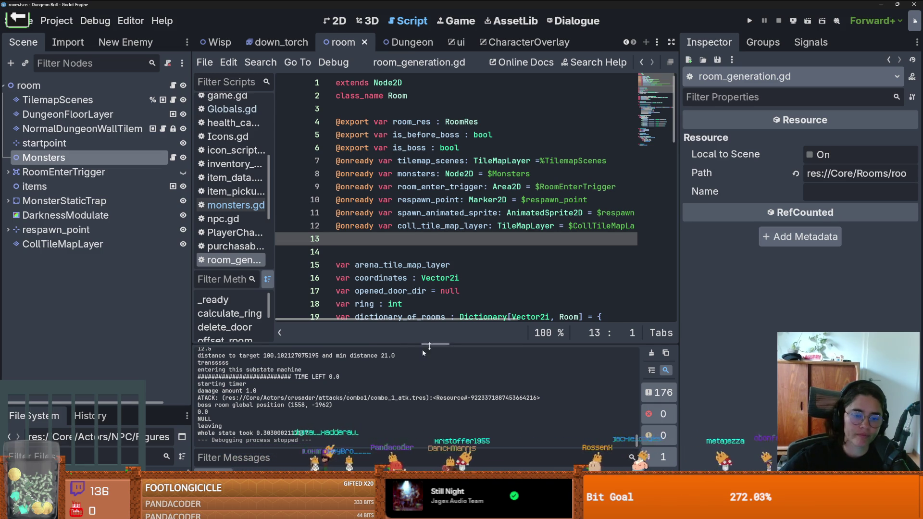
- Bring up the debugger panel below the room_generation.gd script
click(255, 476)
- Show the Errors tab's 32 entries and resize the panel to keep code visible
click(296, 271)
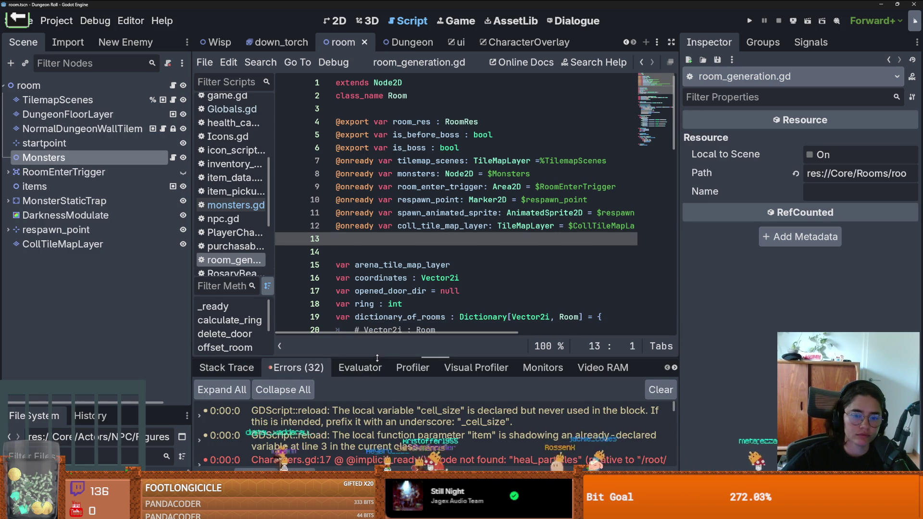
drag(440, 260, 440, 165)
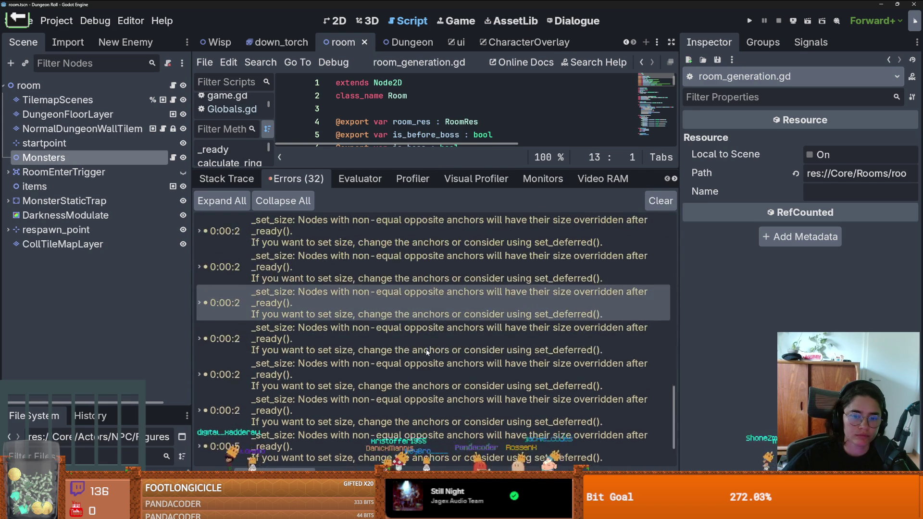
drag(485, 169, 471, 357)
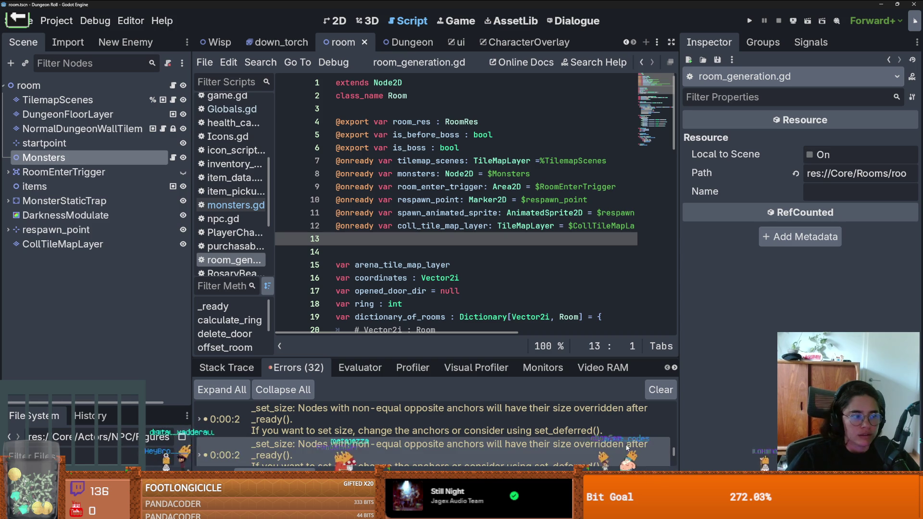
- Turn on line wrapping and undo the stray edits, including the deletion on line 15
click(374, 260)
key(BackSpace)
key(alt+z)
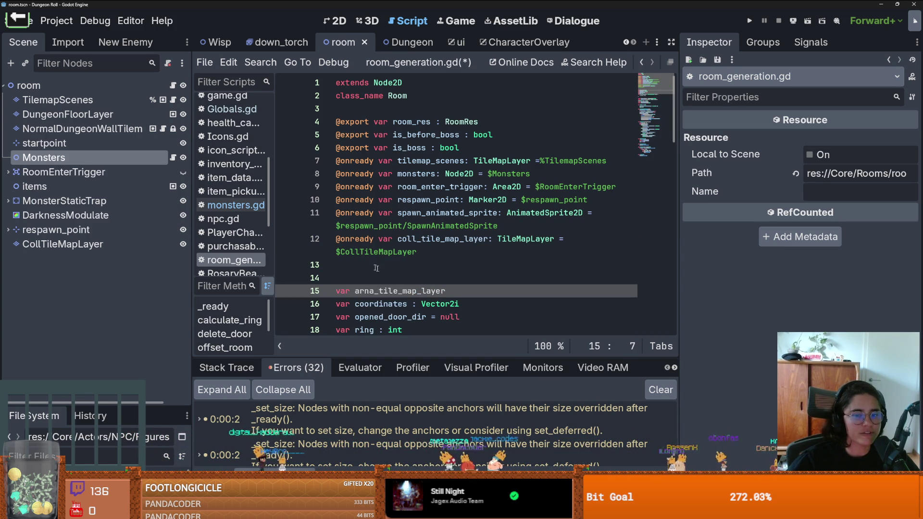
key(ctrl+z)
key(ctrl+z)
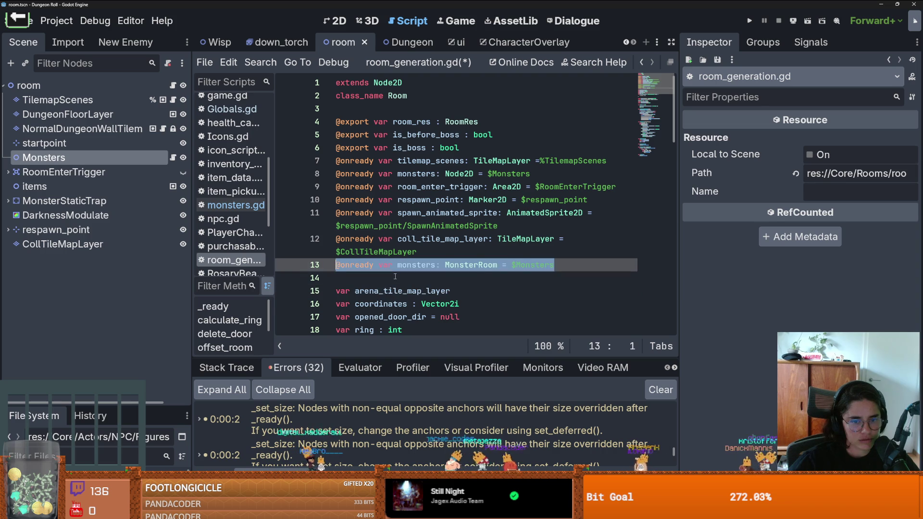
key(ctrl+z)
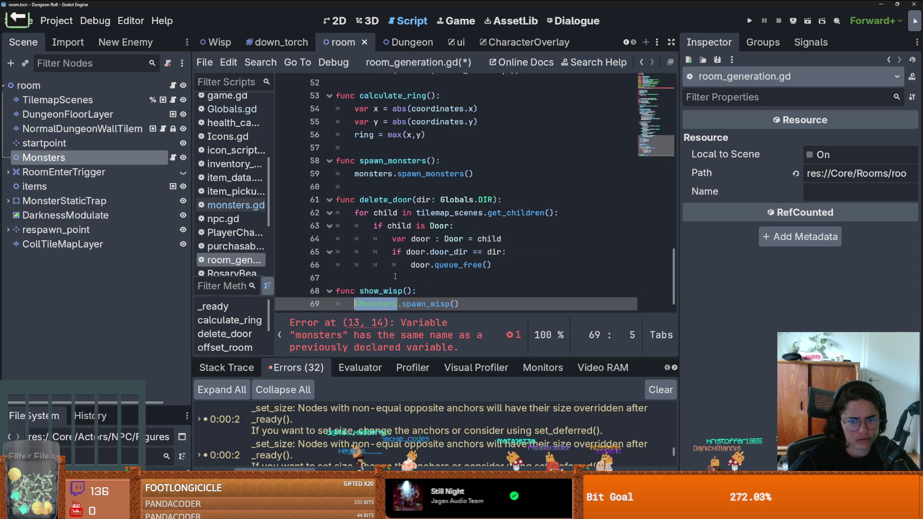
scroll(423, 272, up, 5)
key(ctrl+z)
key(ctrl+z)
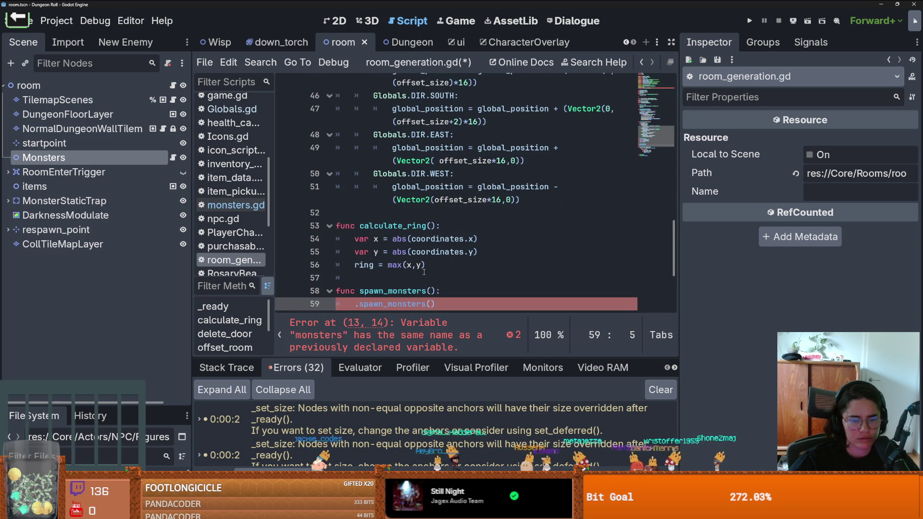
key(ctrl+z)
scroll(424, 273, up, 5)
scroll(424, 273, up, 5)
- Restore the '=' before $CollTileMapLayer on line 12
drag(298, 278, 298, 241)
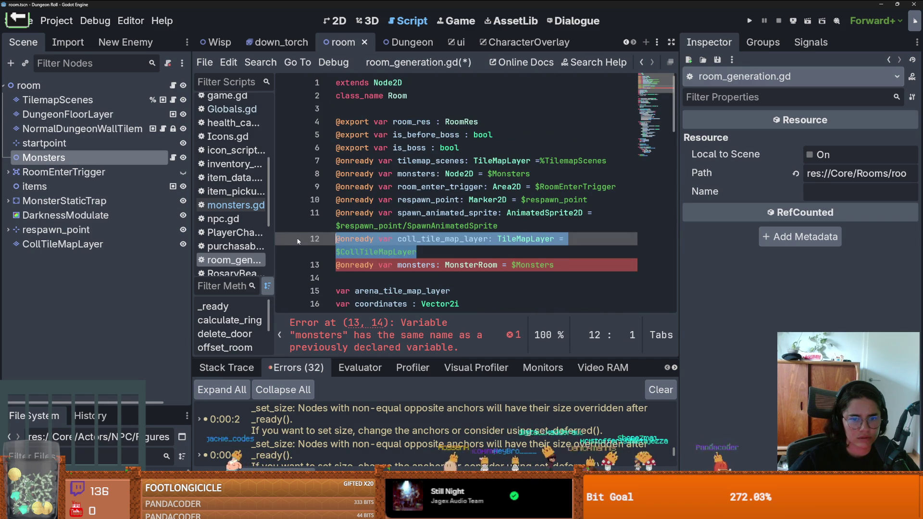
click(338, 245)
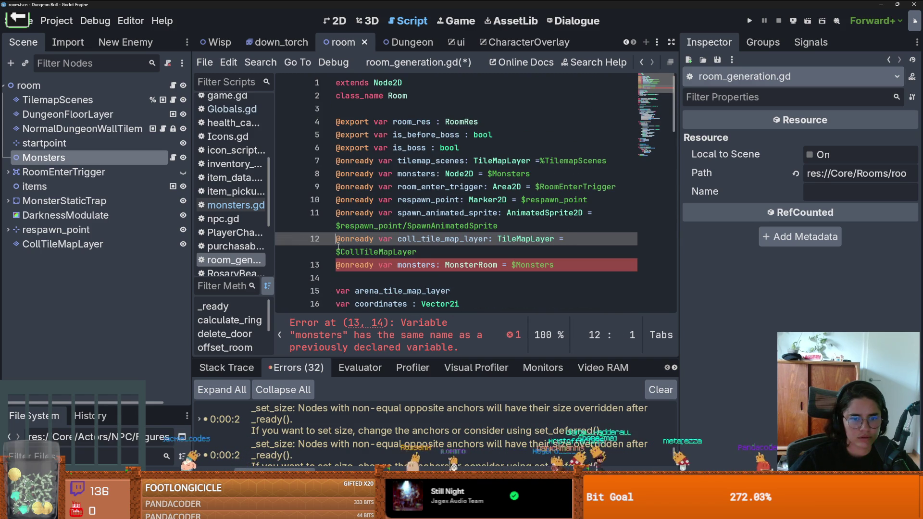
click(338, 252)
text(#)
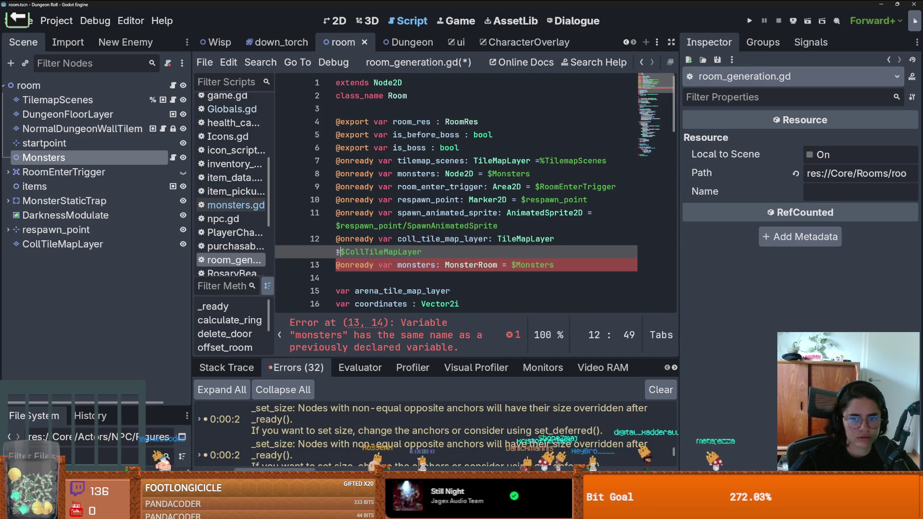
text(=)
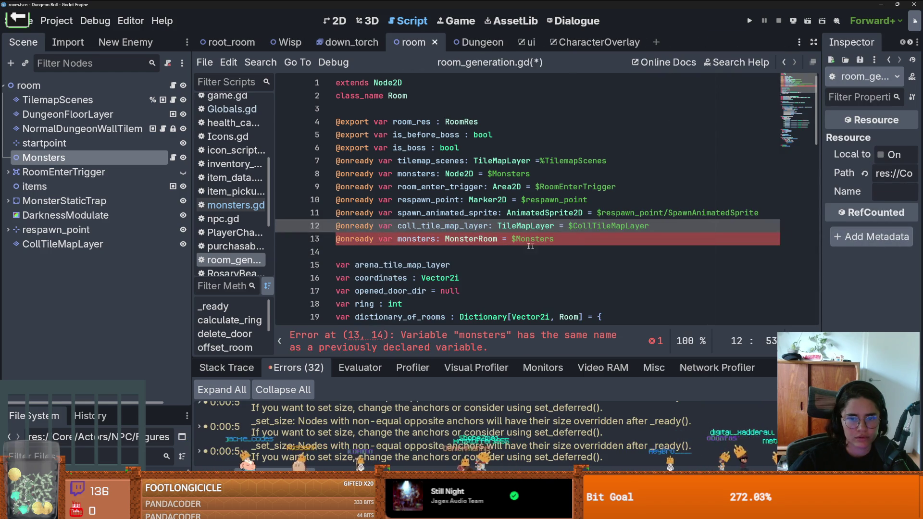
- Select and delete the duplicate monsters declaration on line 13
click(519, 239)
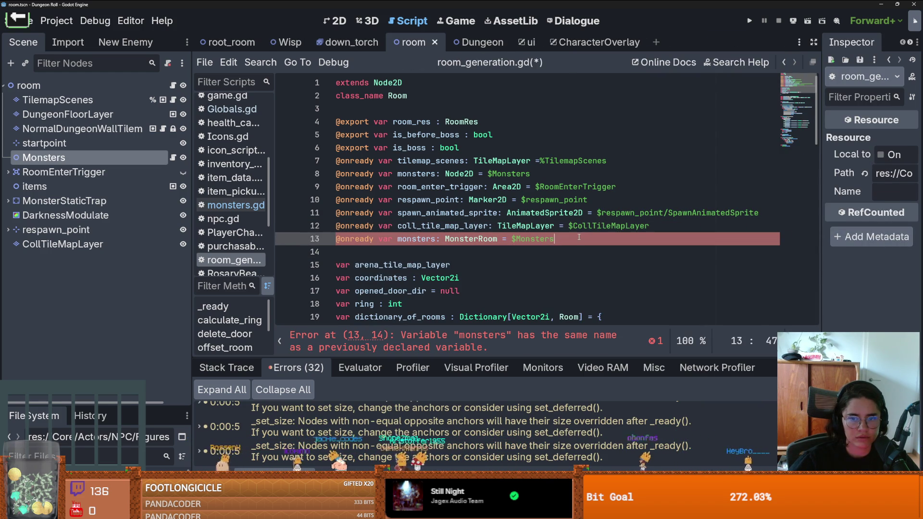
drag(578, 236, 248, 227)
key(Down)
key(shift+End)
key(BackSpace)
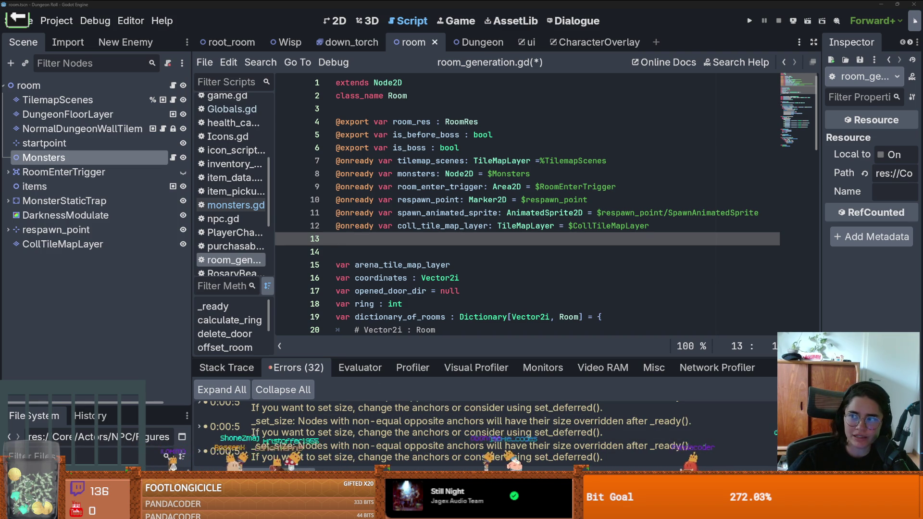
key(alt+Tab)
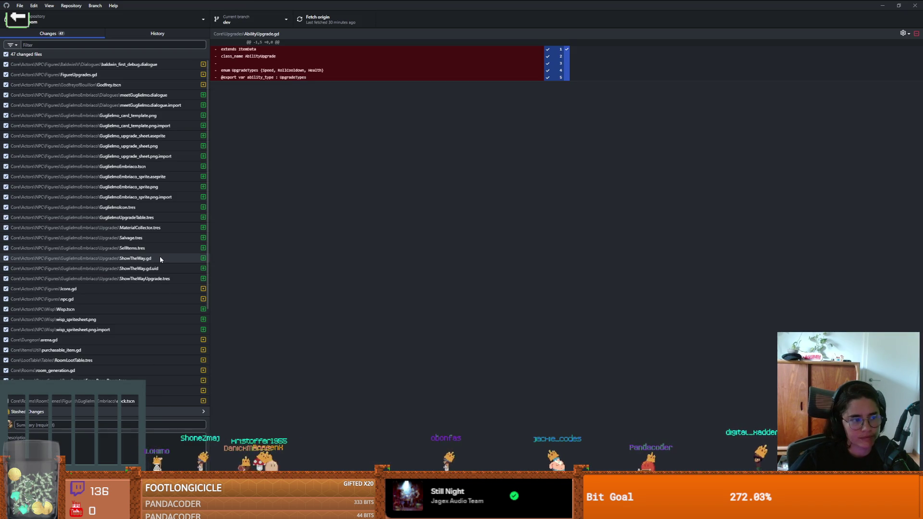
- Correct the commit summary about Guglielmo and the wisp Show The Way upgrade
click(124, 425)
text(Gugl)
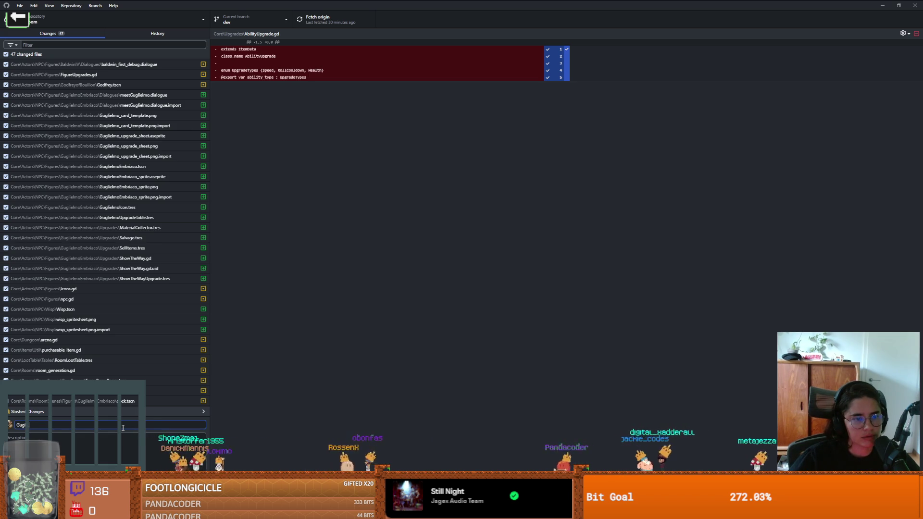
text(Icon)
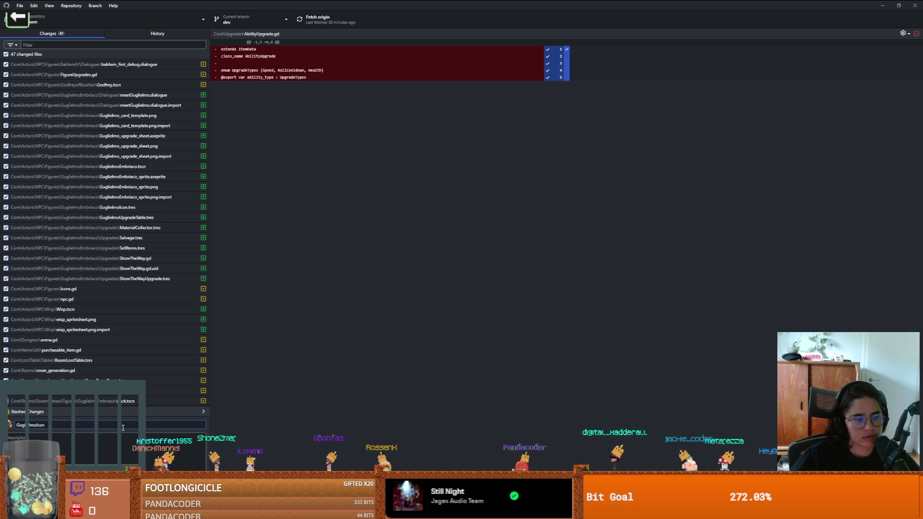
key(BackSpace)
key(BackSpace)
key(BackSpace)
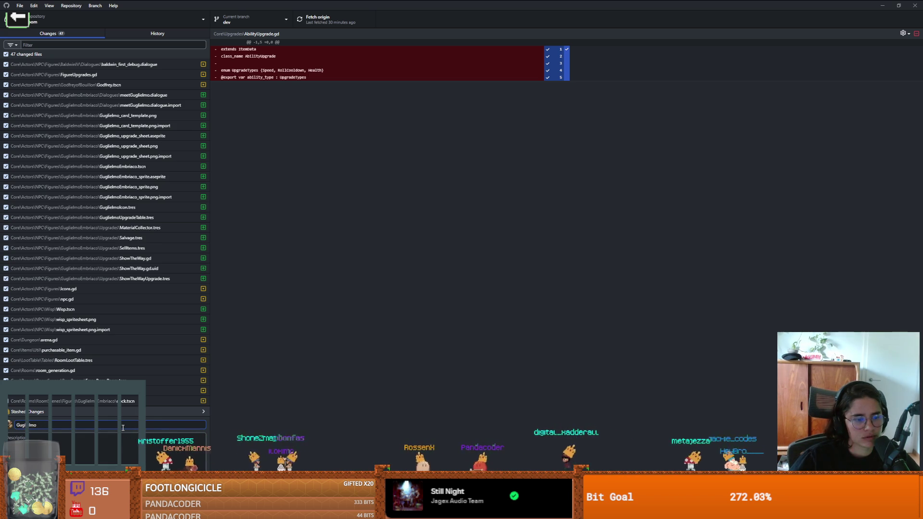
text( and some upgrades wu)
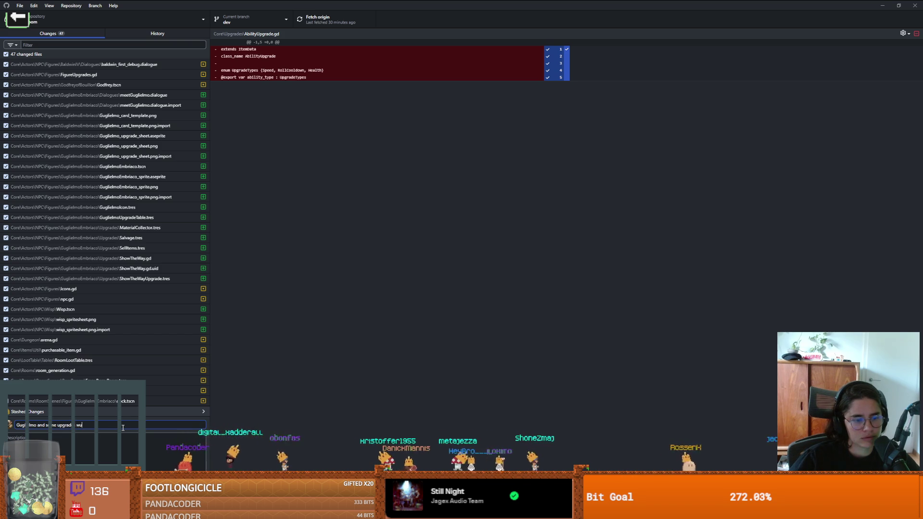
key(BackSpace)
text(p show the way)
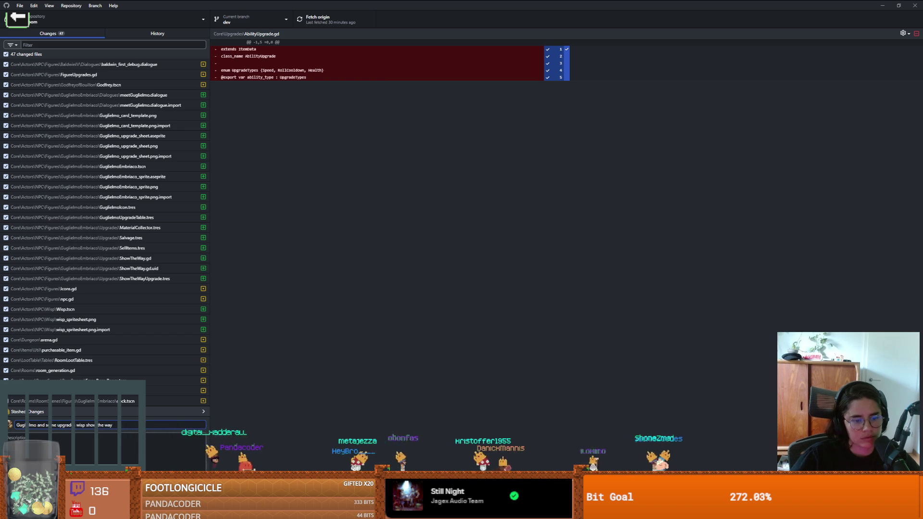
- Commit the 47 changed files to dev and fetch origin
key(ctrl+Return)
click(327, 20)
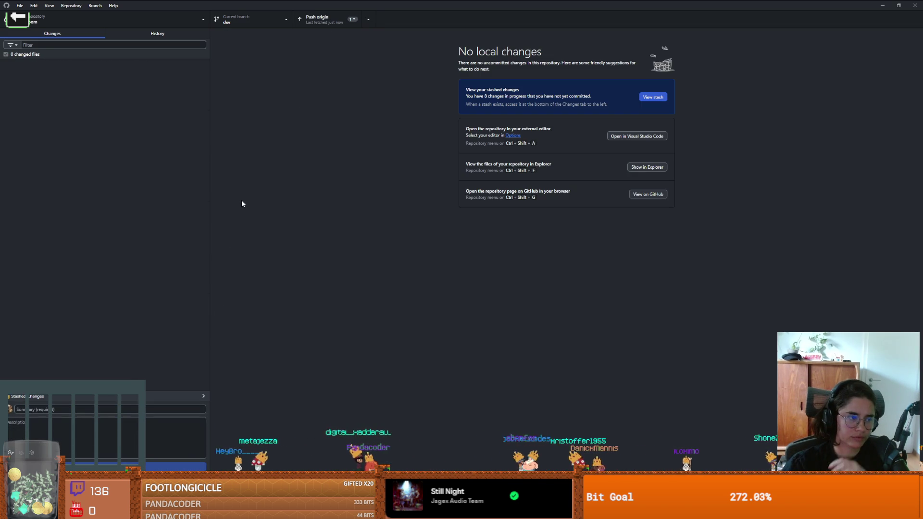
click(319, 19)
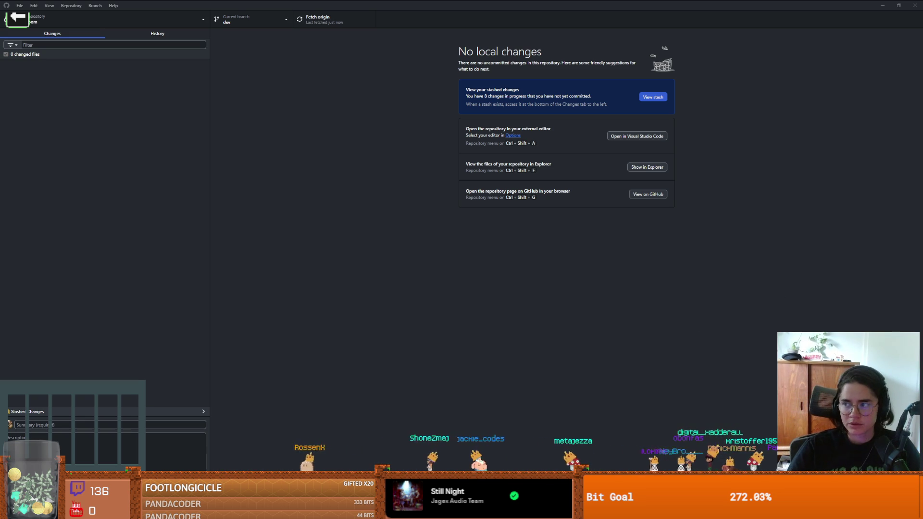
- Switch to the browser, where a 1-minute Chess.com game is starting
key(alt+Tab)
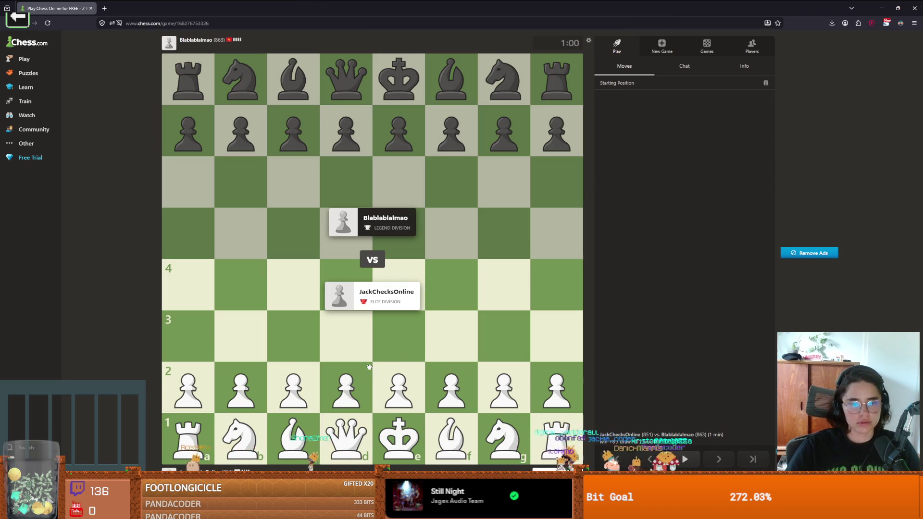
- Open as White with e4, Nf3, Bc4, Nxd4, Qg4, Qf4 and e5
click(397, 380)
click(398, 285)
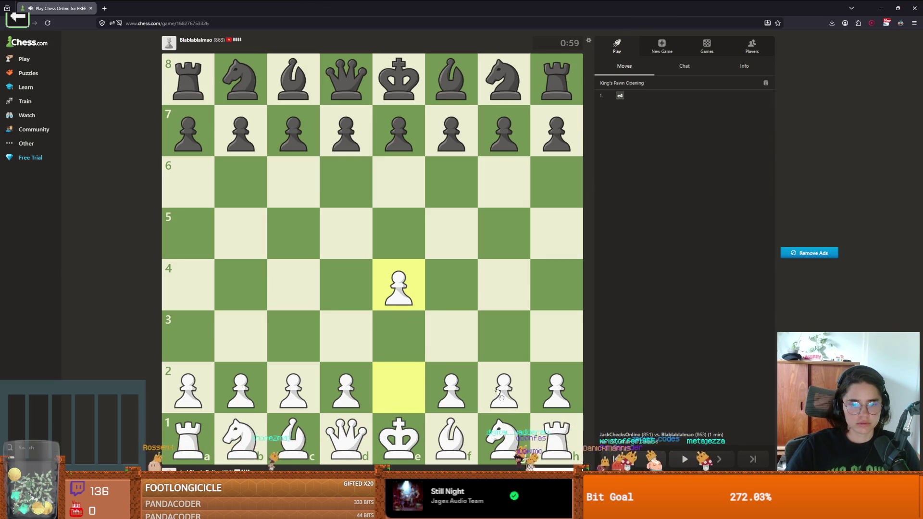
drag(493, 428, 450, 334)
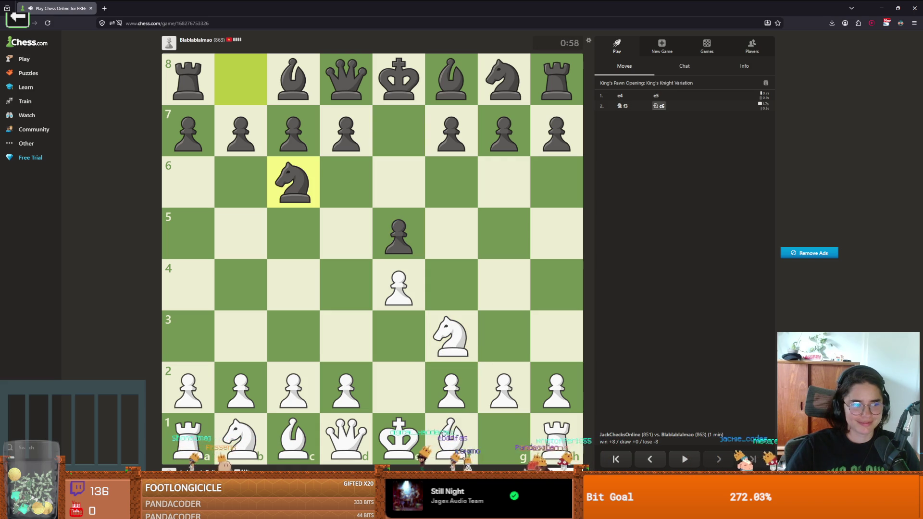
drag(443, 432, 293, 286)
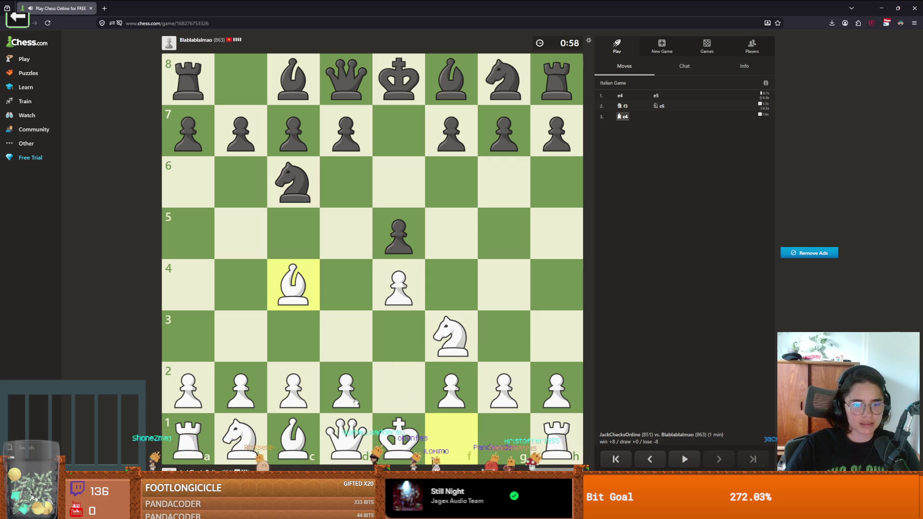
drag(433, 344, 346, 285)
drag(346, 438, 502, 298)
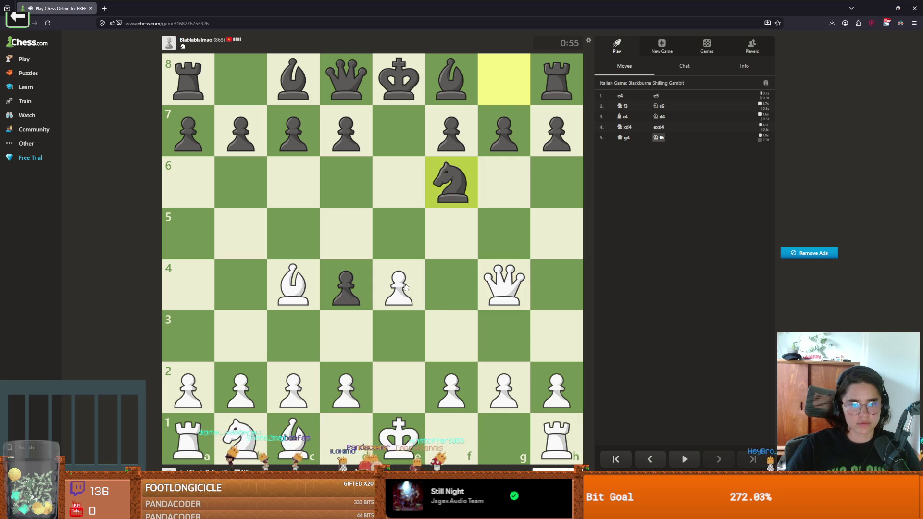
drag(496, 288, 458, 282)
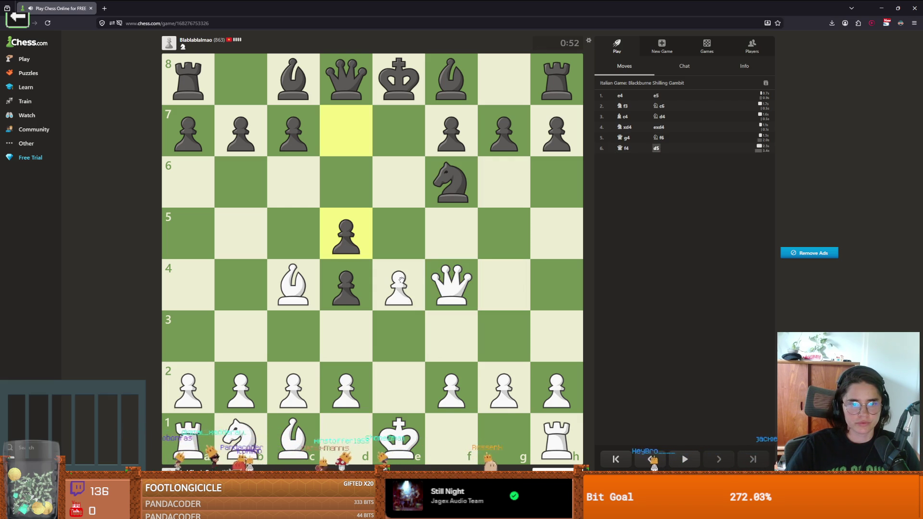
drag(406, 278, 398, 234)
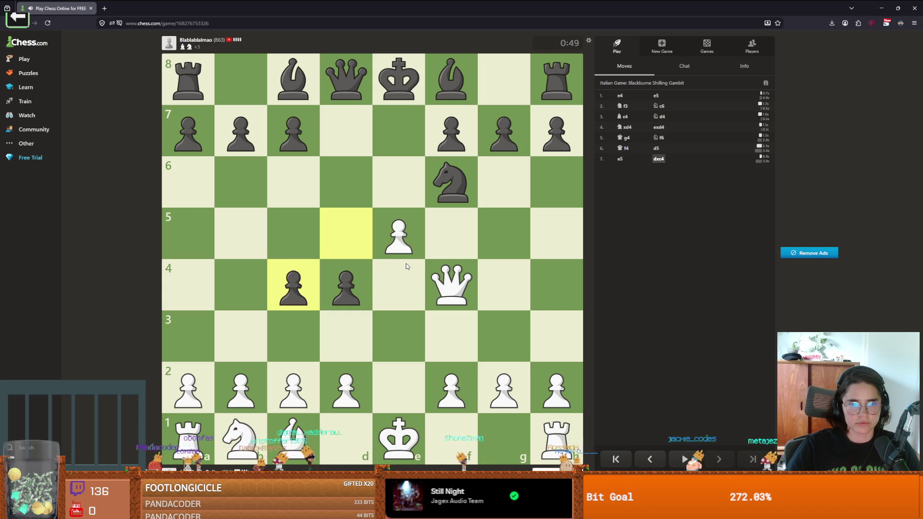
- Continue with exf6, Qxd4, O-O, Re1+, d3, dxc4, Nc3 and Nd5
drag(398, 234, 469, 179)
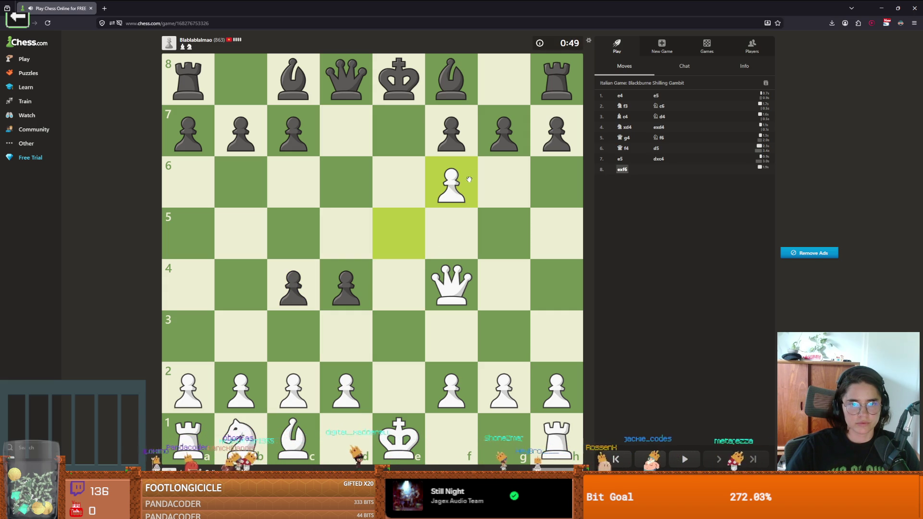
drag(456, 288, 345, 292)
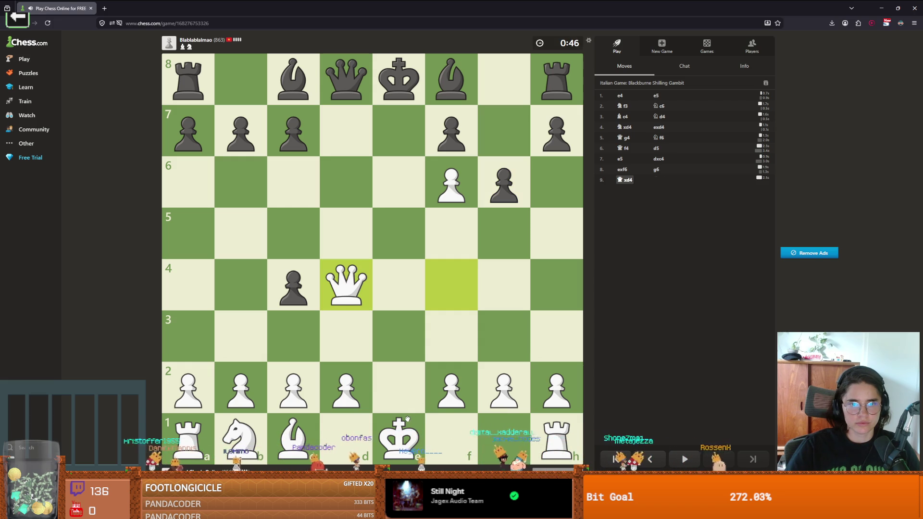
drag(462, 429, 498, 429)
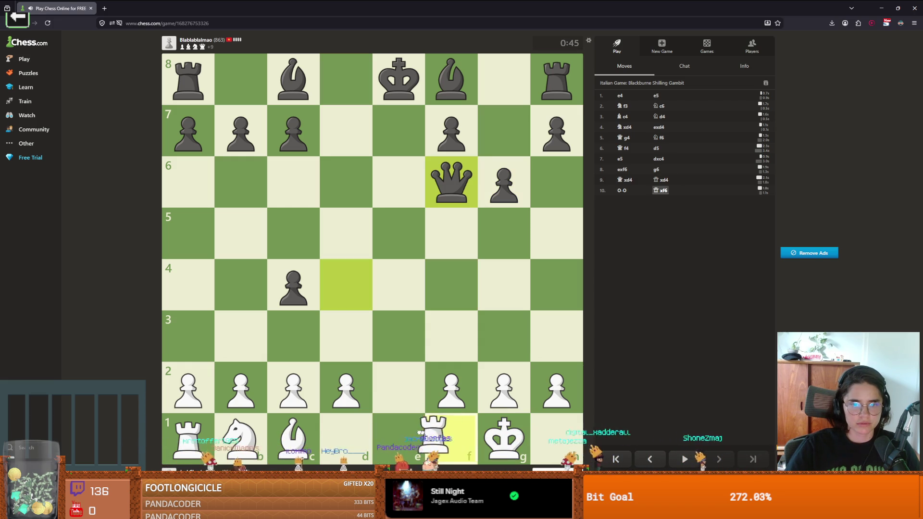
drag(427, 433, 404, 430)
drag(346, 389, 343, 344)
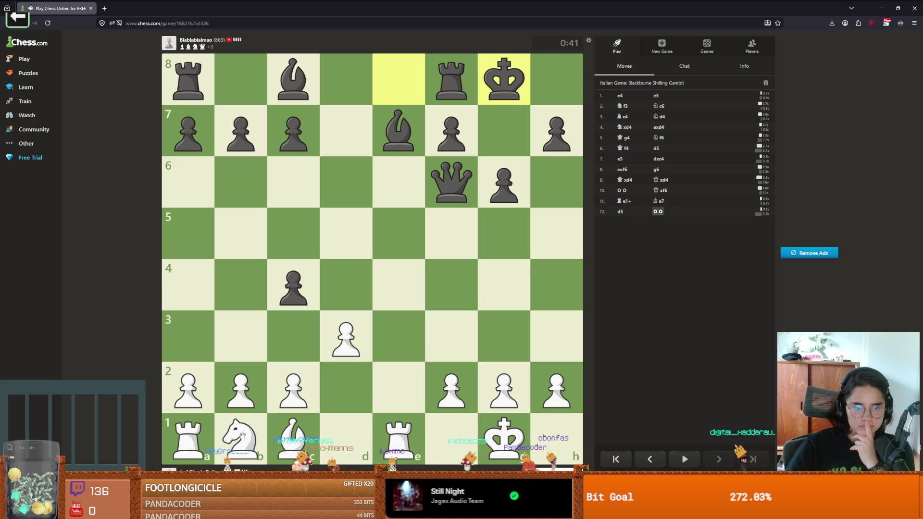
drag(329, 351, 289, 277)
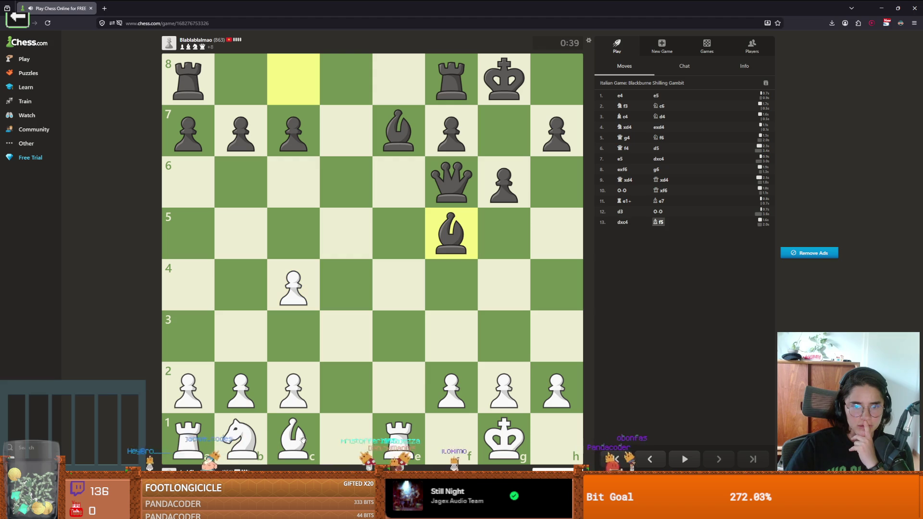
mouse_move(240, 435)
mouse_down()
mouse_move(242, 391)
mouse_move(295, 334)
mouse_up()
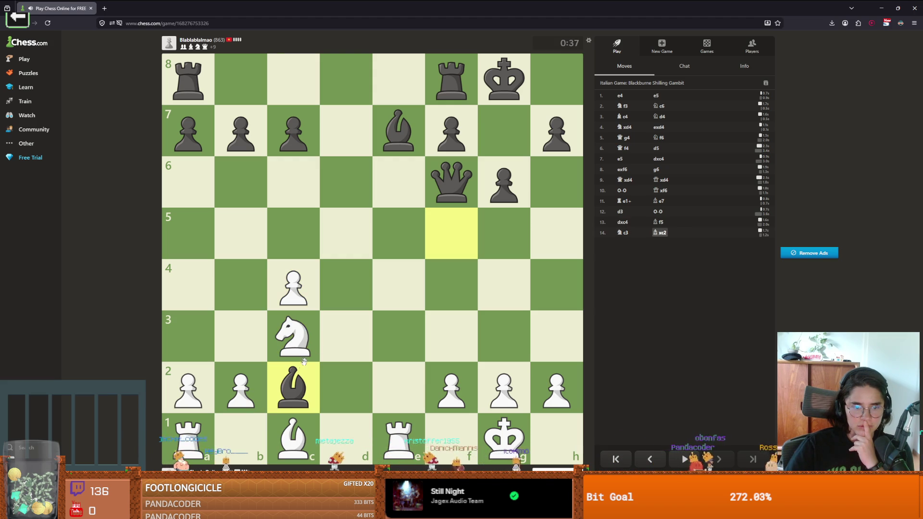
mouse_move(300, 350)
mouse_down()
mouse_move(299, 317)
mouse_move(345, 234)
mouse_up()
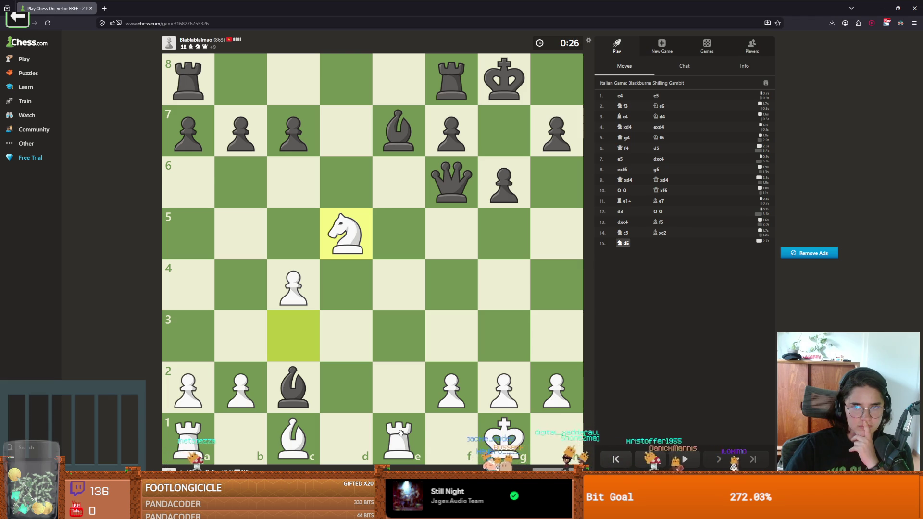
- As White, play Rxe7, Nf6+, Nd7, Be3, Re1 and Bc1
drag(400, 432, 403, 145)
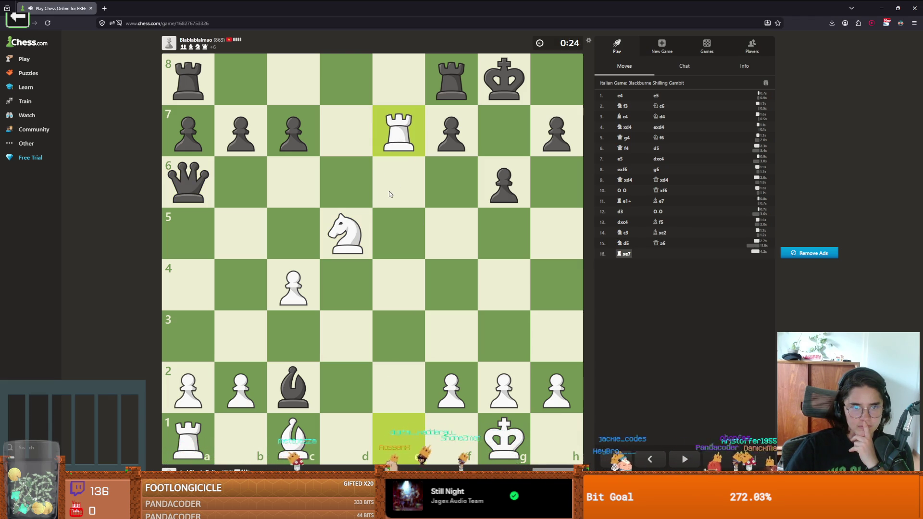
mouse_move(347, 226)
mouse_down()
mouse_move(346, 196)
mouse_move(304, 131)
mouse_move(427, 164)
mouse_up()
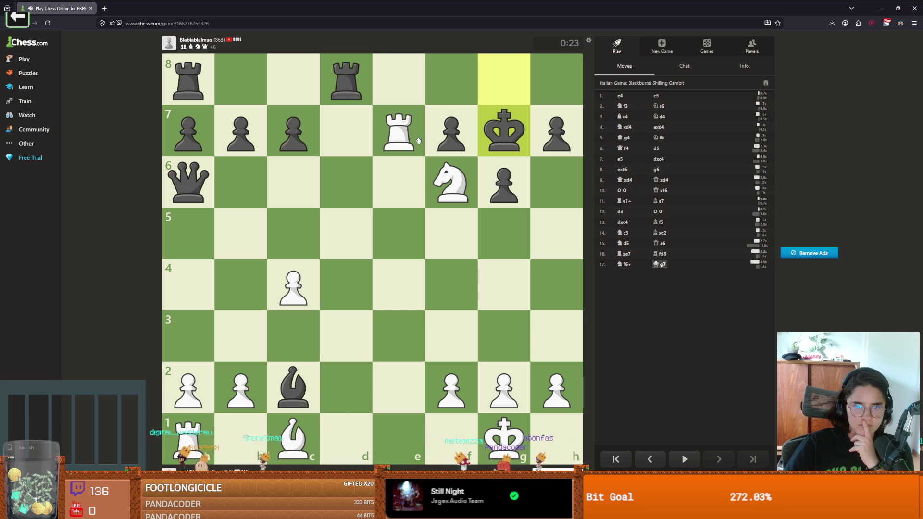
mouse_move(458, 181)
mouse_down()
mouse_move(498, 228)
mouse_move(498, 272)
mouse_move(428, 192)
mouse_move(370, 188)
mouse_move(335, 133)
mouse_up()
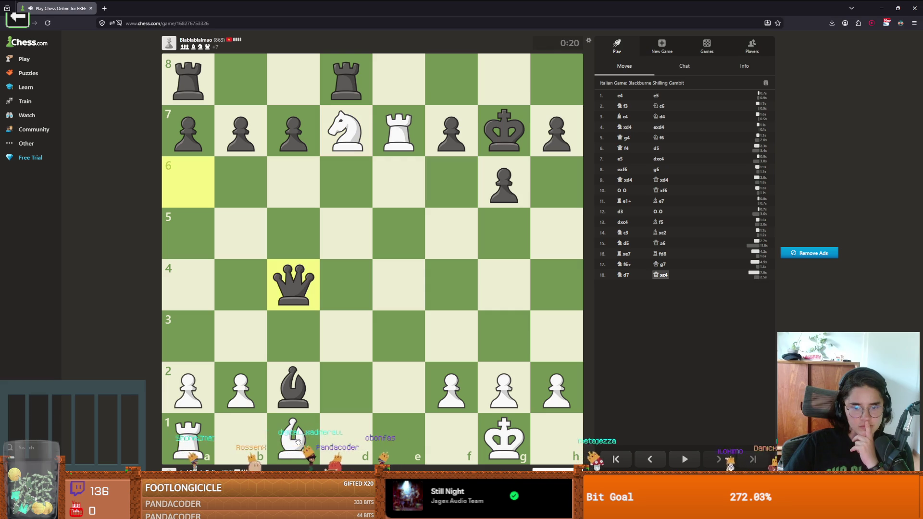
mouse_move(293, 435)
mouse_down()
mouse_move(406, 433)
mouse_move(398, 330)
mouse_move(401, 344)
mouse_up()
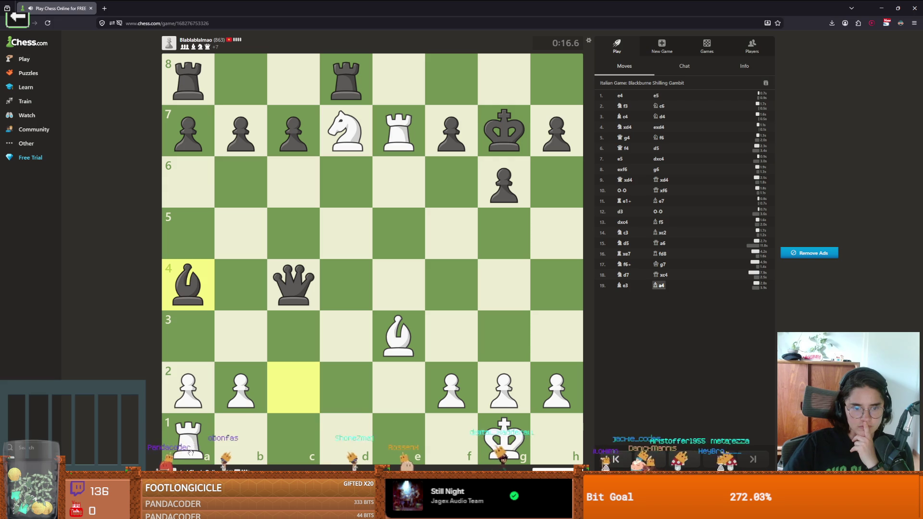
drag(188, 434, 405, 432)
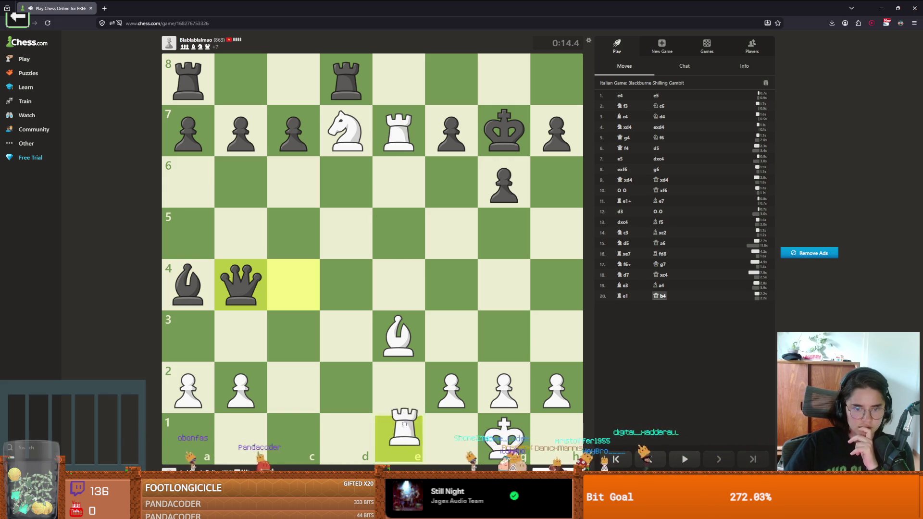
mouse_move(399, 337)
mouse_down()
mouse_move(355, 381)
mouse_move(329, 433)
mouse_move(295, 434)
mouse_up()
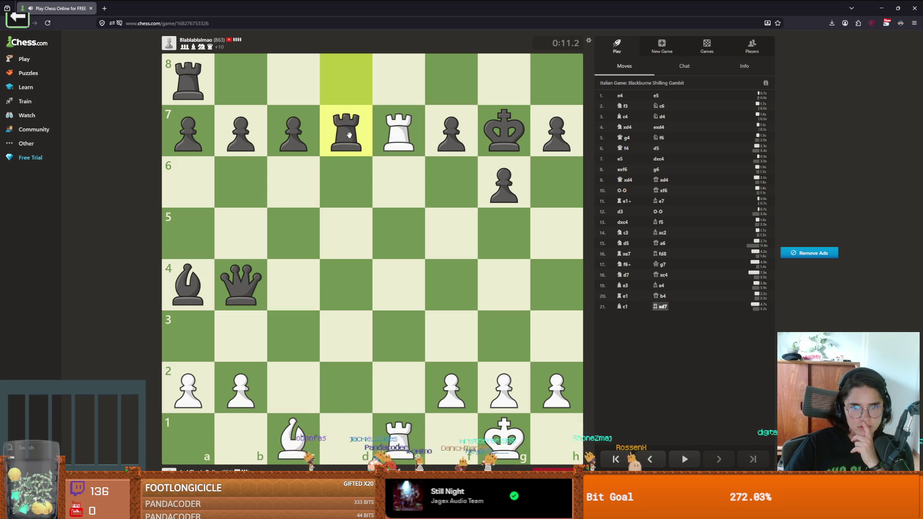
- Continue with Re4, Rxe7, g3, Kg2, Kf3 and Bf4 until White's clock runs out
drag(398, 440, 401, 290)
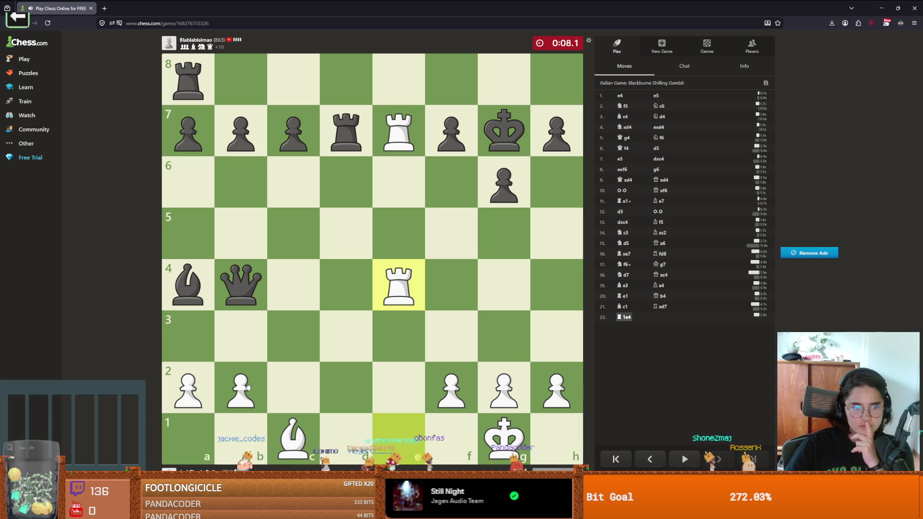
click(399, 286)
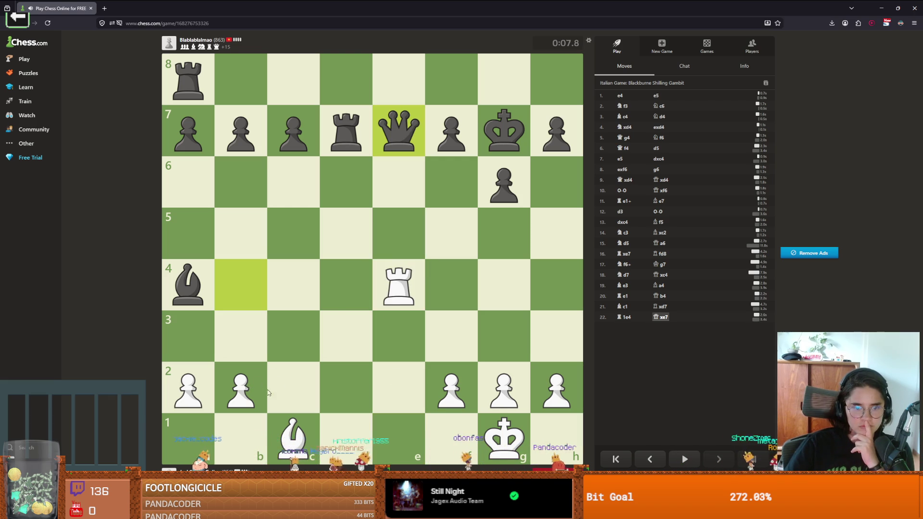
click(399, 131)
click(503, 387)
click(503, 336)
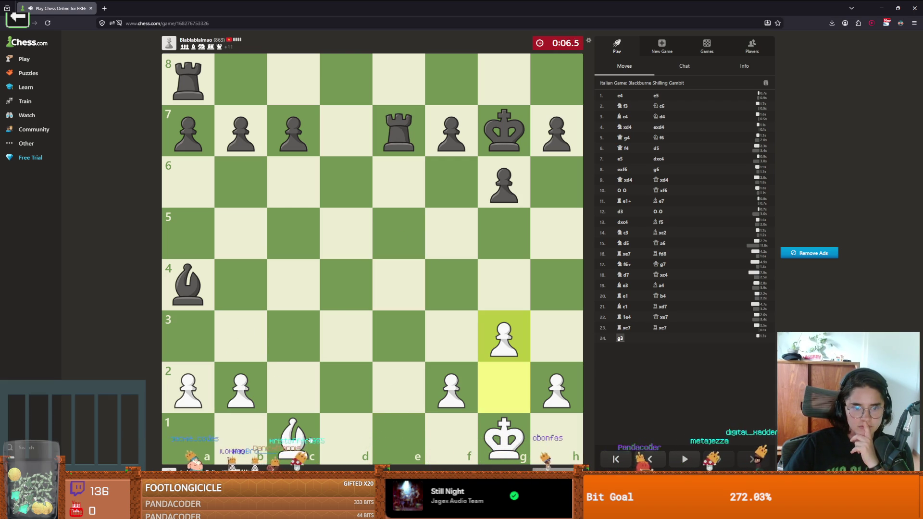
click(502, 437)
click(492, 399)
mouse_move(503, 384)
mouse_down()
mouse_move(479, 351)
mouse_move(456, 353)
mouse_up()
click(293, 438)
click(447, 305)
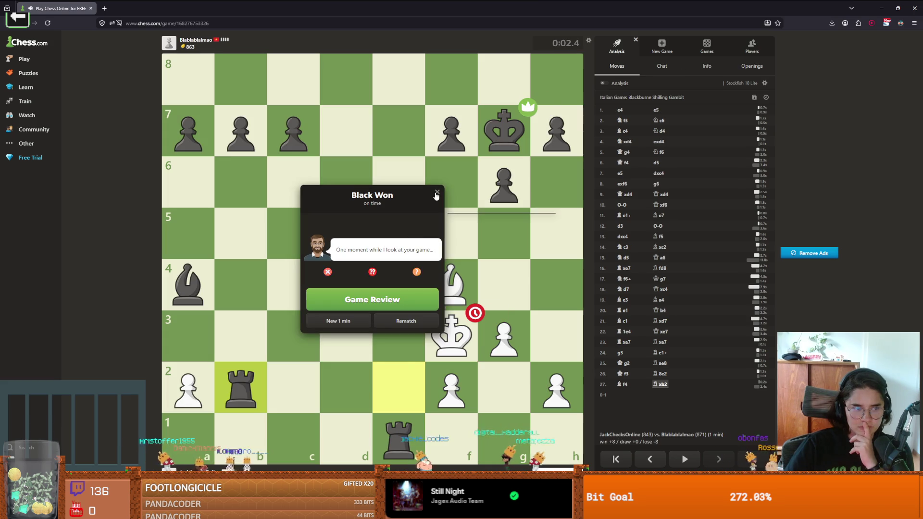
- Dismiss the Black Won result and begin another game with New 1 min
click(436, 193)
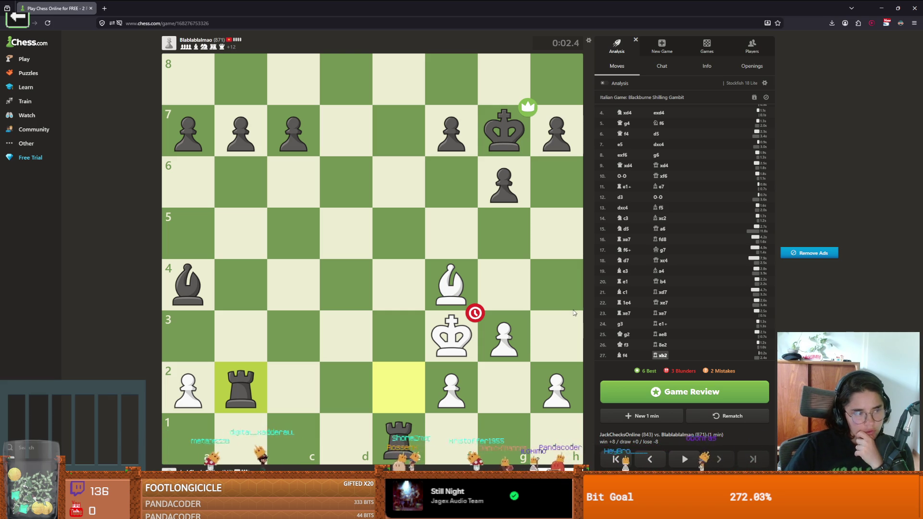
click(623, 413)
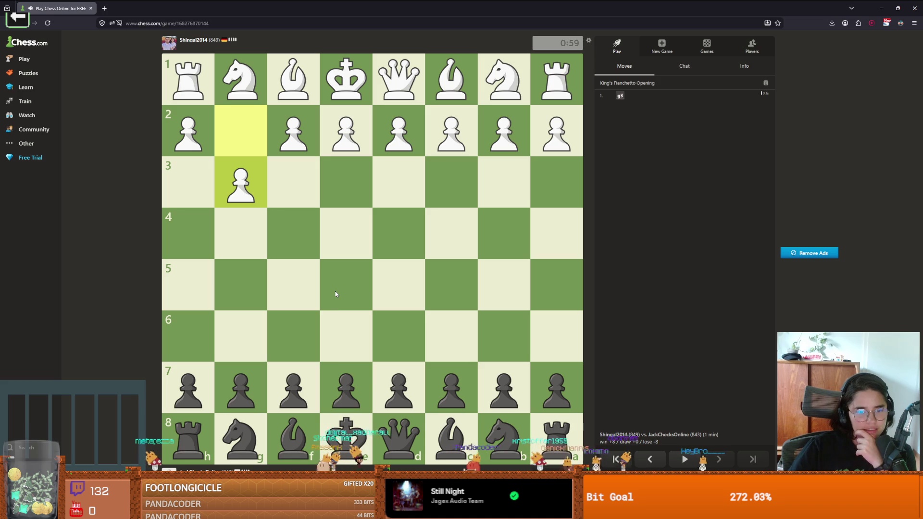
- As Black, open with e5, Nc6, Qf6, Nb5 and d6
click(346, 387)
click(346, 284)
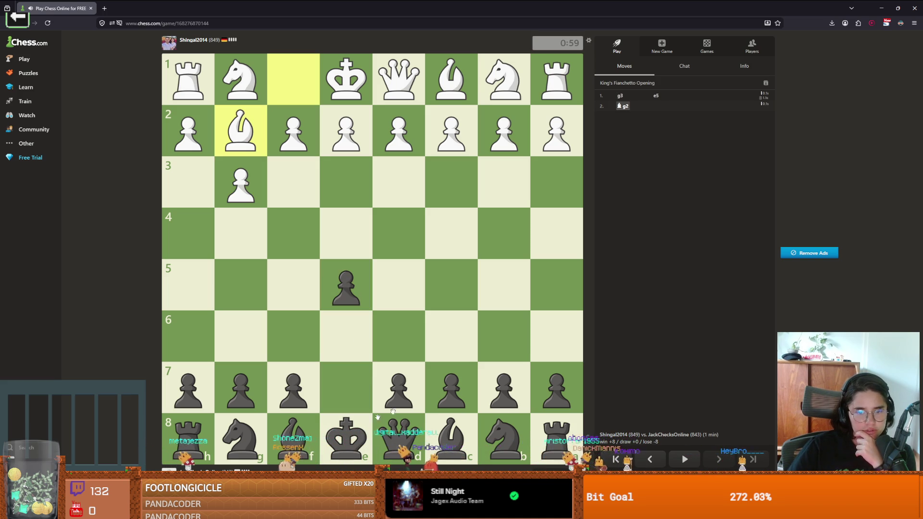
mouse_move(490, 419)
mouse_down()
mouse_move(451, 337)
mouse_move(361, 249)
mouse_move(399, 234)
mouse_up()
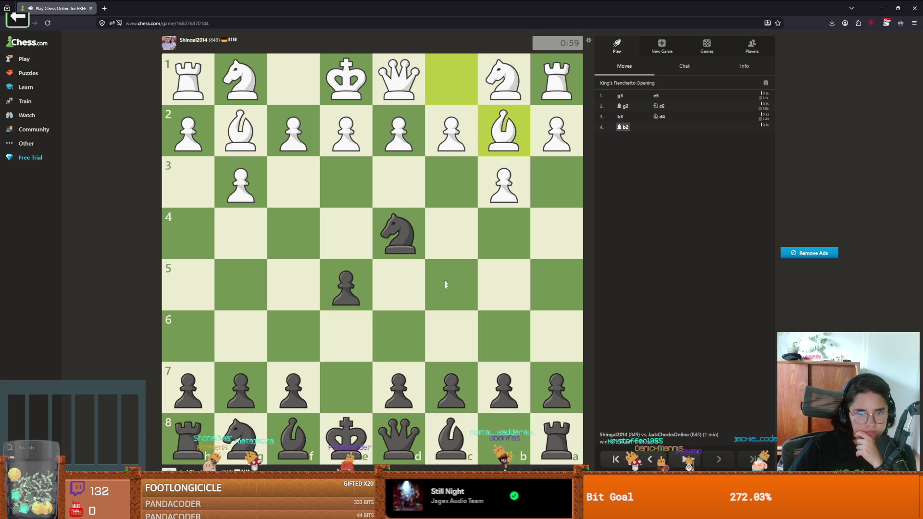
drag(399, 427, 296, 333)
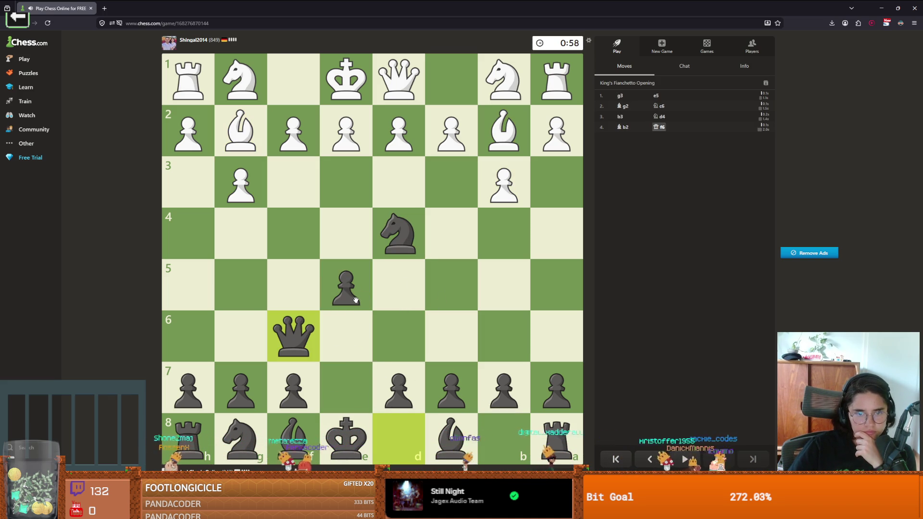
drag(398, 234, 505, 284)
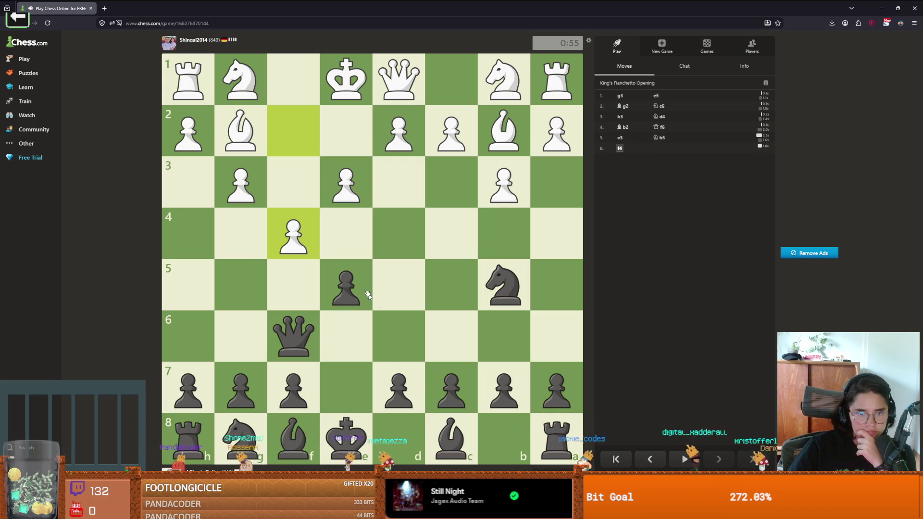
mouse_move(399, 387)
mouse_down()
mouse_move(397, 336)
mouse_move(414, 340)
mouse_move(368, 302)
mouse_up()
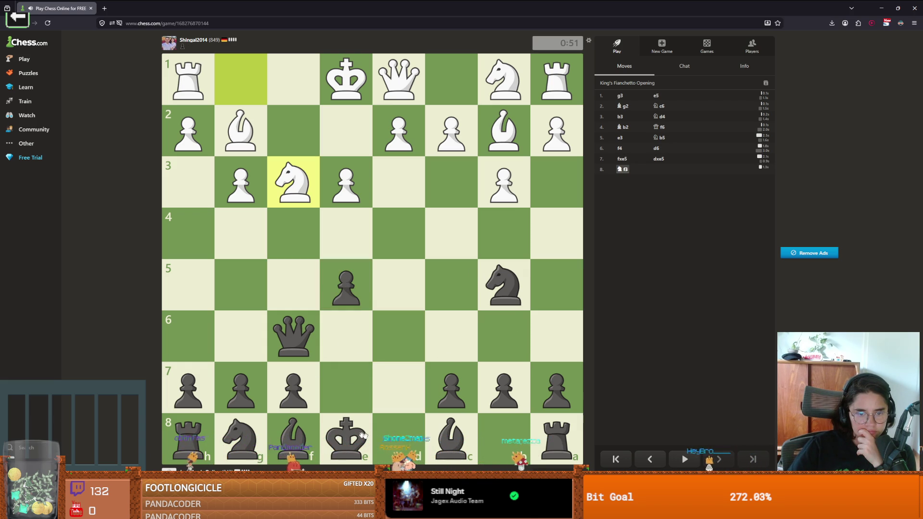
- Play Ne7, Qf5, Nxc3, b6 and Bb7
drag(265, 429, 343, 385)
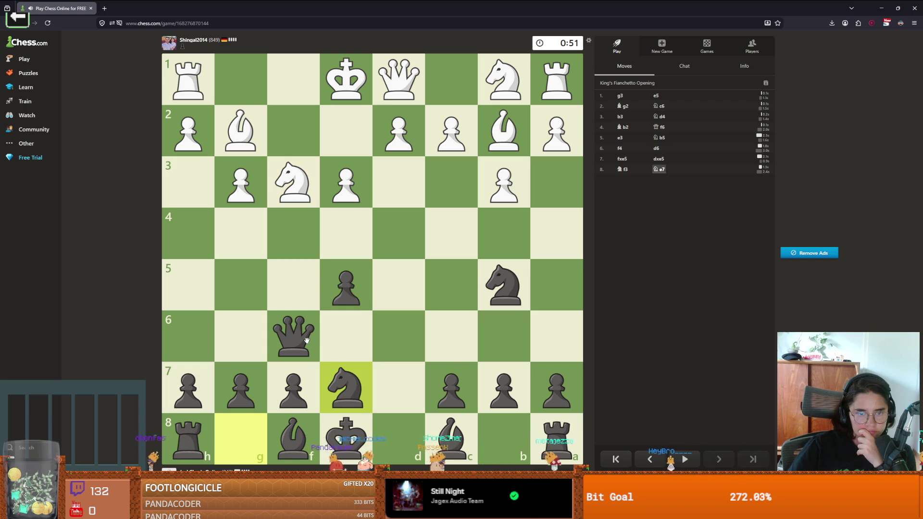
drag(293, 335, 293, 289)
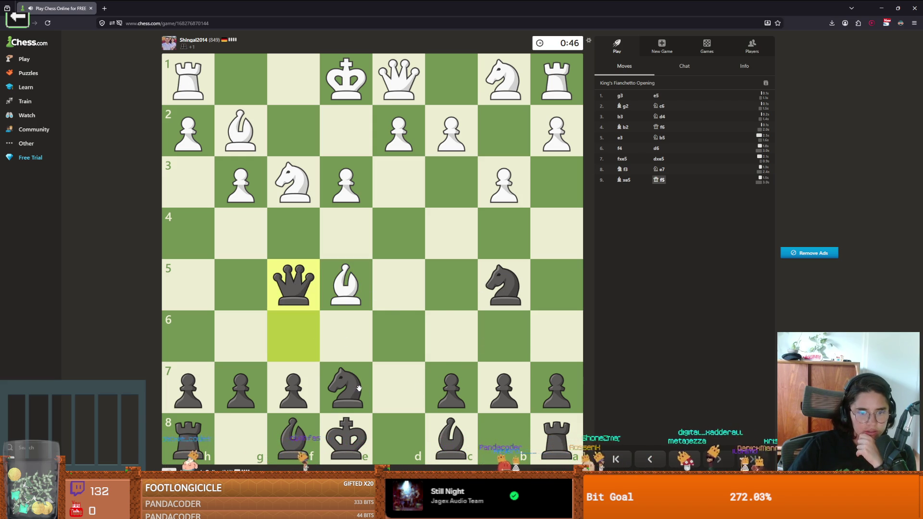
mouse_move(497, 293)
mouse_down()
mouse_move(470, 200)
mouse_move(454, 188)
mouse_up()
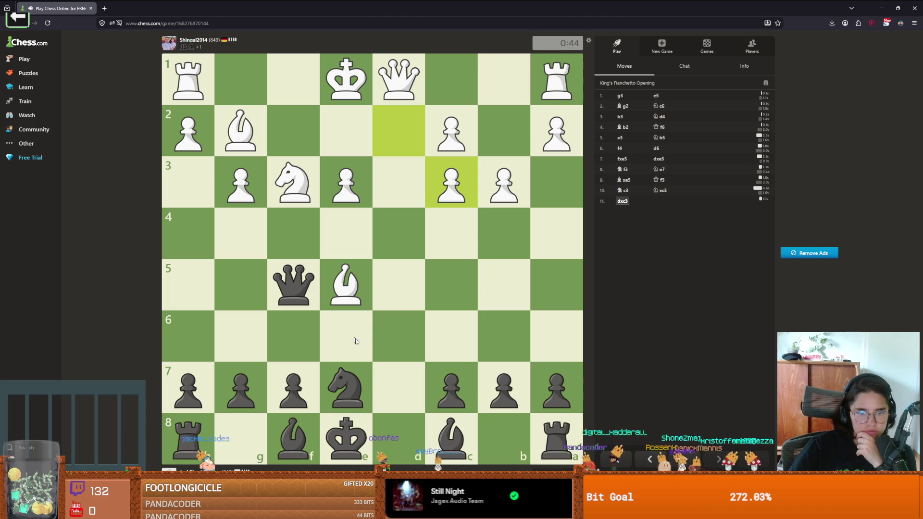
click(502, 377)
click(502, 344)
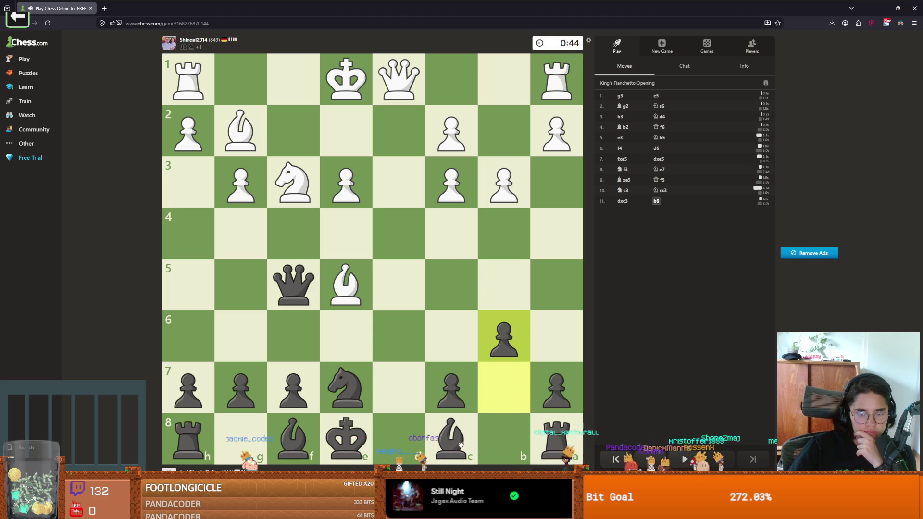
drag(455, 447, 502, 382)
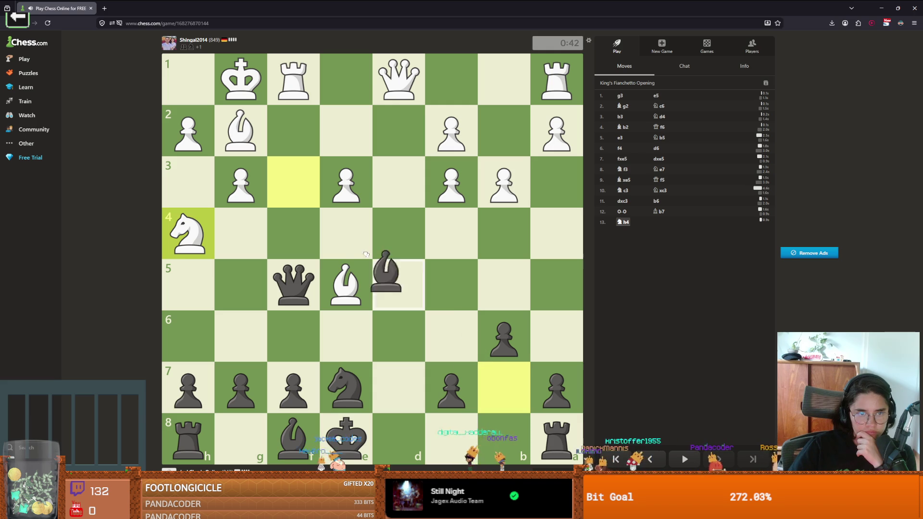
- Play Qc8, f6, gxf6, Nc6, Ne5, Nf3+ and Bc5 as Black
mouse_move(304, 286)
mouse_down()
mouse_move(281, 262)
mouse_move(324, 316)
mouse_move(451, 435)
mouse_move(509, 385)
mouse_up()
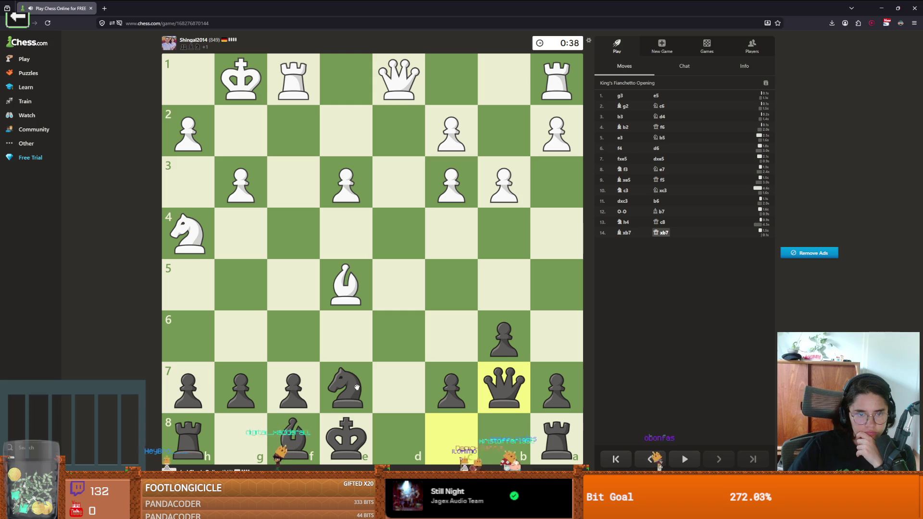
drag(317, 387, 319, 351)
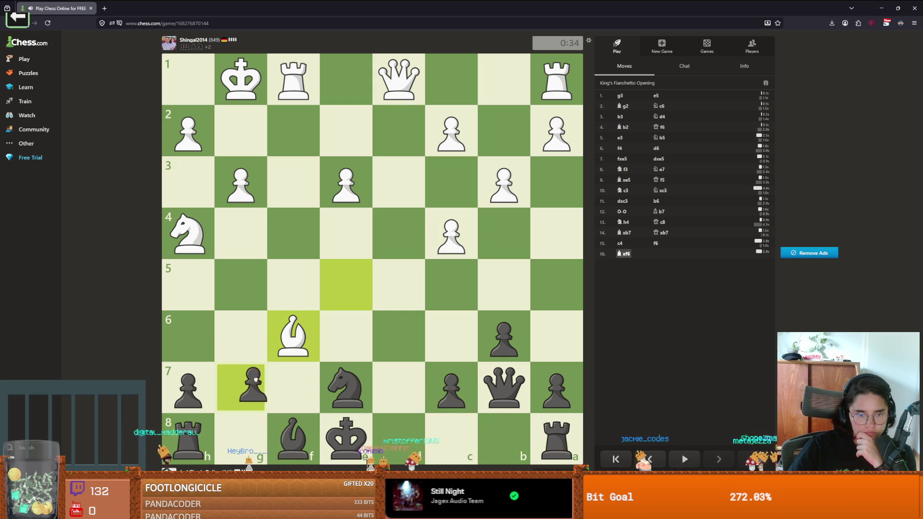
drag(241, 387, 293, 337)
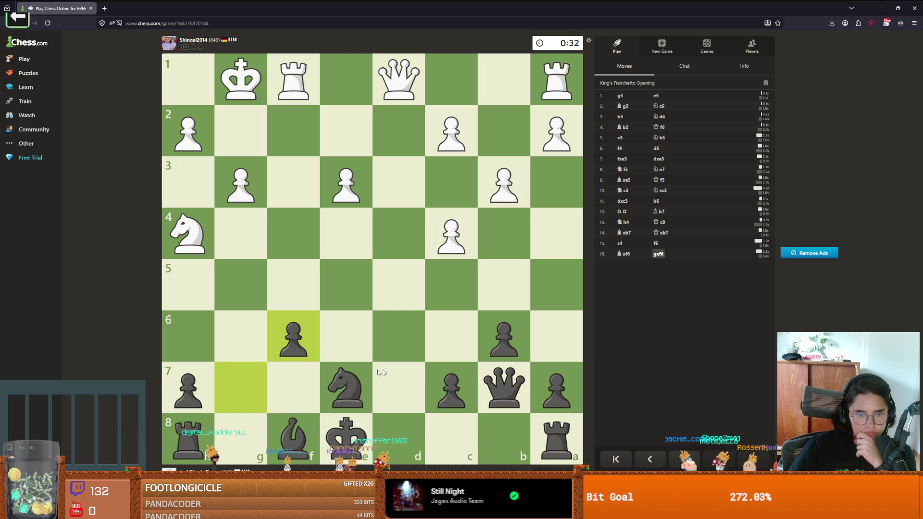
mouse_move(344, 389)
mouse_down()
mouse_move(374, 319)
mouse_move(448, 326)
mouse_up()
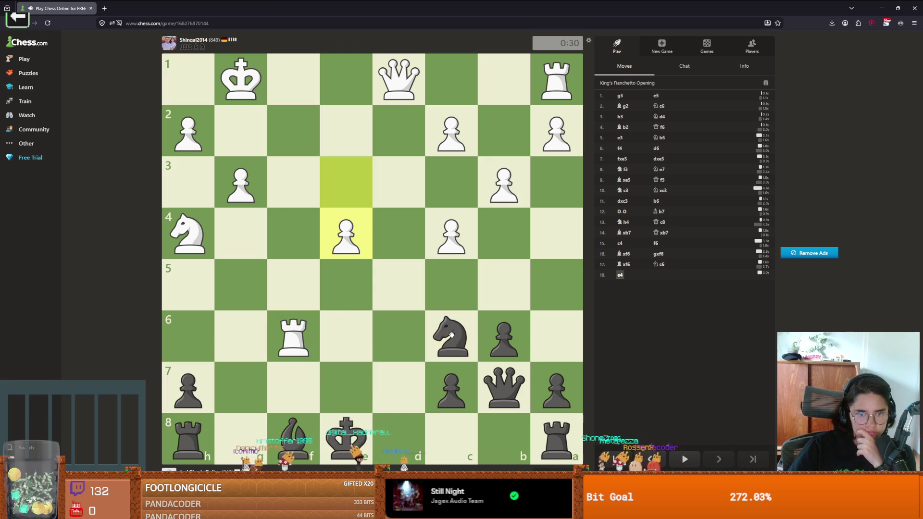
drag(451, 335, 352, 287)
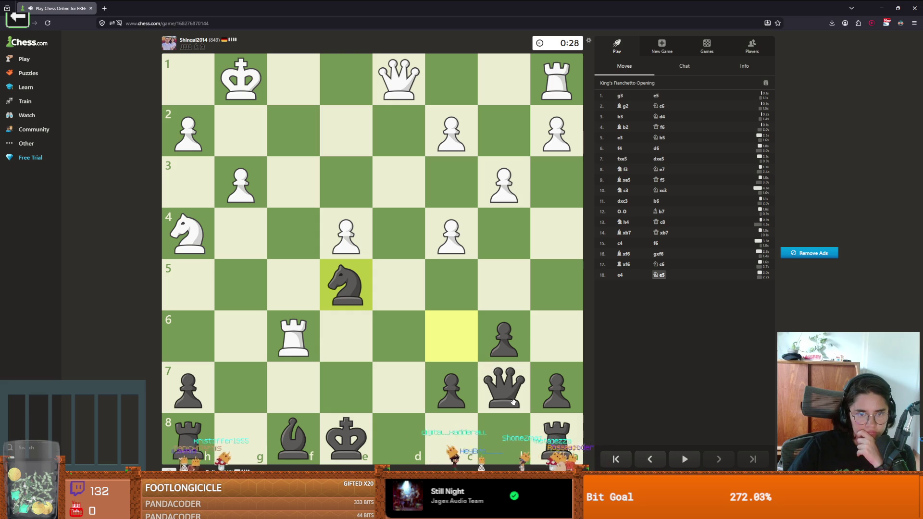
mouse_move(346, 285)
mouse_down()
mouse_move(300, 231)
mouse_move(310, 184)
mouse_up()
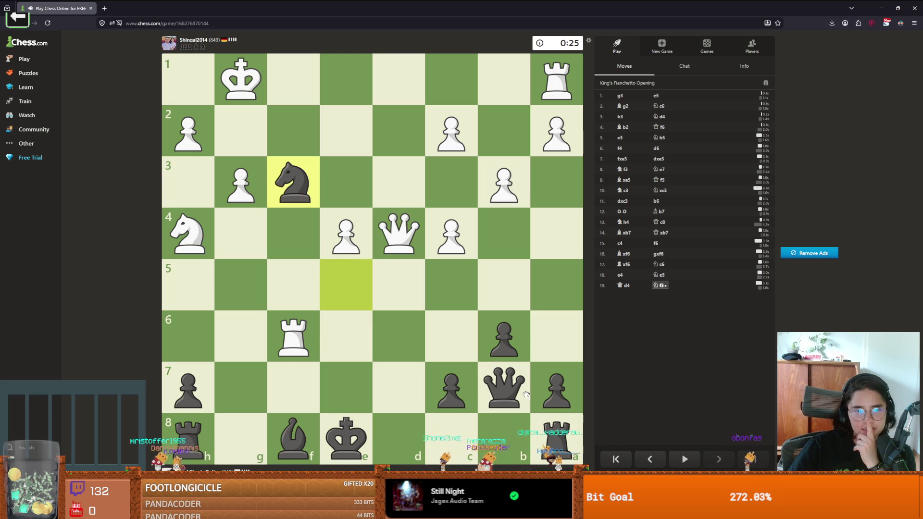
drag(295, 437, 452, 284)
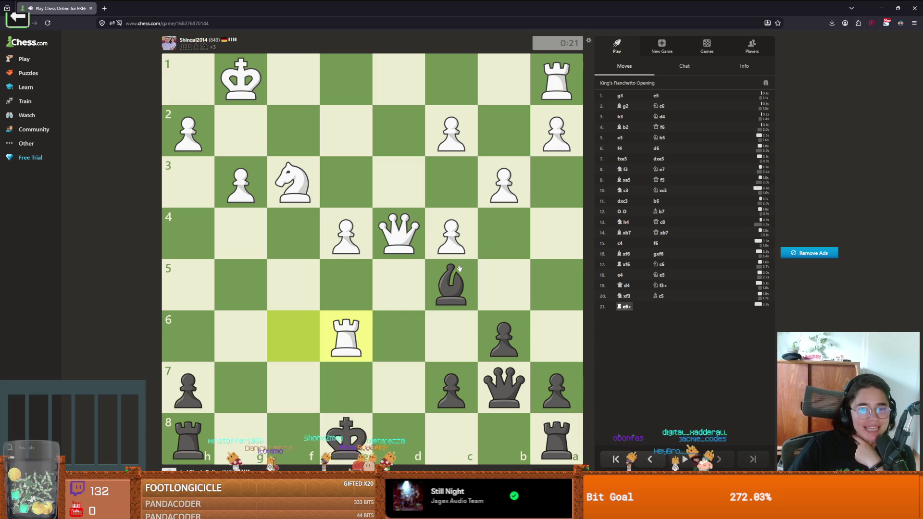
- Continue with Kf7, Kg8, bxc5, h6, Qxe4, Qe3+, Rf8 and Kg8 until drawn by repetition
mouse_move(346, 437)
mouse_down()
mouse_move(391, 387)
mouse_move(411, 379)
mouse_move(293, 387)
mouse_up()
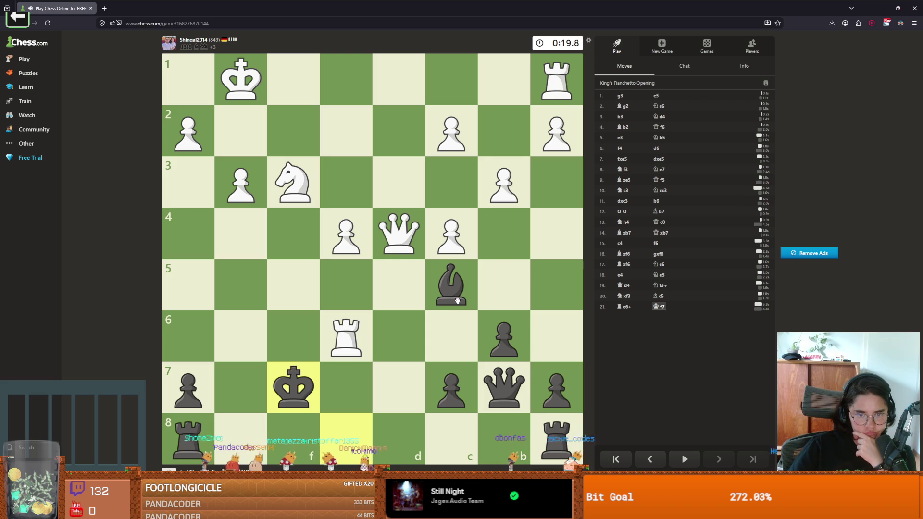
mouse_move(291, 381)
mouse_down()
mouse_move(241, 380)
mouse_move(240, 329)
mouse_move(250, 421)
mouse_move(232, 436)
mouse_up()
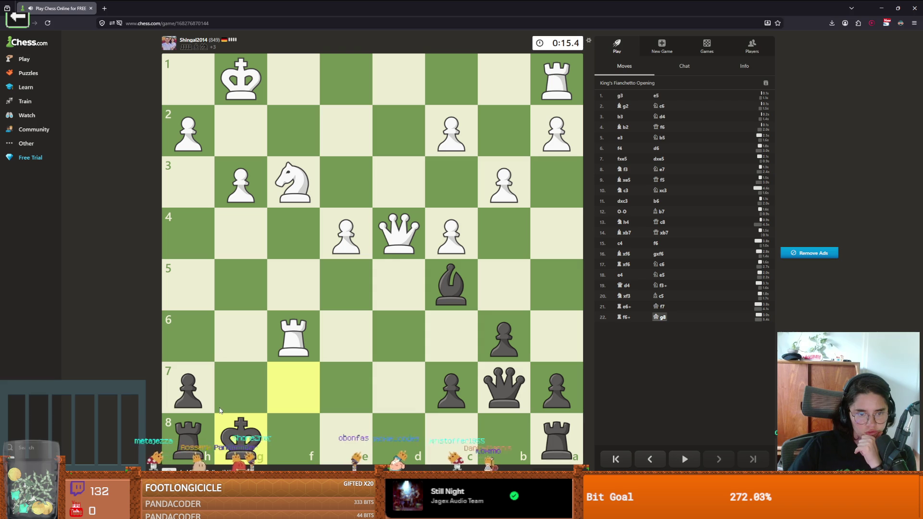
drag(500, 338, 450, 286)
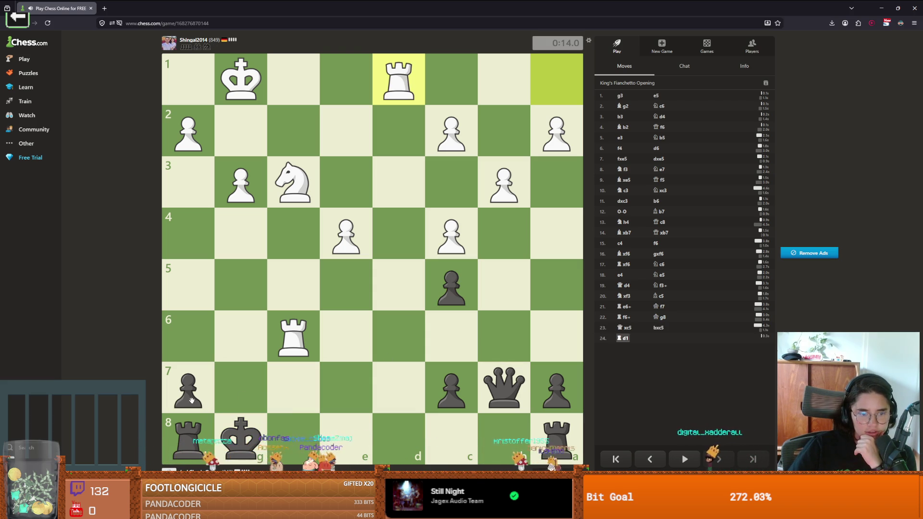
drag(192, 400, 188, 336)
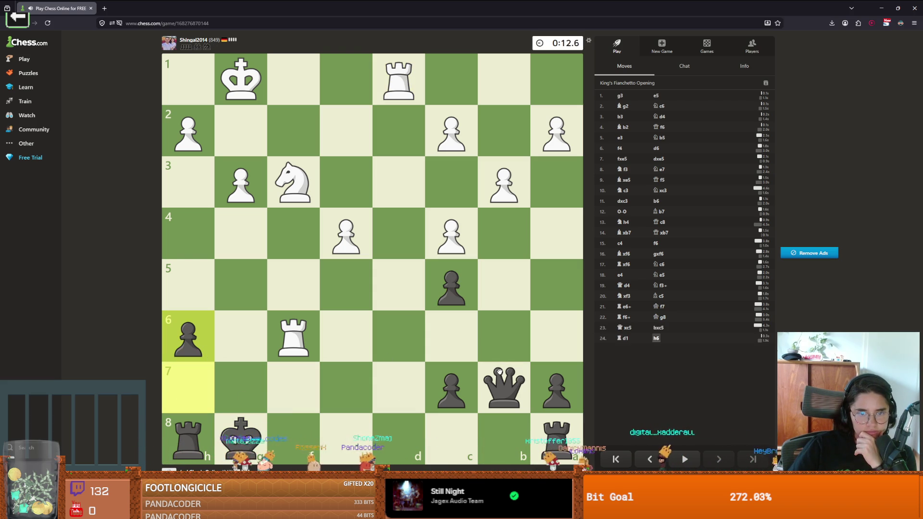
mouse_move(504, 387)
mouse_down()
mouse_move(387, 259)
mouse_move(352, 237)
mouse_up()
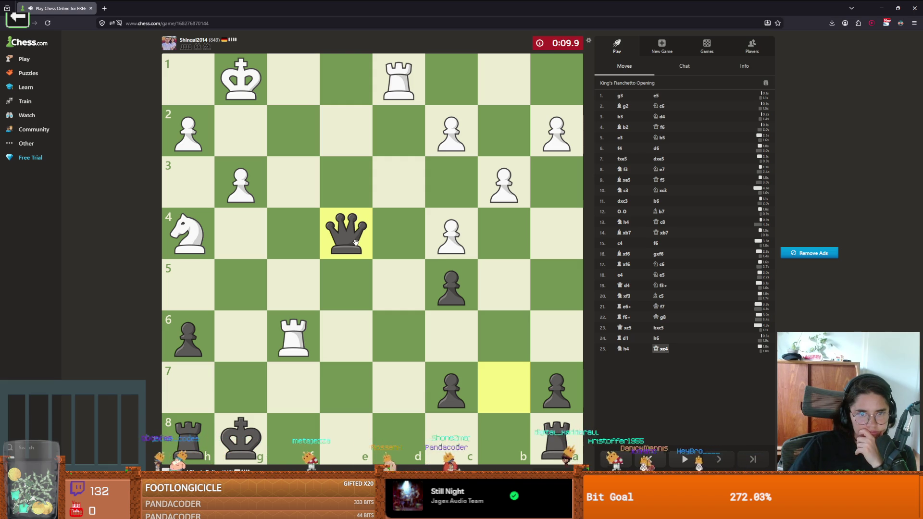
drag(356, 242, 349, 196)
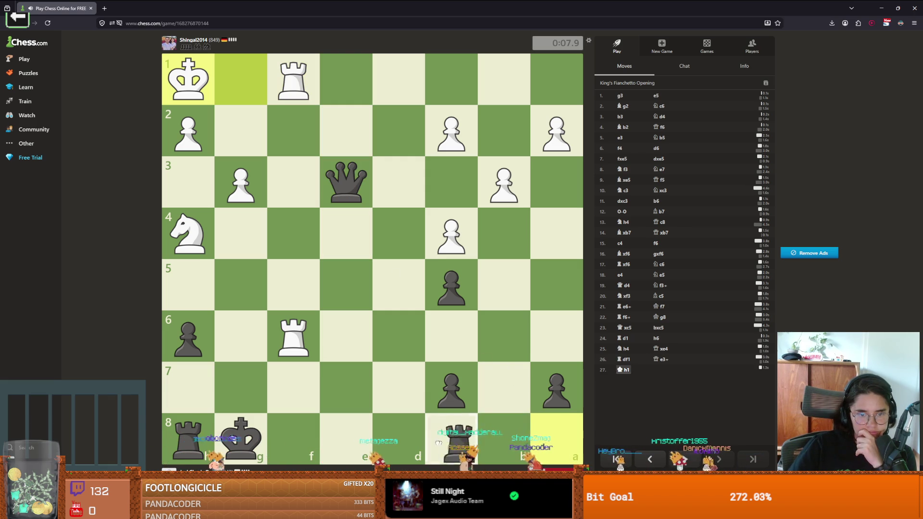
mouse_move(290, 439)
mouse_down()
mouse_move(226, 408)
mouse_move(207, 422)
mouse_up()
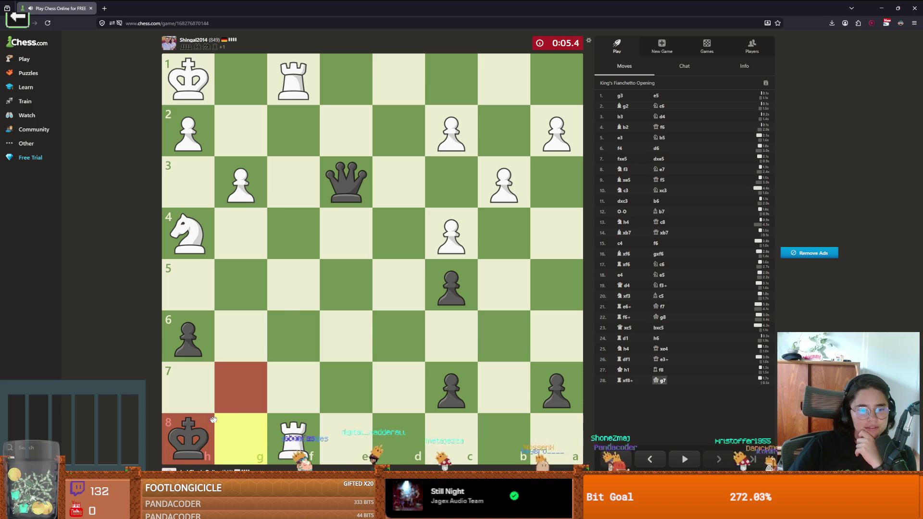
mouse_move(249, 399)
mouse_down()
mouse_move(261, 385)
mouse_move(233, 383)
mouse_move(231, 426)
mouse_move(199, 395)
mouse_up()
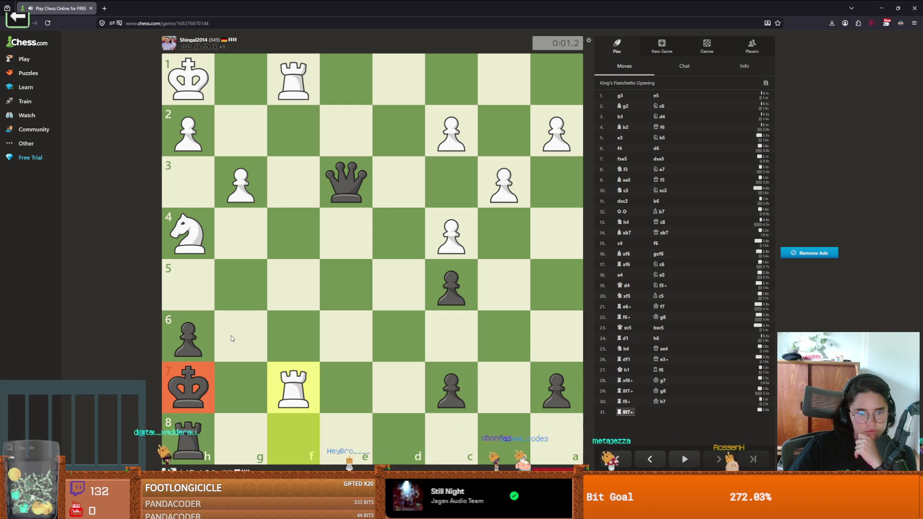
drag(190, 388, 243, 429)
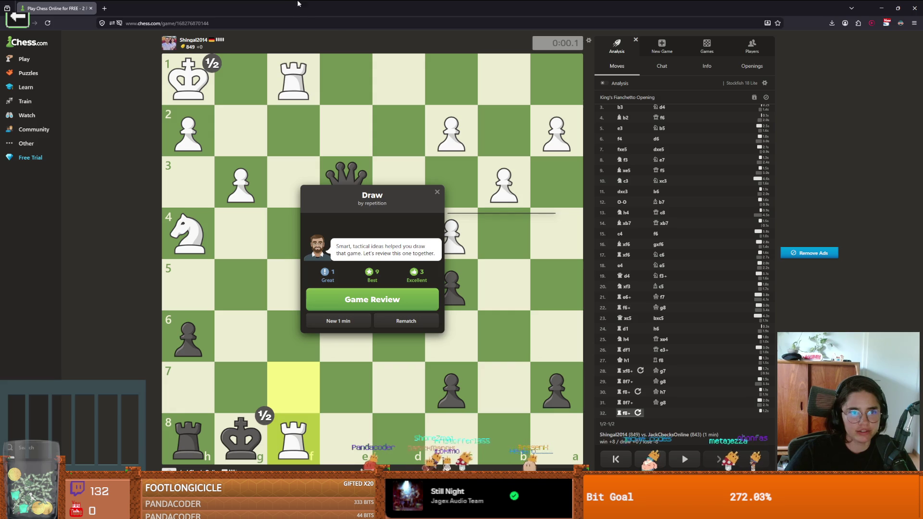
- Back in Godot, delete empty line 14 of room_generation.gd and save the script
key(alt+Tab)
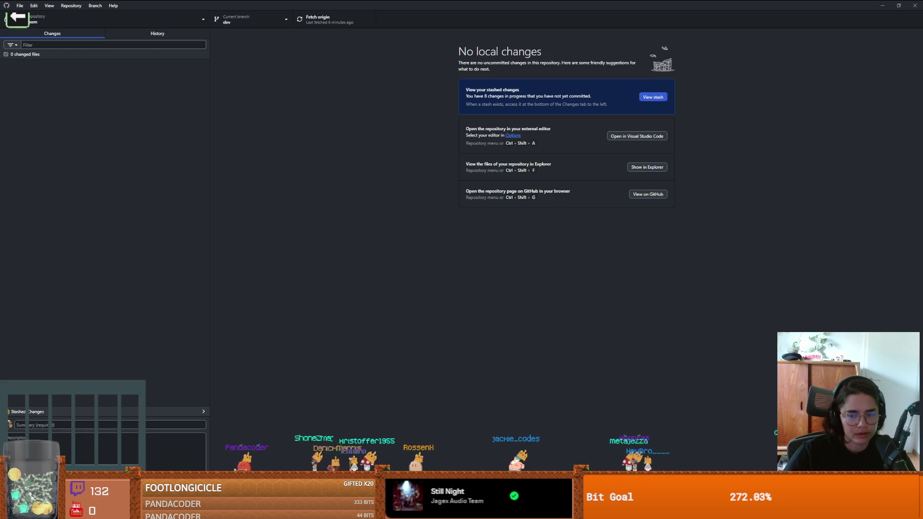
mouse_move(760, 511)
click(716, 454)
click(394, 252)
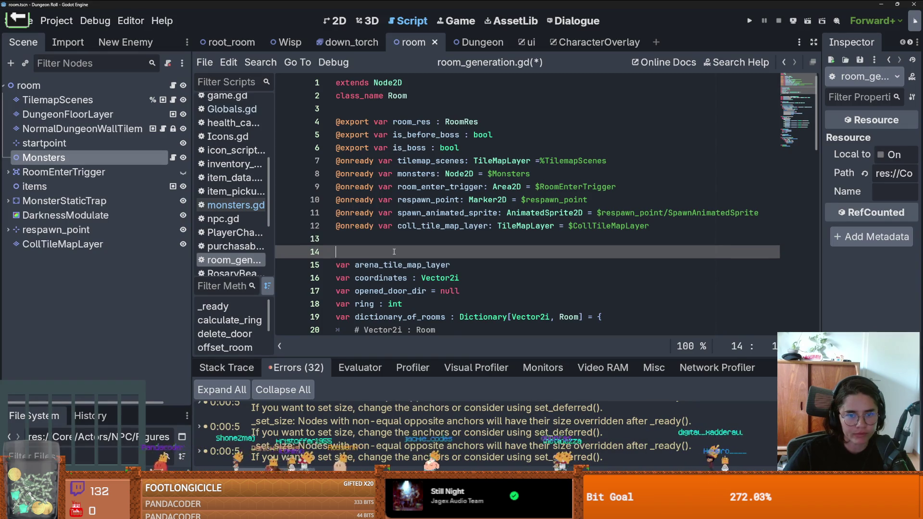
key(BackSpace)
key(ctrl+s)
- Switch to the down_torch scene and save the scene and script
scroll(394, 251, down, 6)
scroll(394, 251, up, 5)
scroll(394, 252, down, 2)
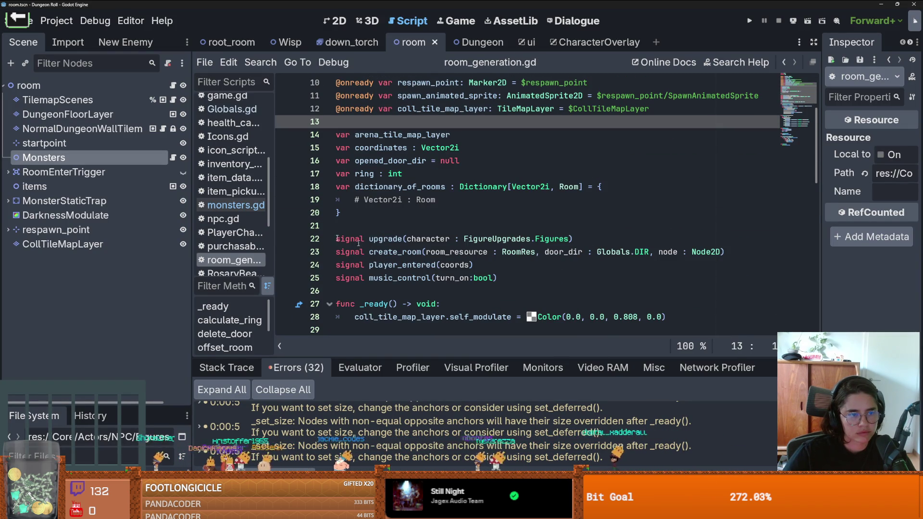
click(353, 42)
key(ctrl+s)
scroll(434, 177, up, 5)
scroll(434, 177, up, 3)
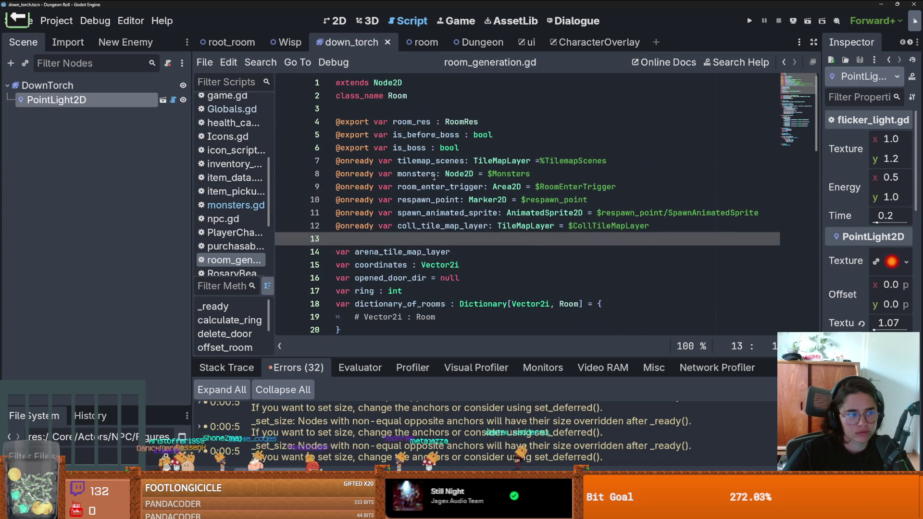
scroll(434, 177, down, 3)
scroll(434, 177, up, 3)
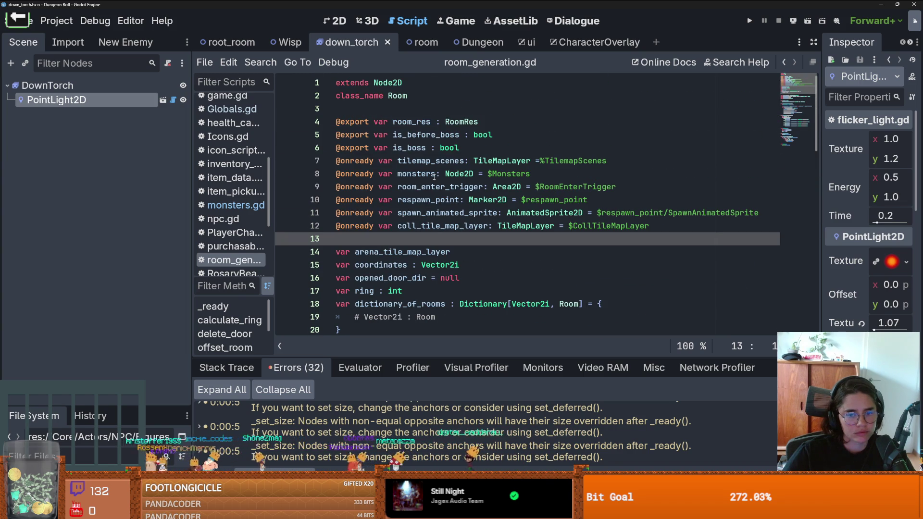
scroll(434, 178, down, 1)
scroll(434, 178, up, 1)
right_click(434, 177)
click(398, 244)
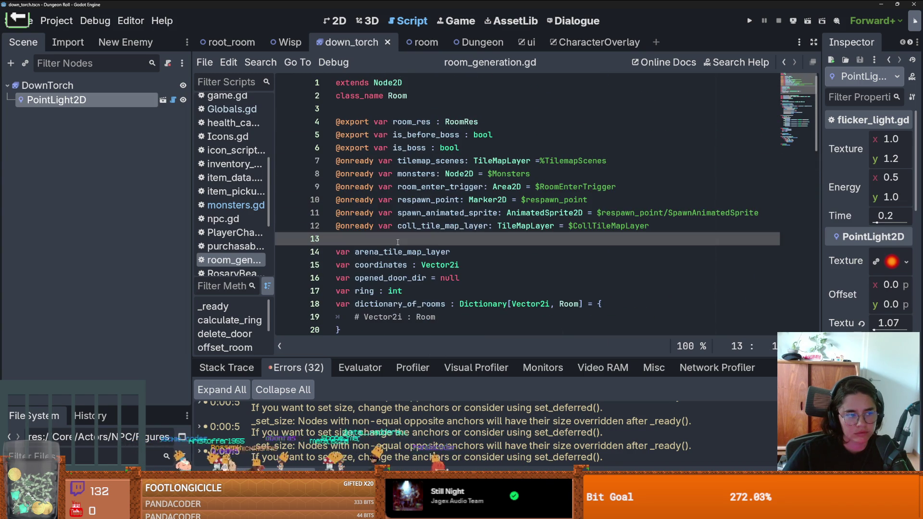
scroll(397, 239, down, 2)
scroll(397, 238, up, 2)
click(382, 114)
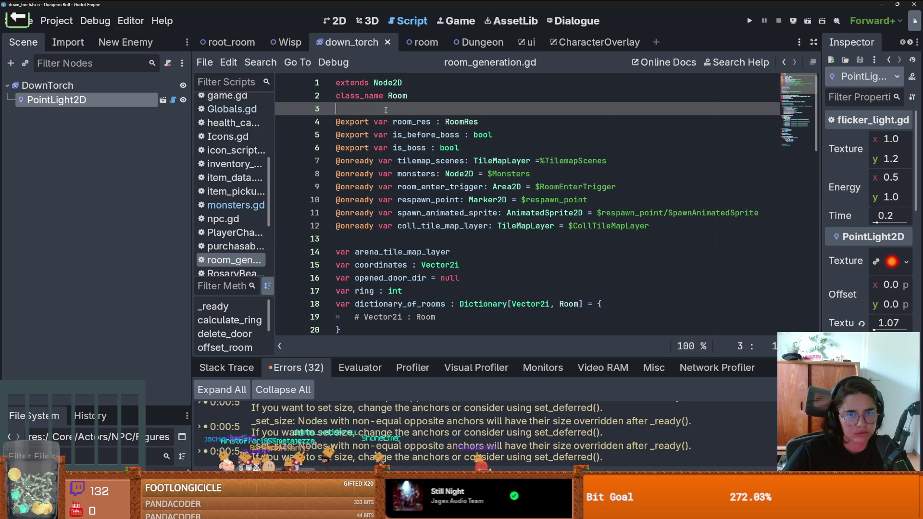
key(ctrl+s)
- Save repeatedly with Ctrl+S, then restore the editor window so GitHub Desktop shows
scroll(384, 125, down, 2)
scroll(417, 208, up, 2)
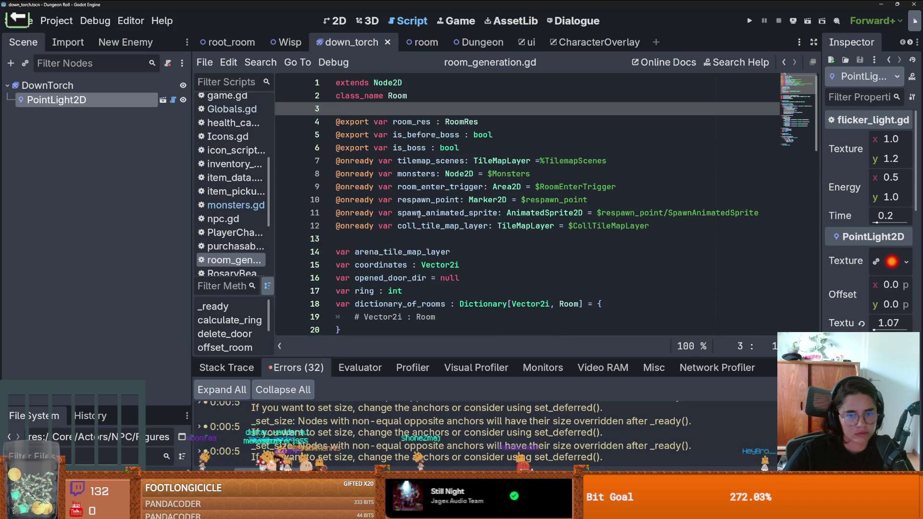
click(425, 241)
key(ctrl+s)
scroll(423, 235, down, 5)
scroll(421, 231, up, 2)
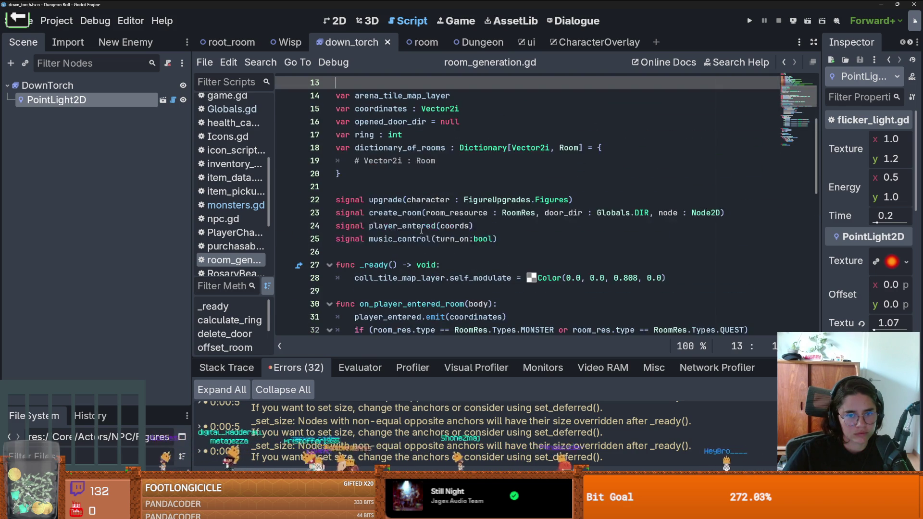
click(416, 243)
scroll(413, 231, down, 2)
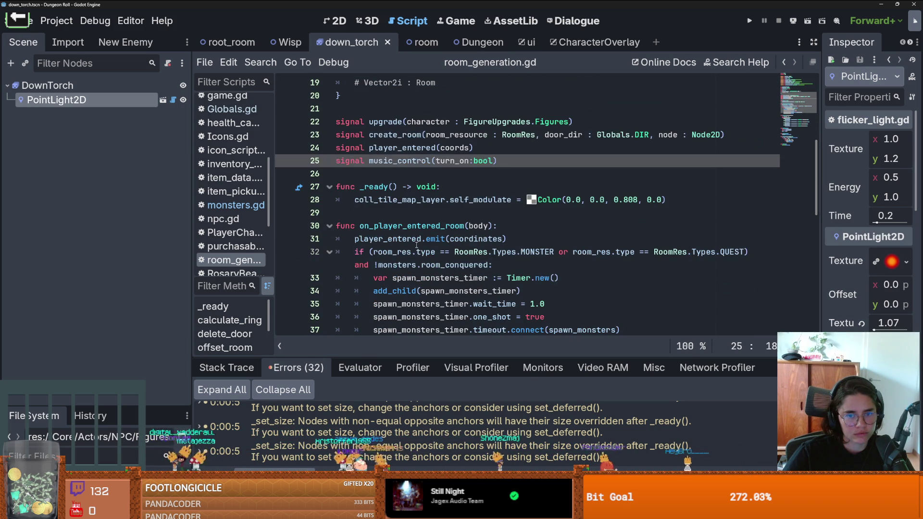
click(411, 217)
key(ctrl+s)
scroll(409, 226, down, 6)
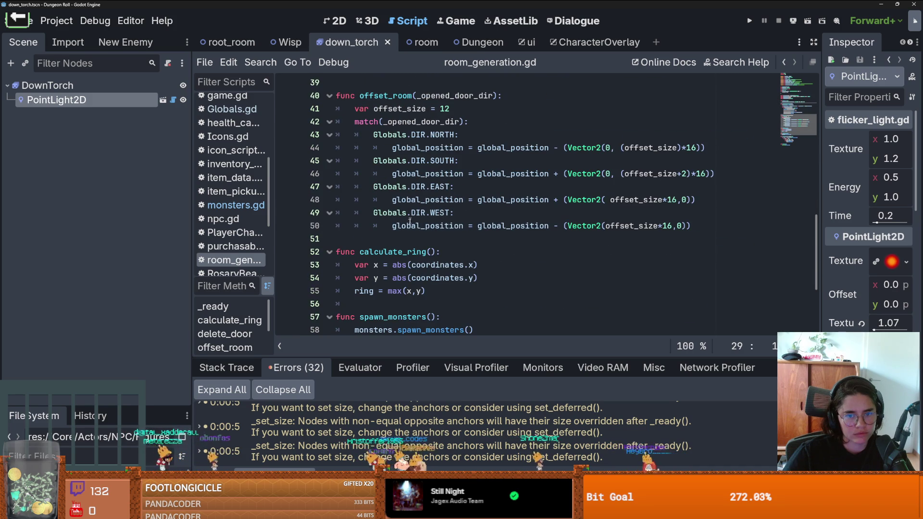
click(407, 234)
key(ctrl+s)
right_click(406, 235)
key(Escape)
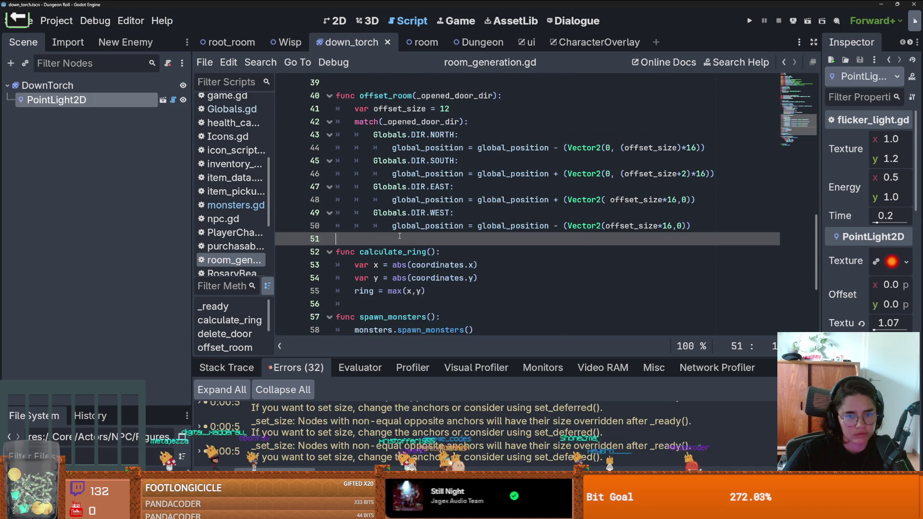
scroll(399, 238, down, 4)
key(ctrl+s)
click(384, 203)
key(ctrl+s)
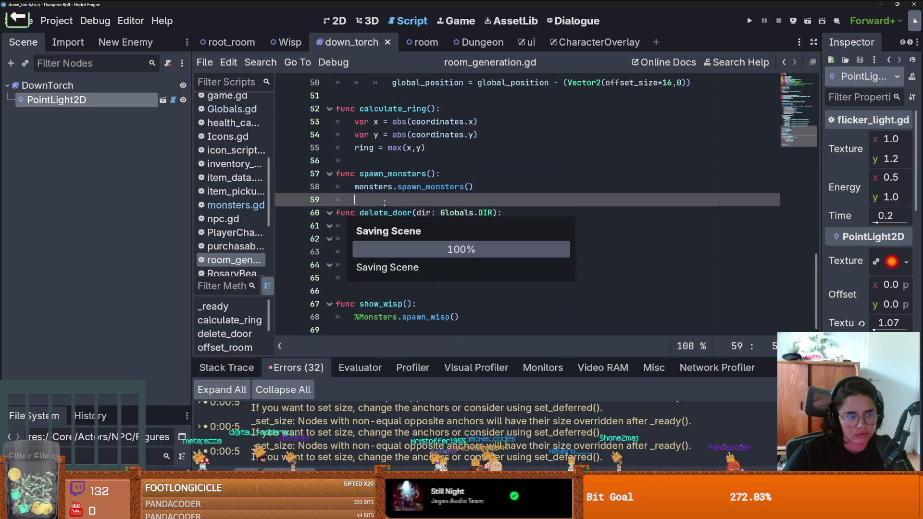
scroll(385, 202, up, 5)
scroll(384, 202, down, 2)
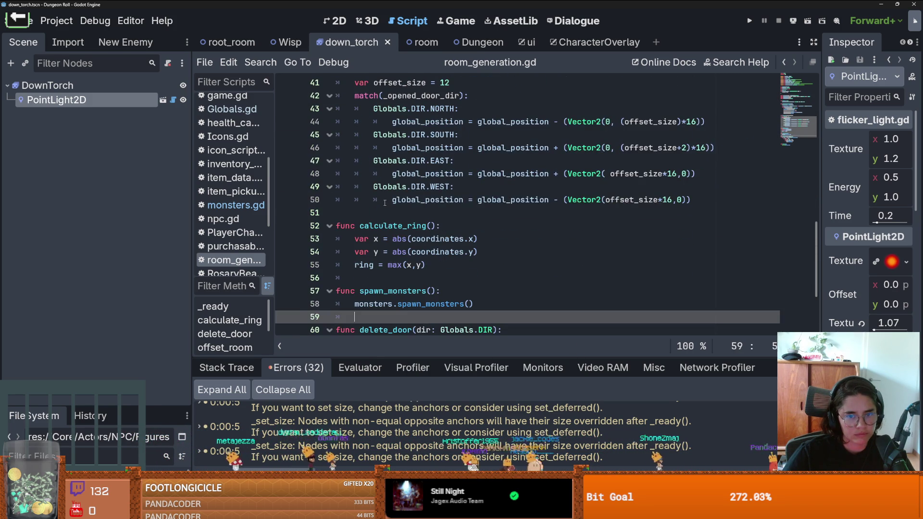
click(383, 204)
key(ctrl+s)
scroll(383, 203, up, 3)
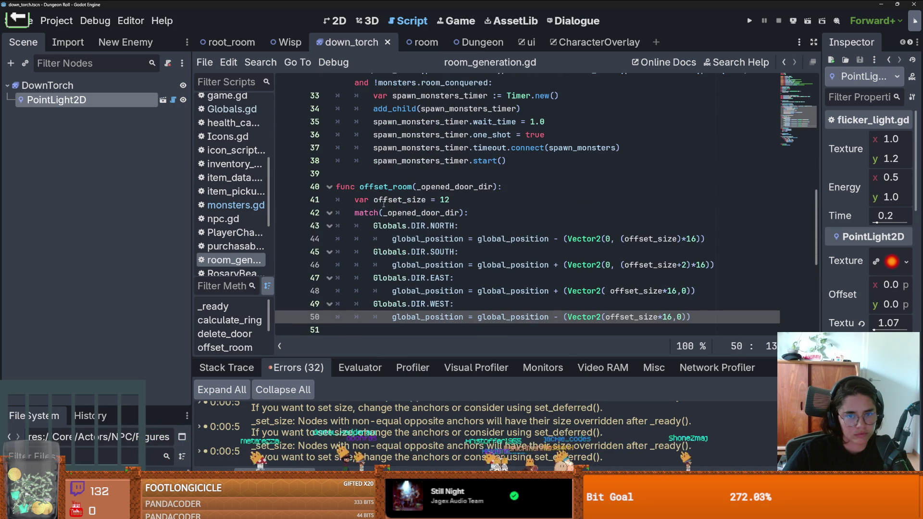
click(382, 179)
key(ctrl+s)
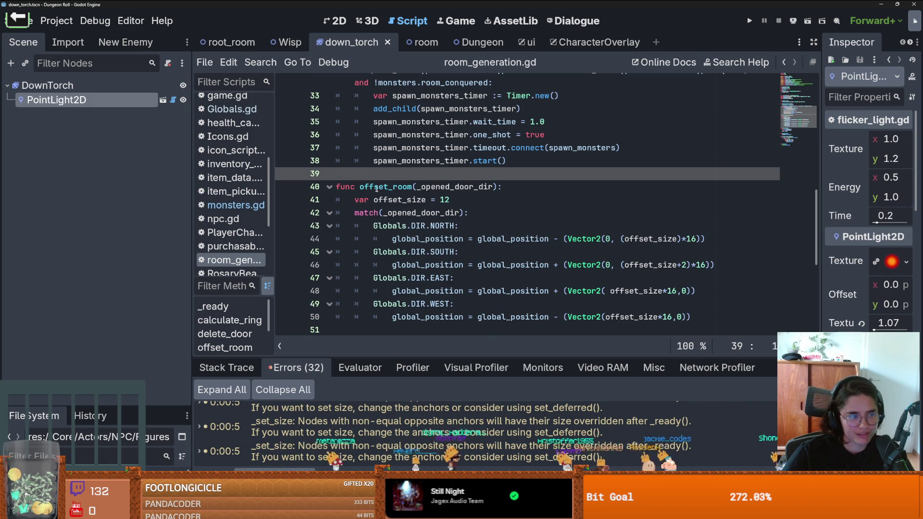
double_click(343, 4)
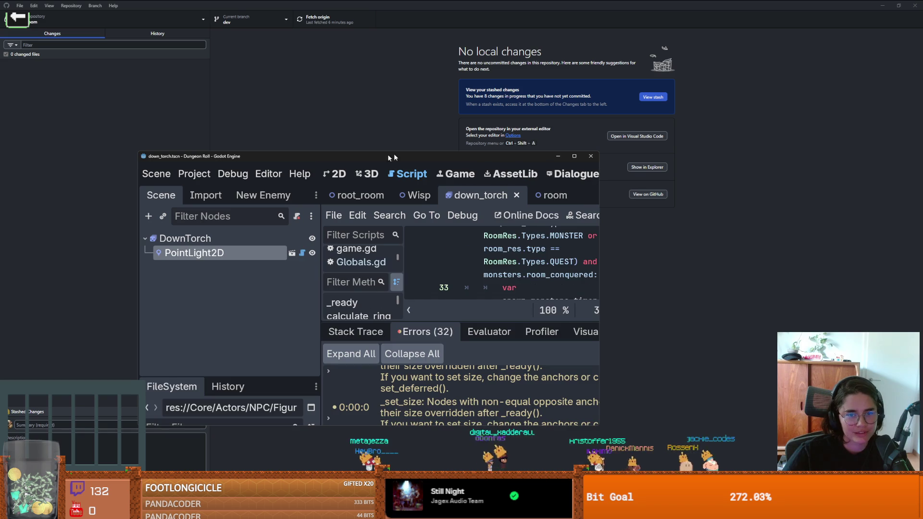
- Close the Godot editor and GitHub Desktop, bringing the Steam library forward
click(591, 158)
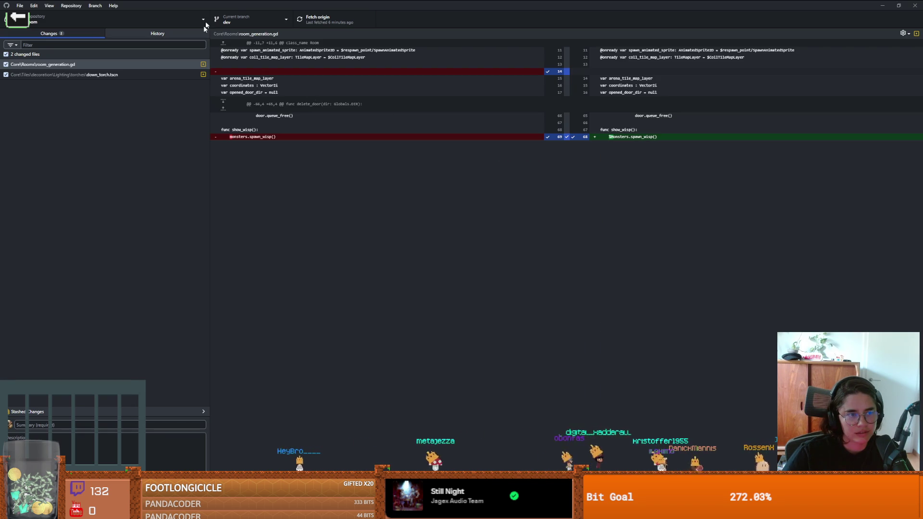
key(super+Down)
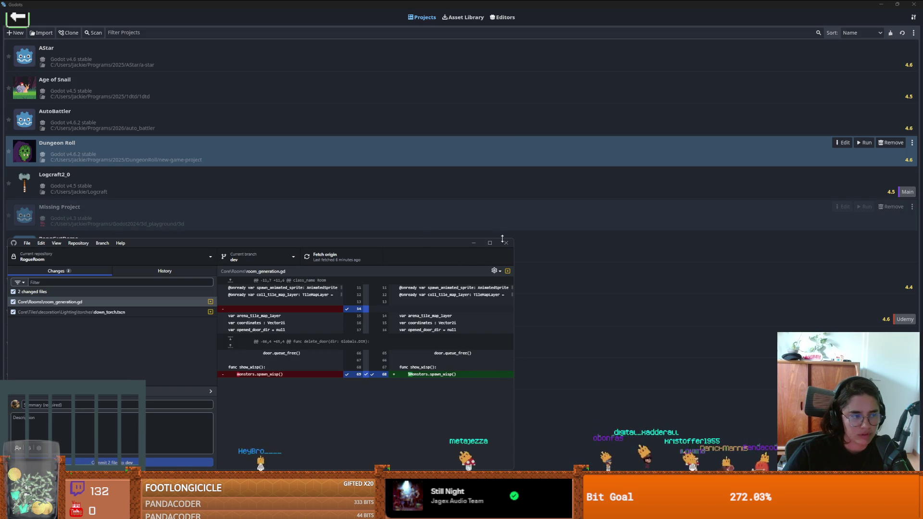
click(504, 243)
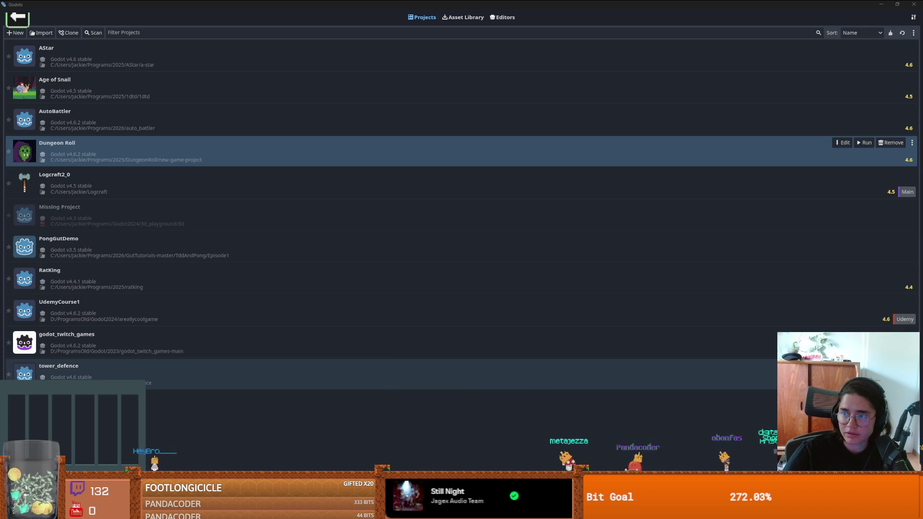
key(alt+Tab)
- Select Inscryption in the Steam library and launch it with PLAY
scroll(40, 185, down, 10)
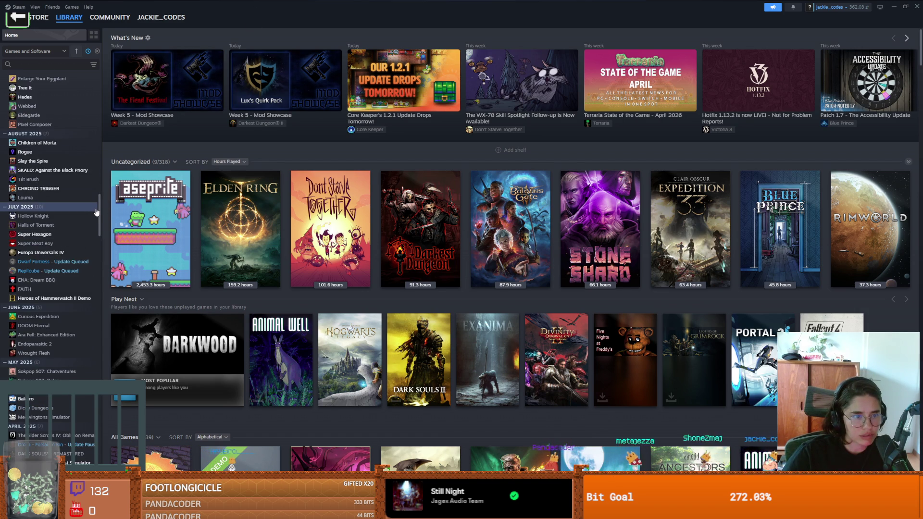
drag(101, 213, 100, 82)
click(31, 96)
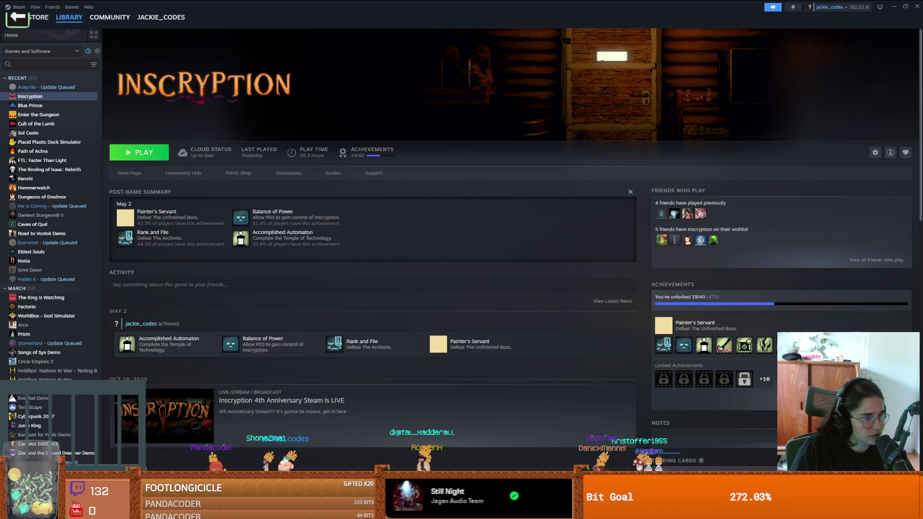
click(154, 159)
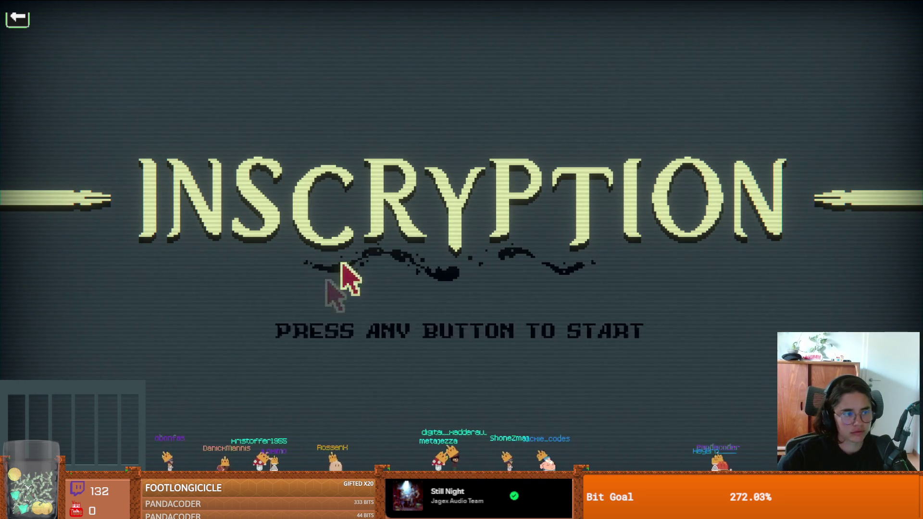
- Continue the saved game via the hiker card in the centre slot, then examine the Uberbot's screen
click(367, 247)
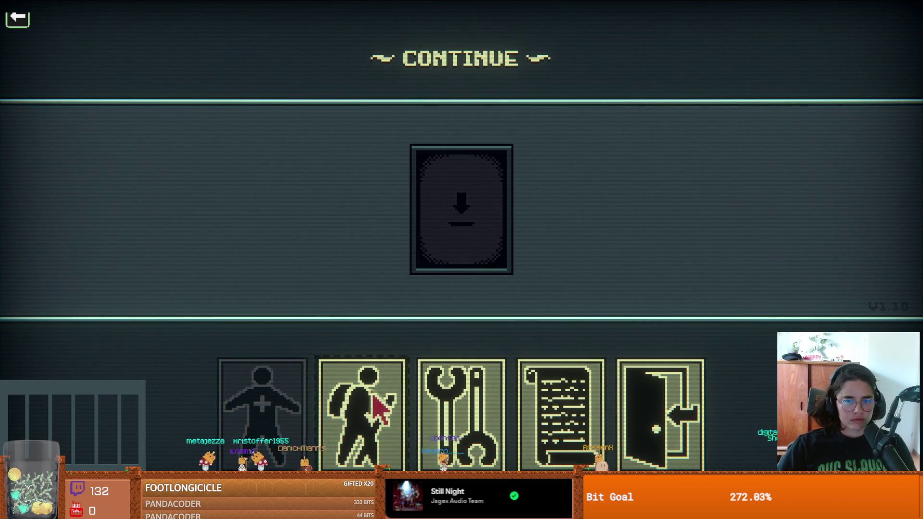
drag(371, 391, 449, 231)
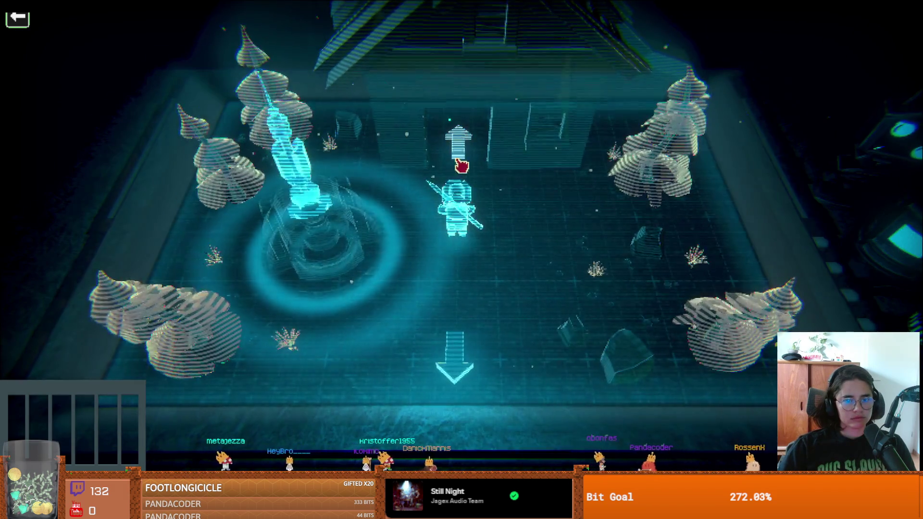
click(459, 163)
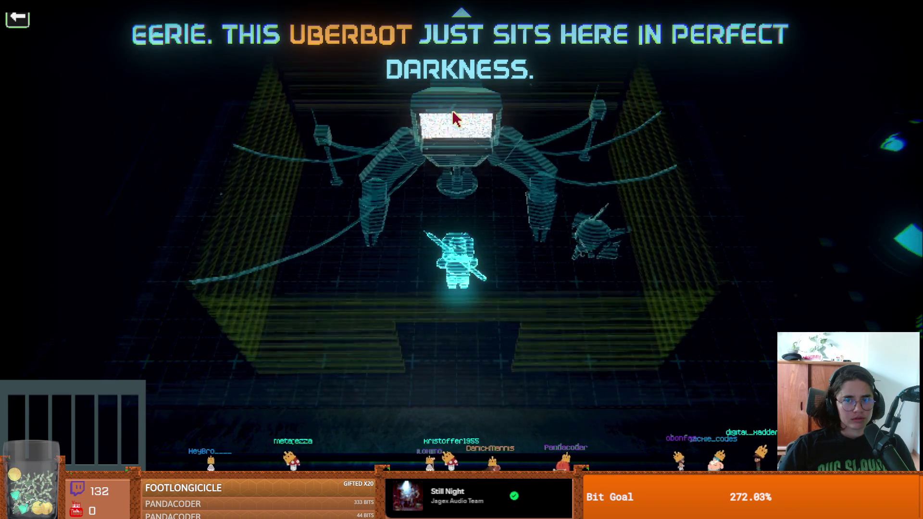
click(461, 136)
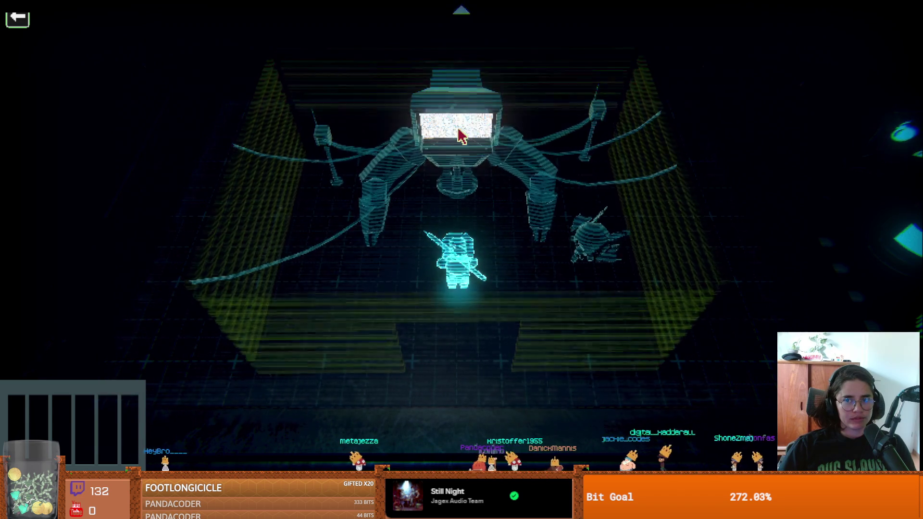
click(461, 136)
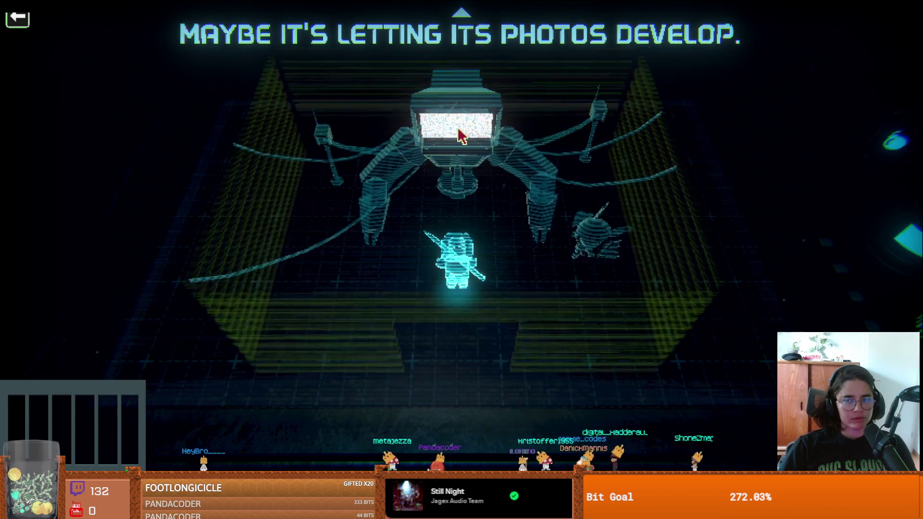
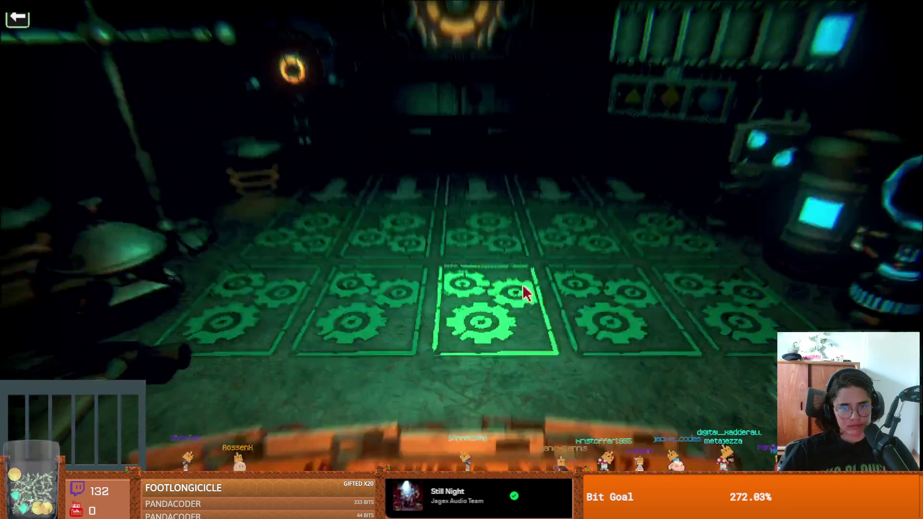
- Play Emerald Vessel into the front-row slot just left of centre
click(523, 292)
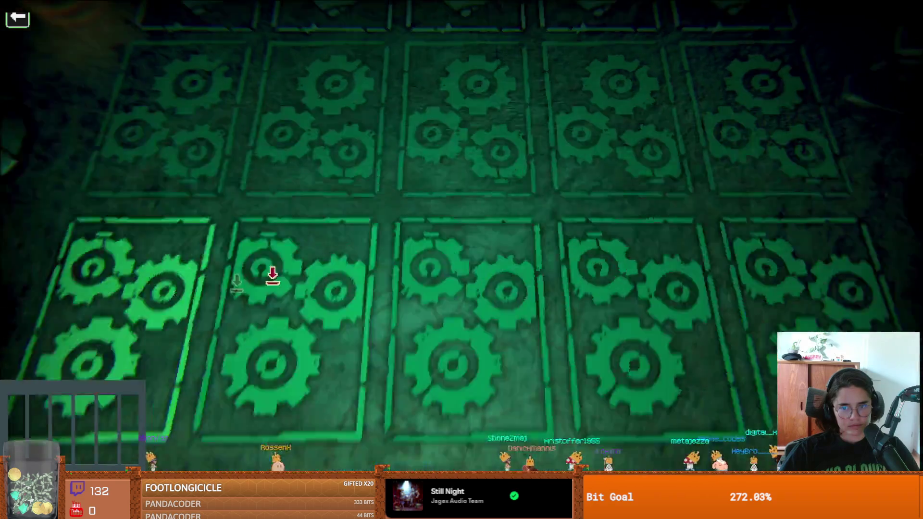
click(272, 278)
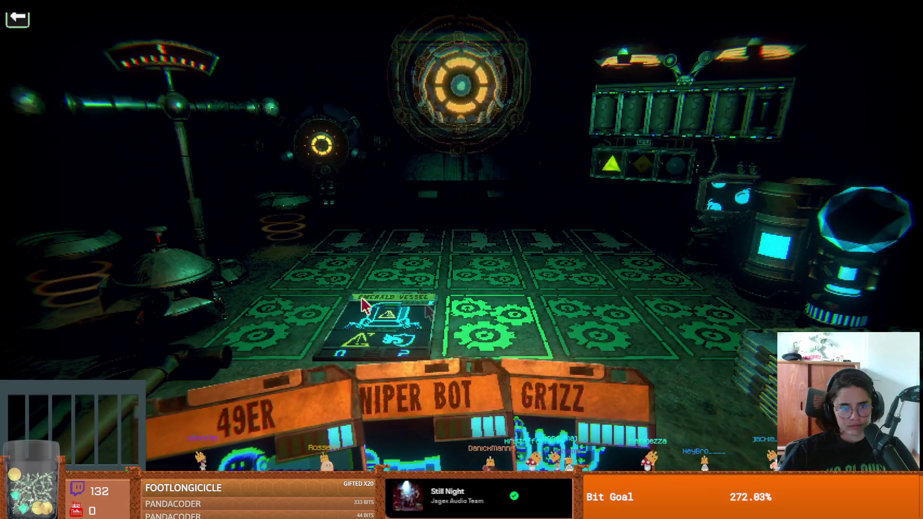
key(w)
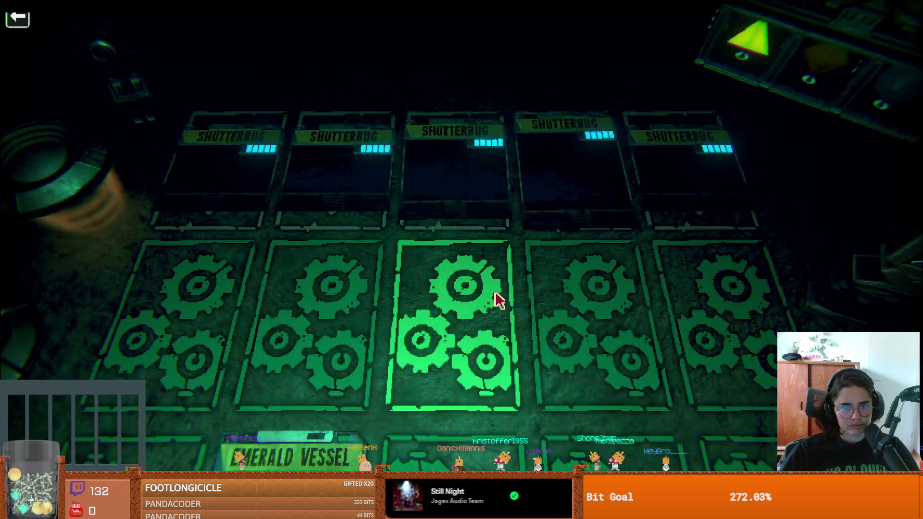
- Save a camera snapshot of the board with Emerald Vessel in play
key(s)
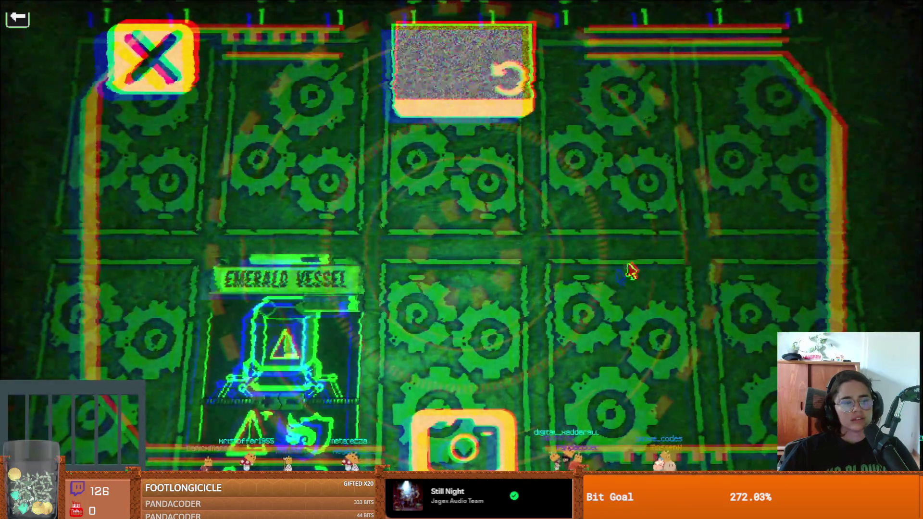
click(494, 78)
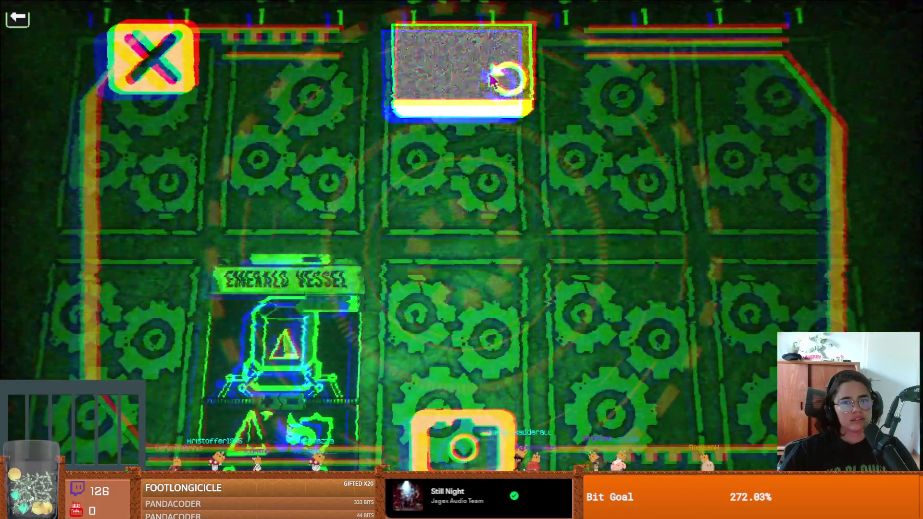
click(456, 420)
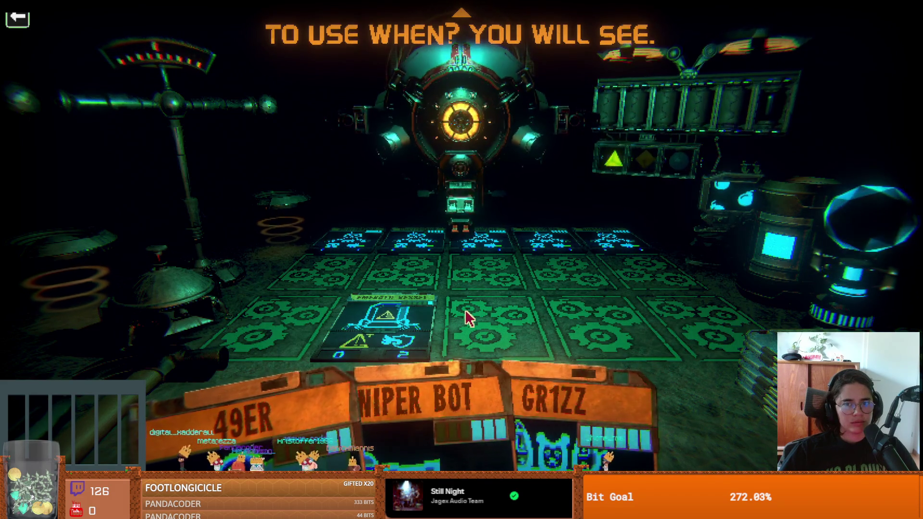
- Place 49ER beside Emerald Vessel and try its ability, which fails for lack of energy
click(468, 317)
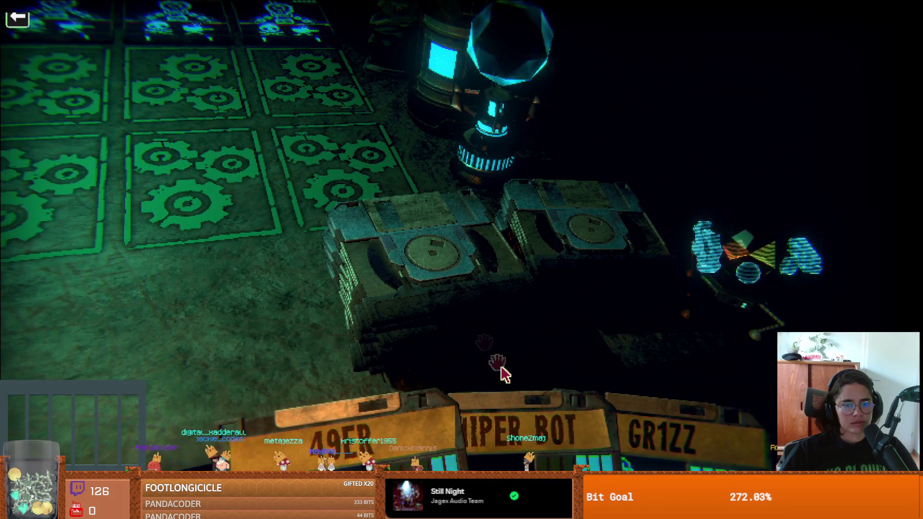
key(w)
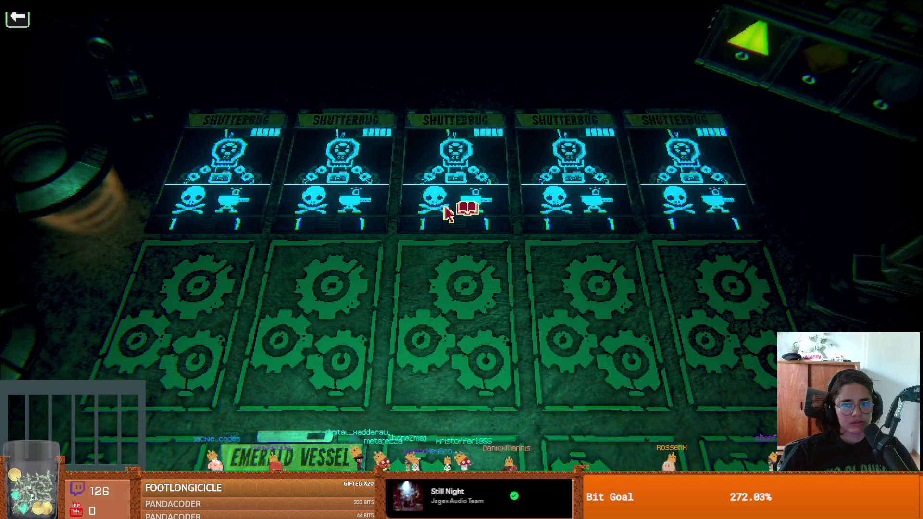
key(s)
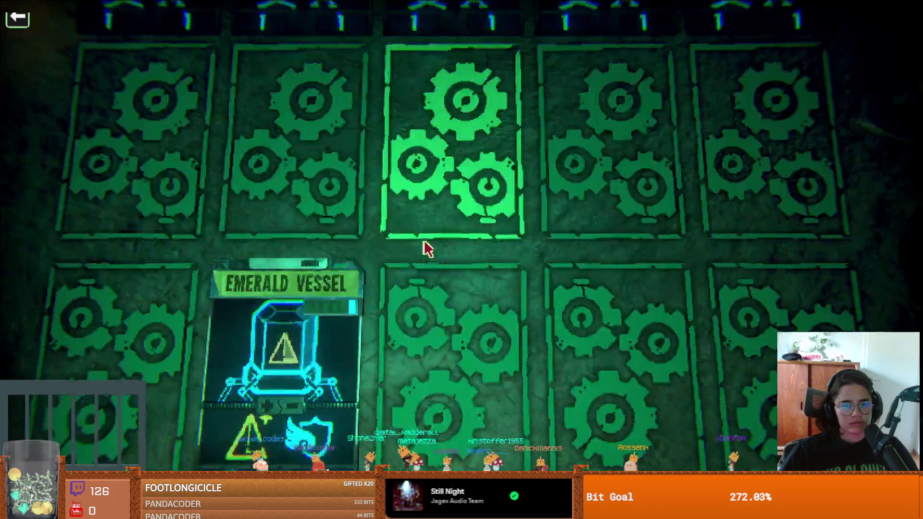
mouse_move(616, 414)
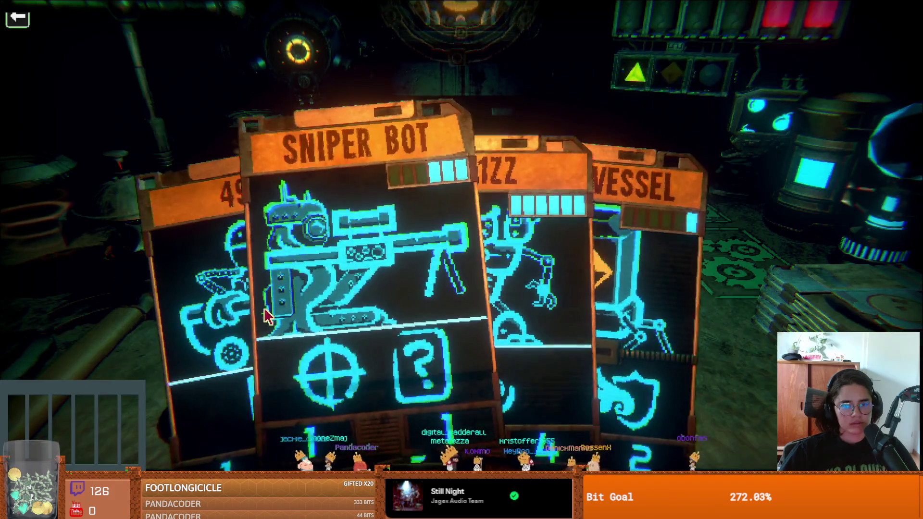
click(230, 309)
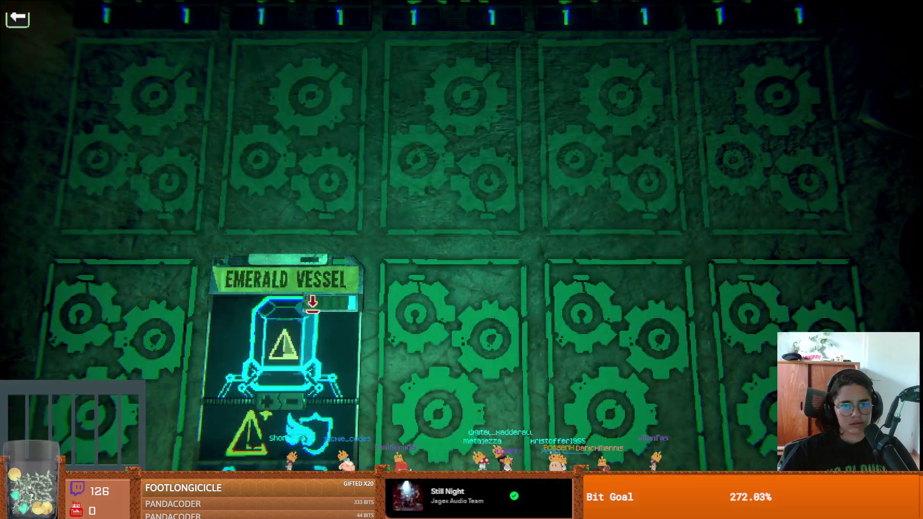
click(402, 329)
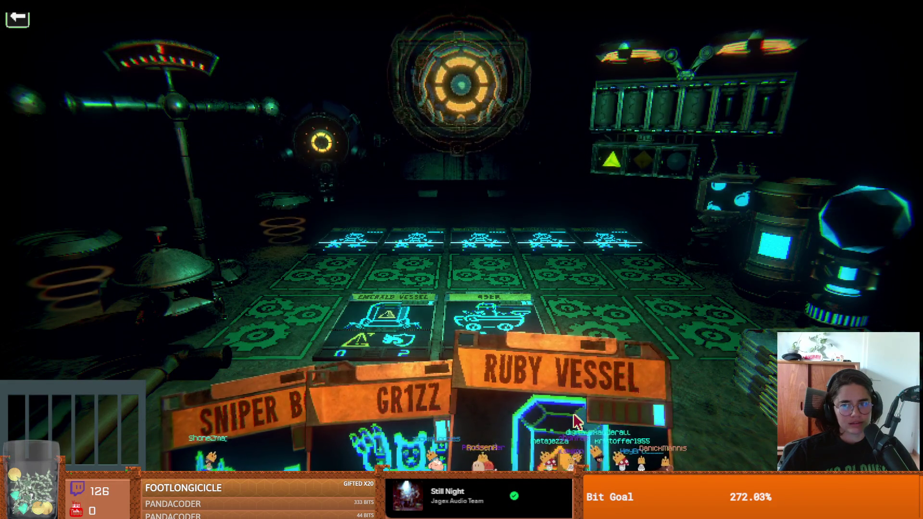
click(473, 350)
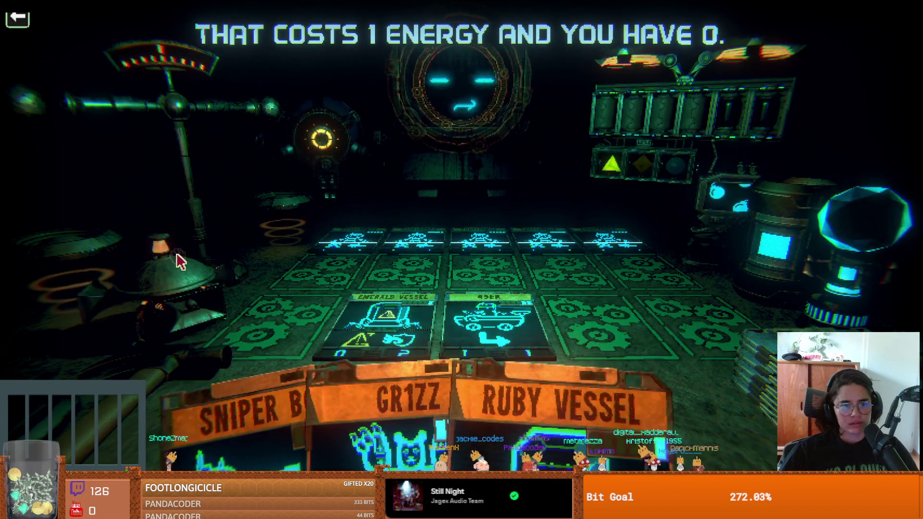
- Draw QU177 from the draw pile into the hand
key(s)
key(w)
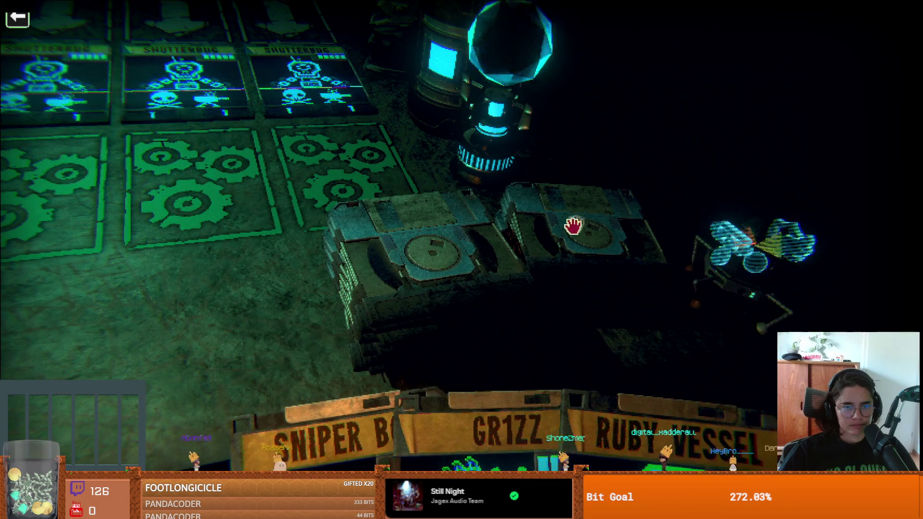
click(493, 255)
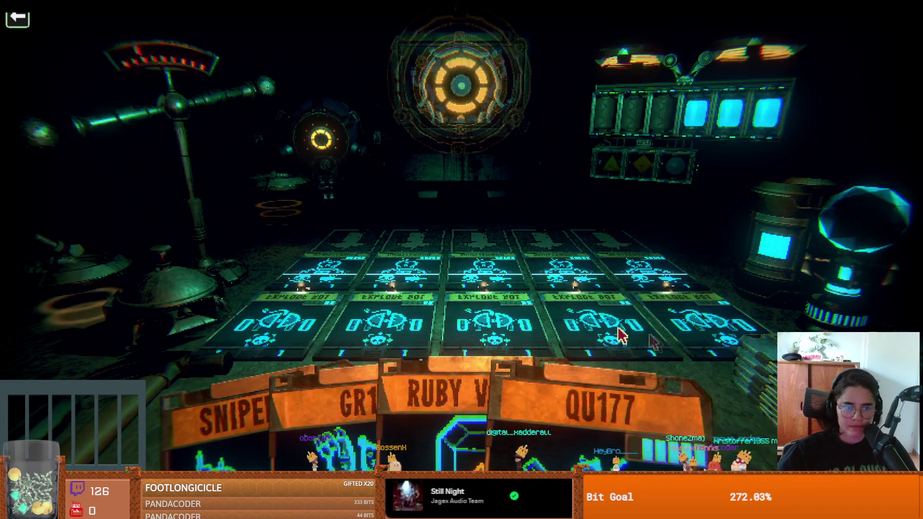
- Use the item box camera to restore the snapshot, clearing the Explode Bots, then raise the hand
click(192, 286)
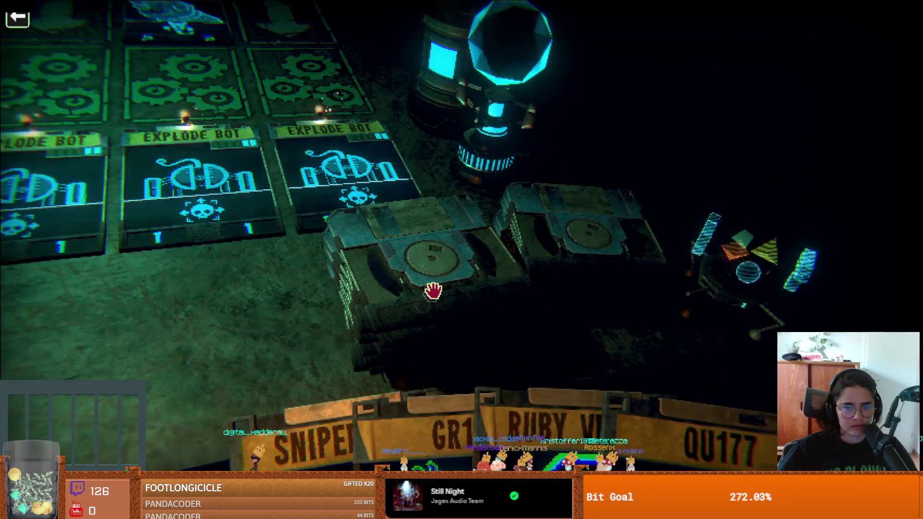
click(433, 290)
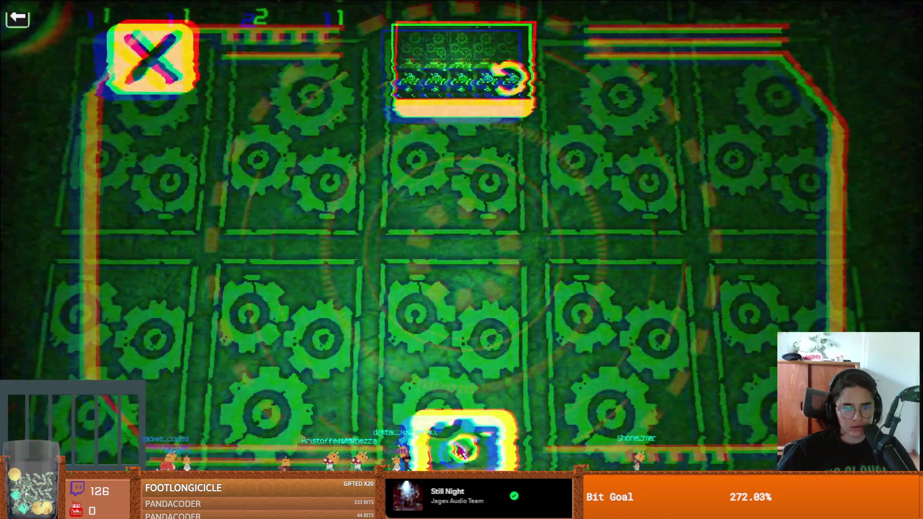
click(485, 439)
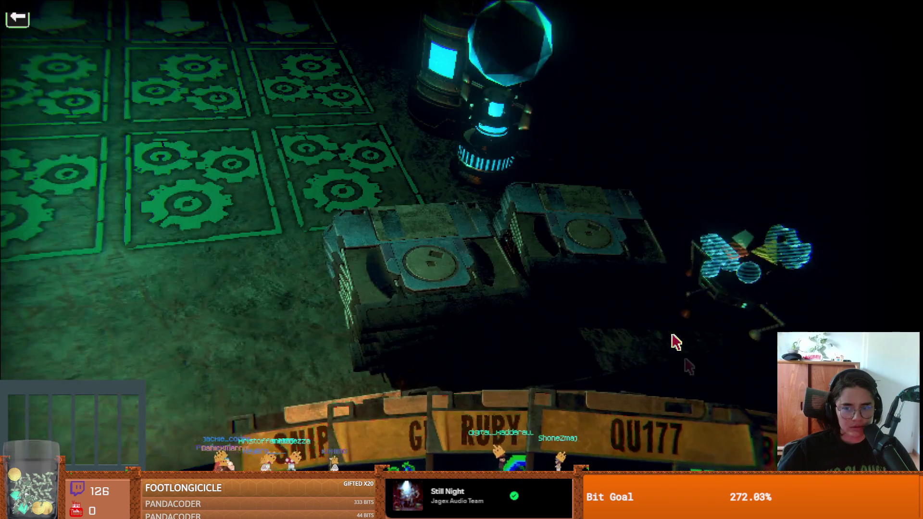
click(614, 293)
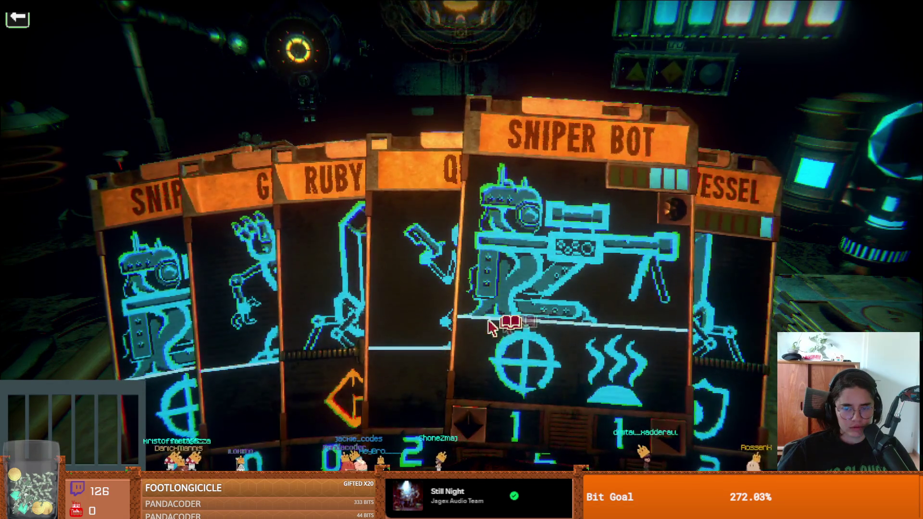
- Play Sniper Bot into the centre front slot
click(382, 324)
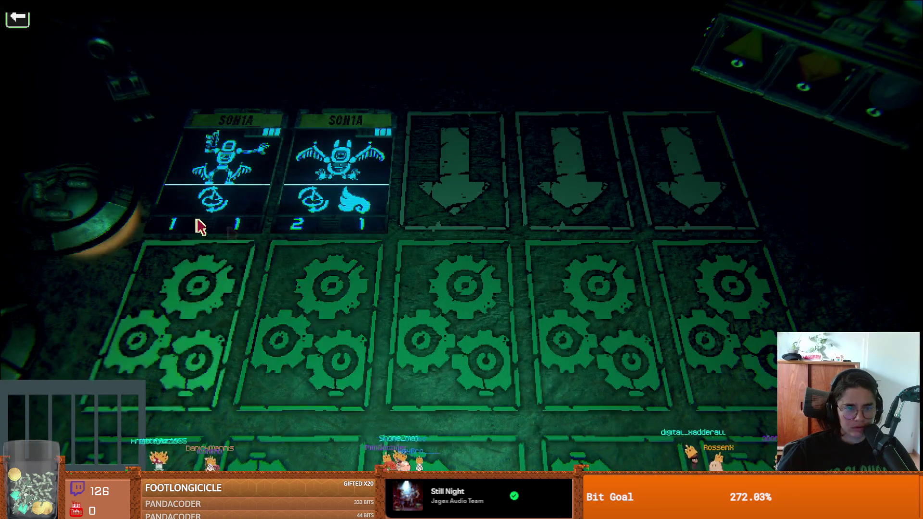
mouse_move(583, 391)
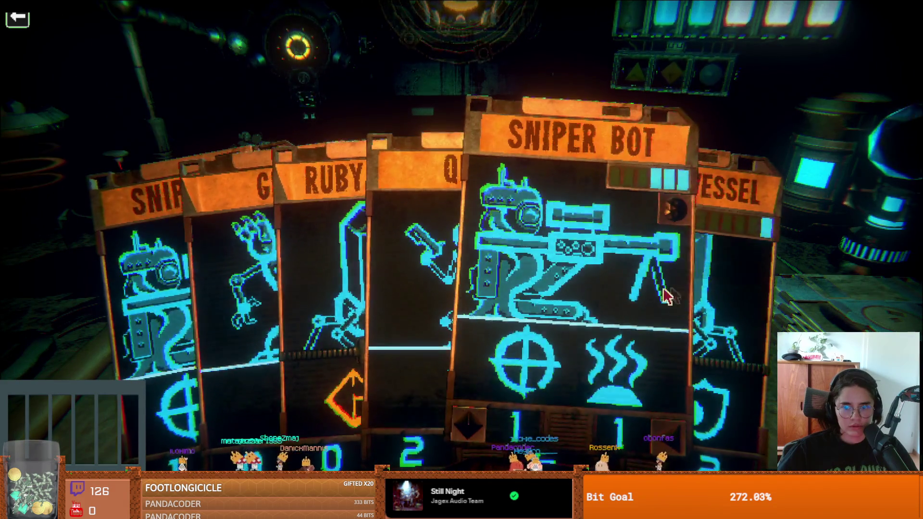
click(672, 297)
click(478, 333)
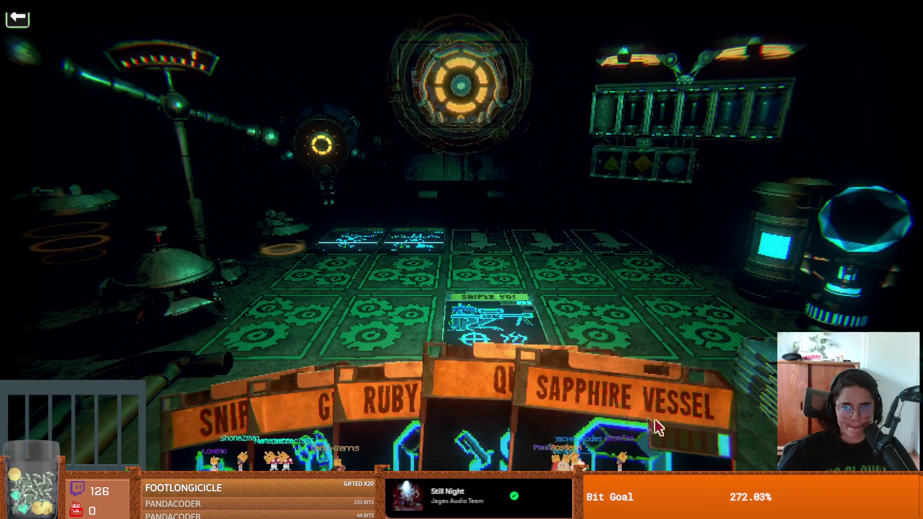
- Play Ruby Vessel in the front-left slot and ring the bell so Sniper Bot attacks
mouse_move(646, 426)
mouse_move(346, 264)
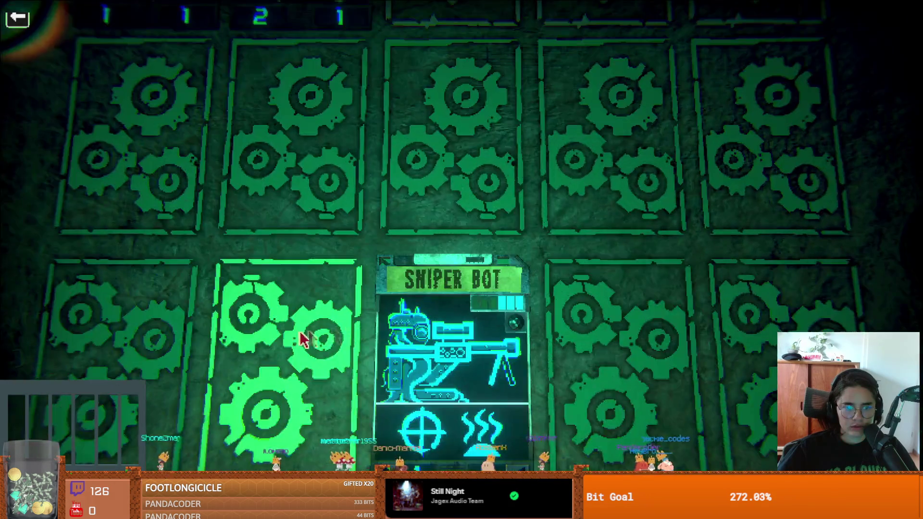
mouse_move(441, 373)
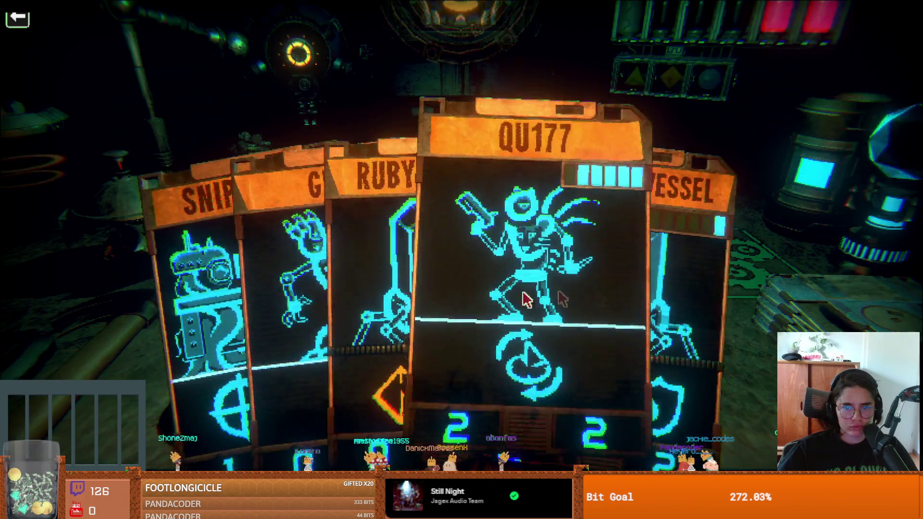
click(289, 270)
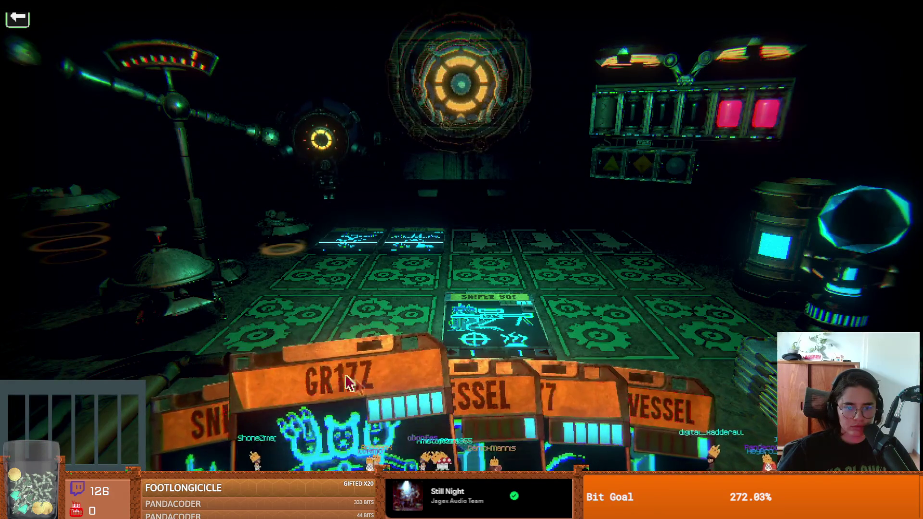
click(422, 405)
click(158, 309)
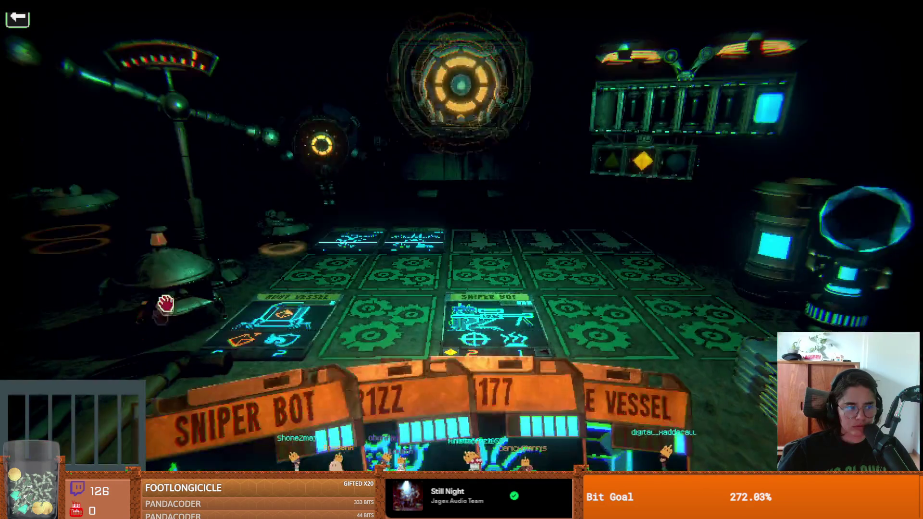
click(162, 287)
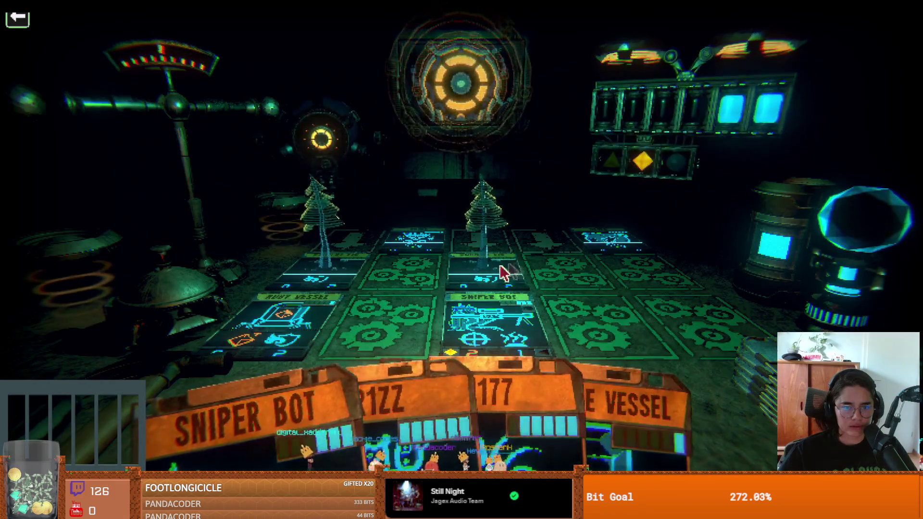
- Play GR1ZZ into the empty second lane and aim Sniper Bot at the top-right slot
key(d)
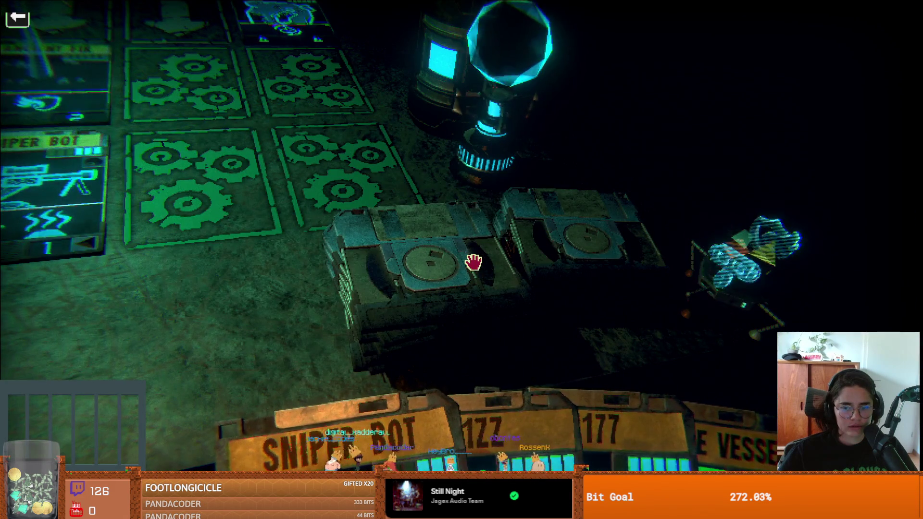
key(a)
key(s)
key(w)
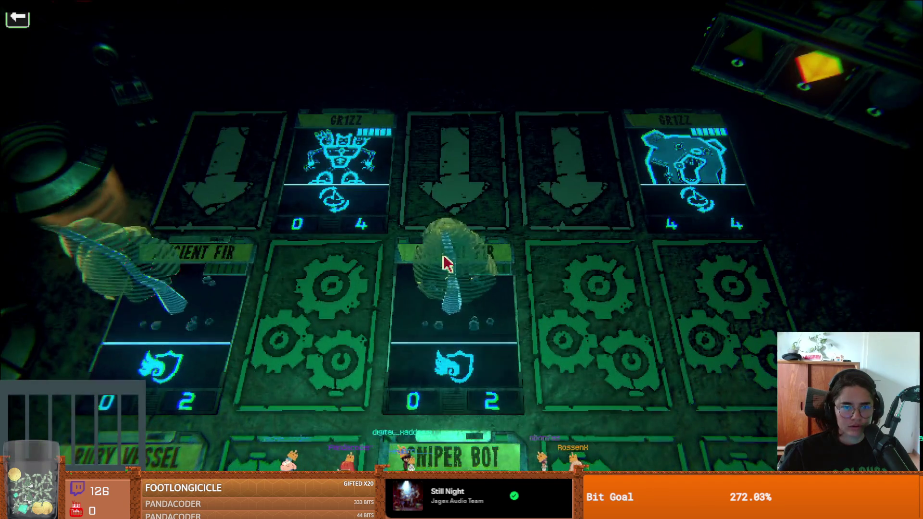
key(s)
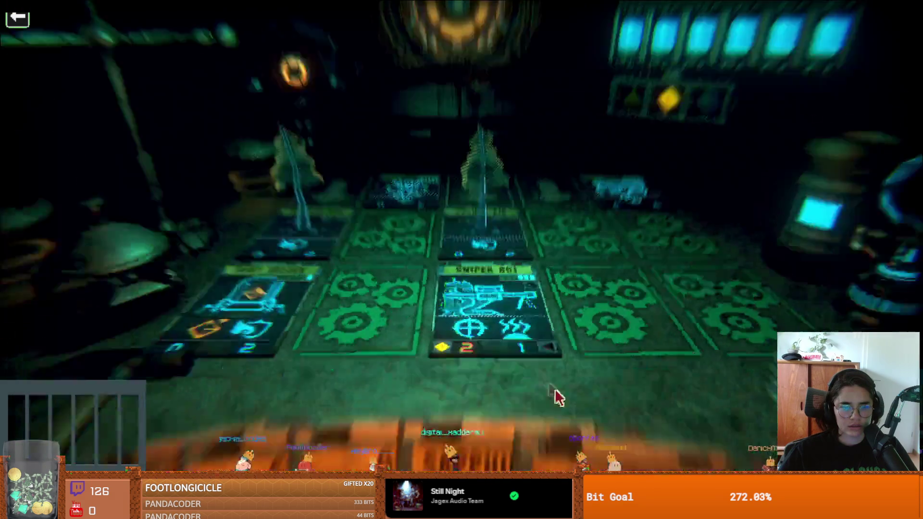
key(s)
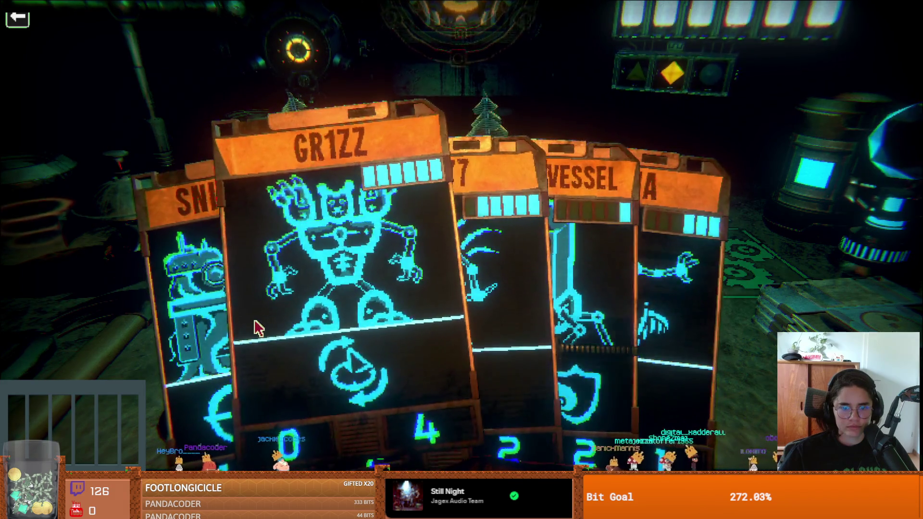
click(329, 319)
click(250, 313)
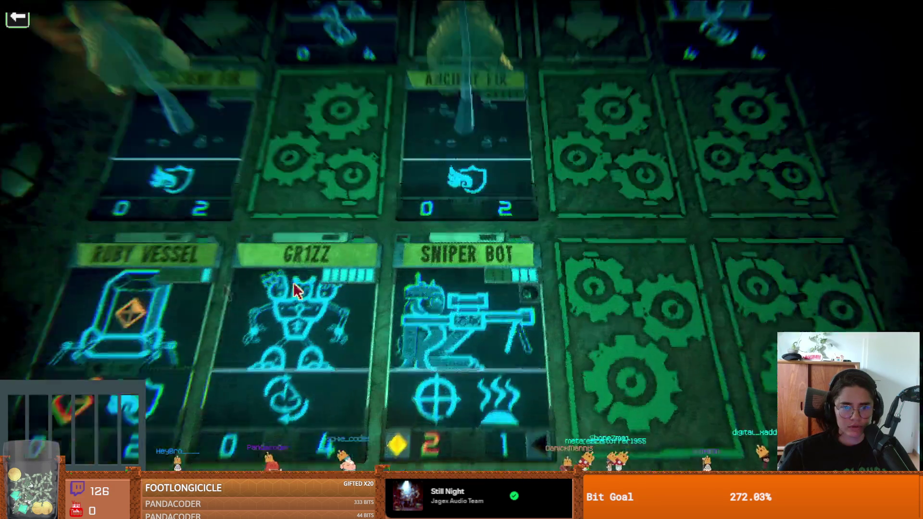
click(648, 195)
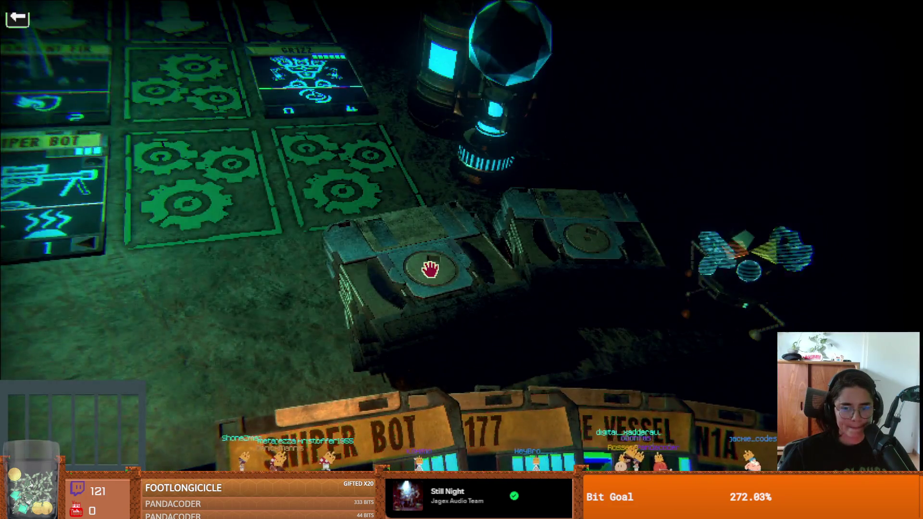
- Draw a card, then place Shieldbot in the bottom-right lane and Sniper Bot in the fourth lane
click(430, 269)
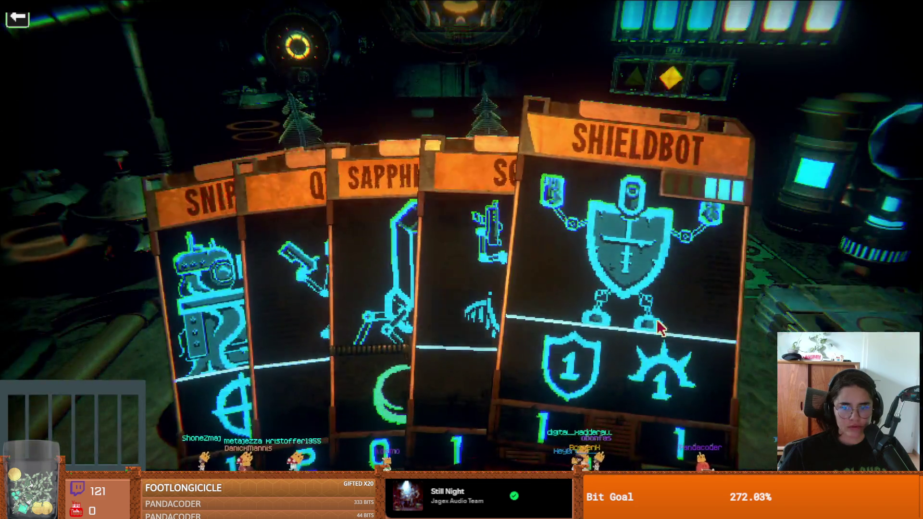
click(656, 323)
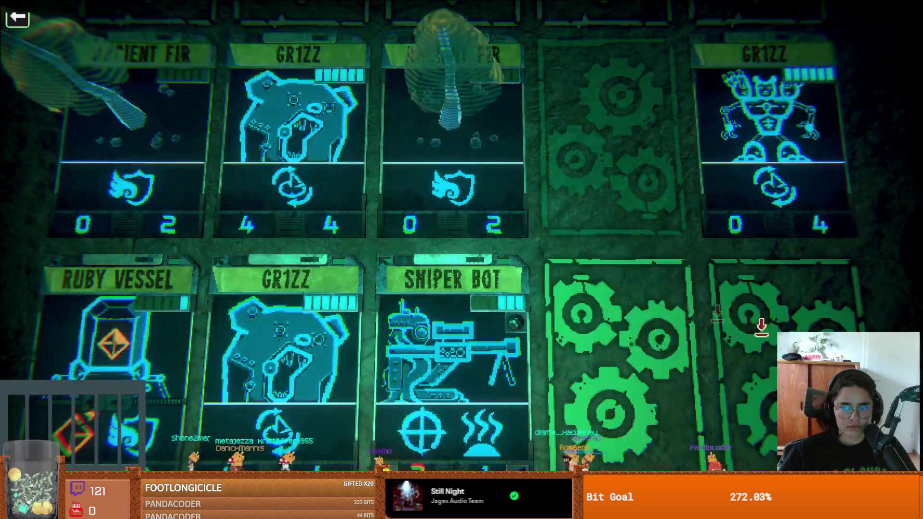
click(808, 327)
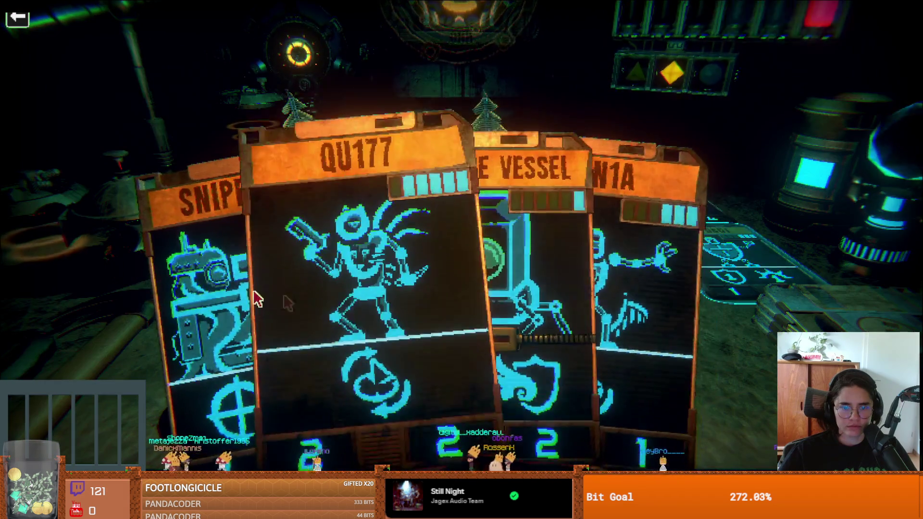
click(190, 295)
click(602, 276)
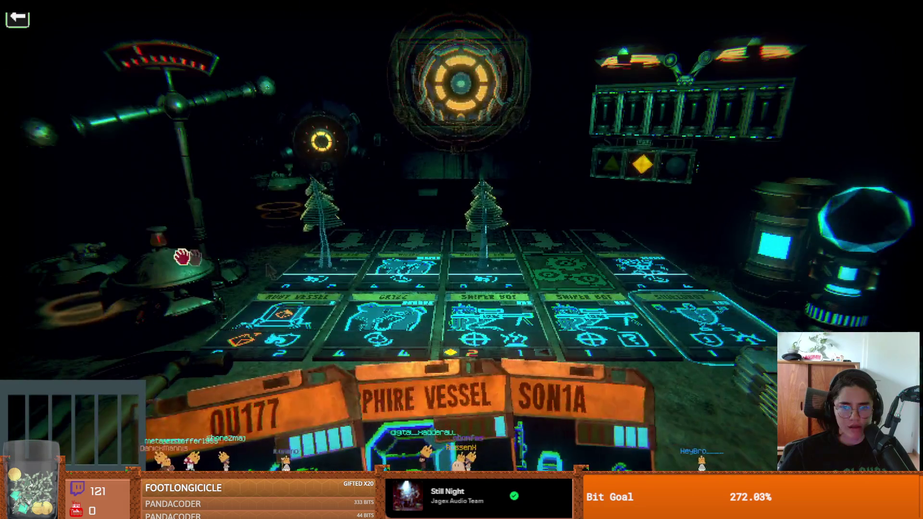
- Take a snapshot of the board with all five lanes filled
key(w)
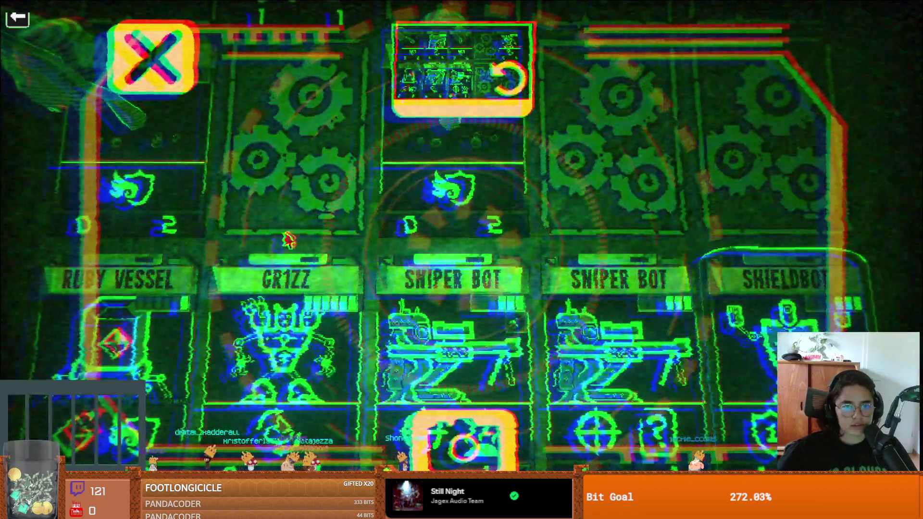
click(468, 443)
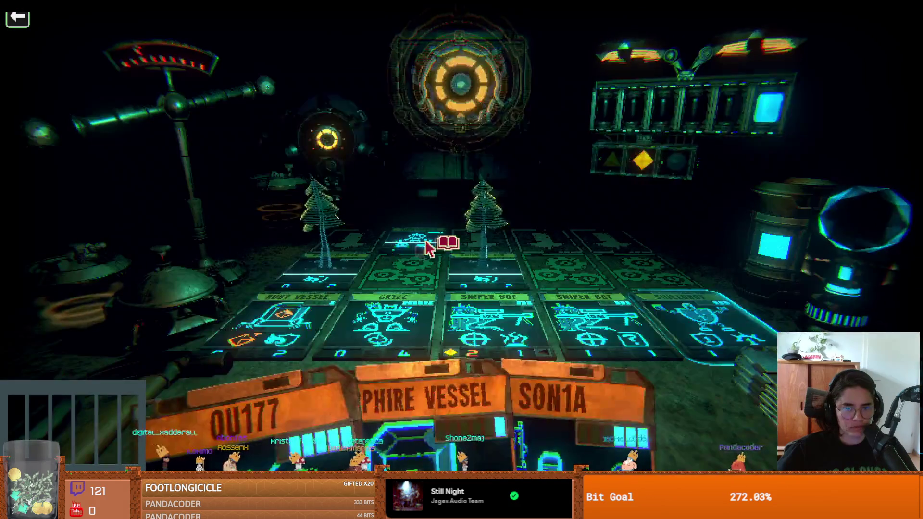
key(d)
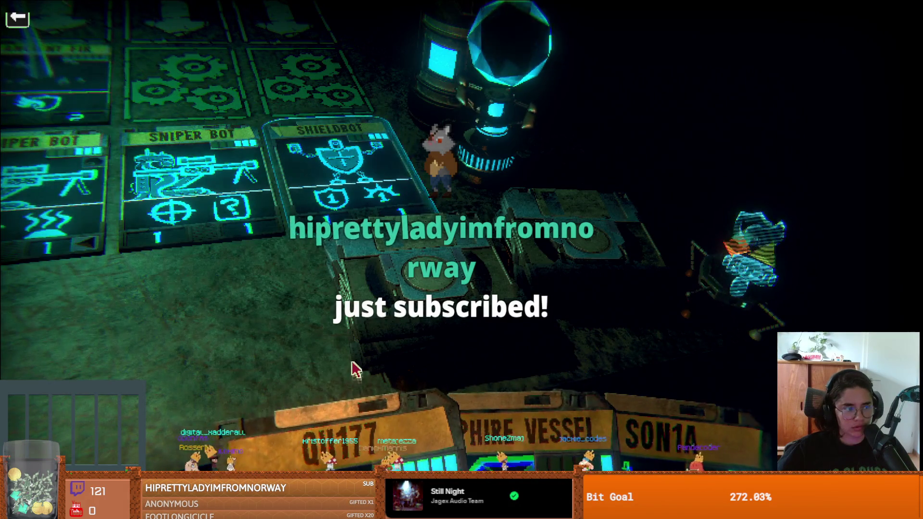
key(s)
key(w)
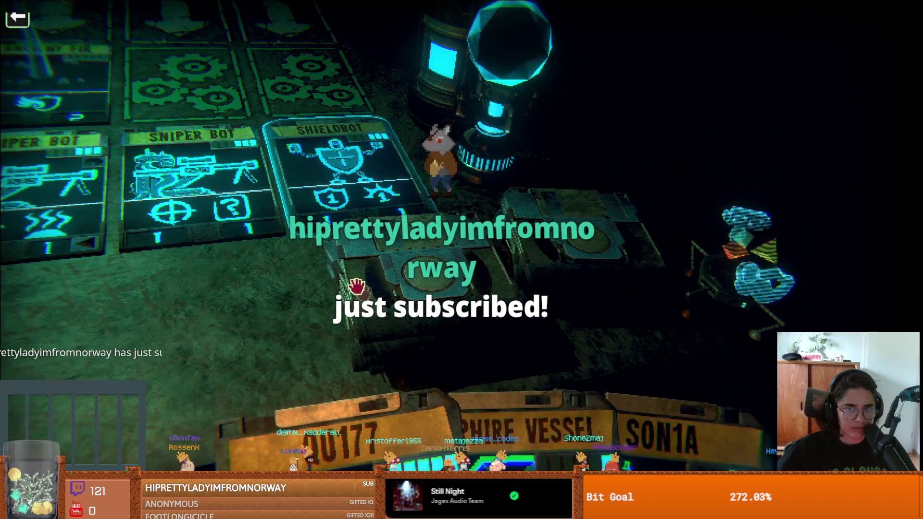
- Draw Amoebot into the hand on the next turn
key(d)
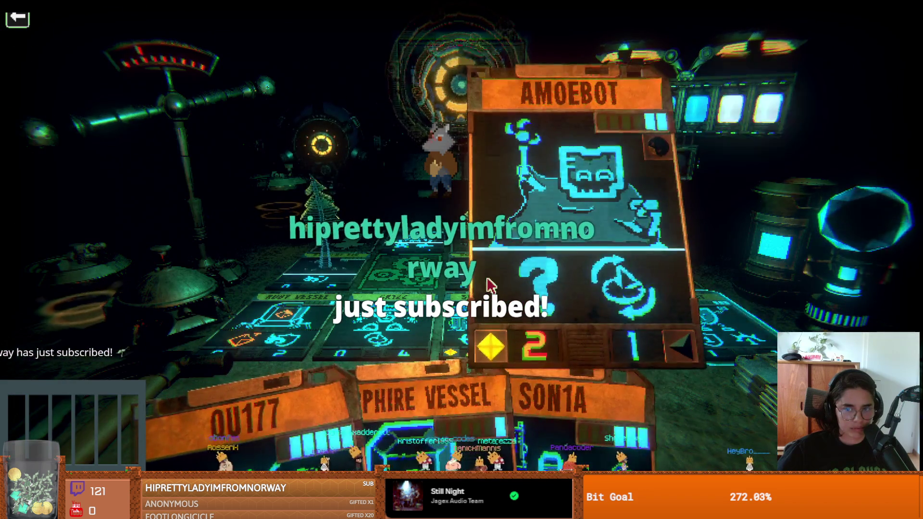
key(s)
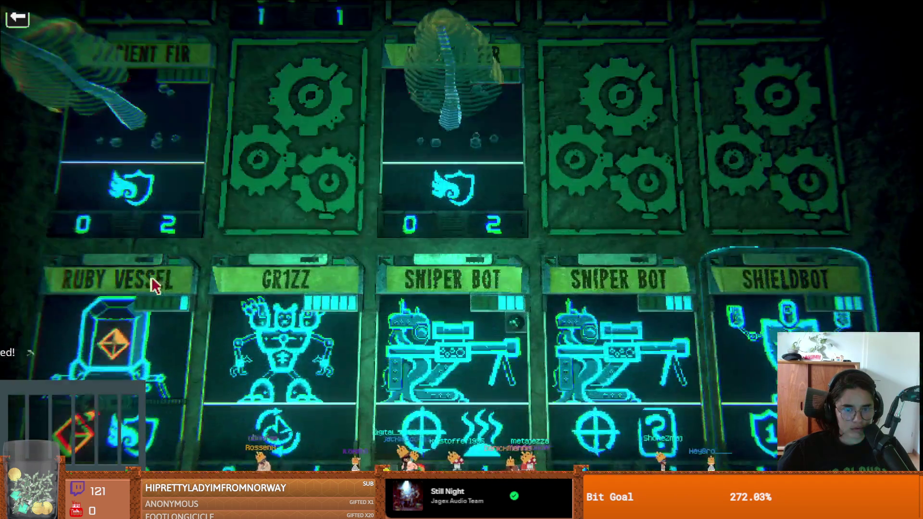
key(w)
key(s)
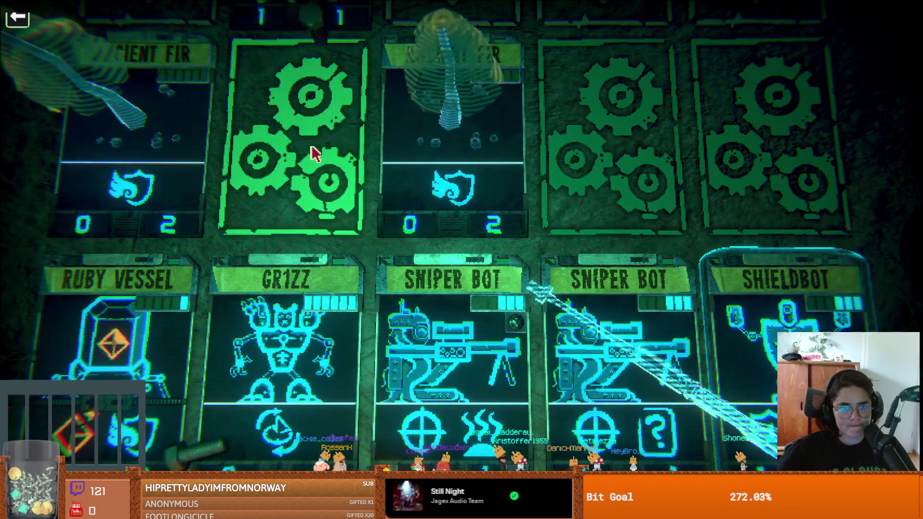
key(w)
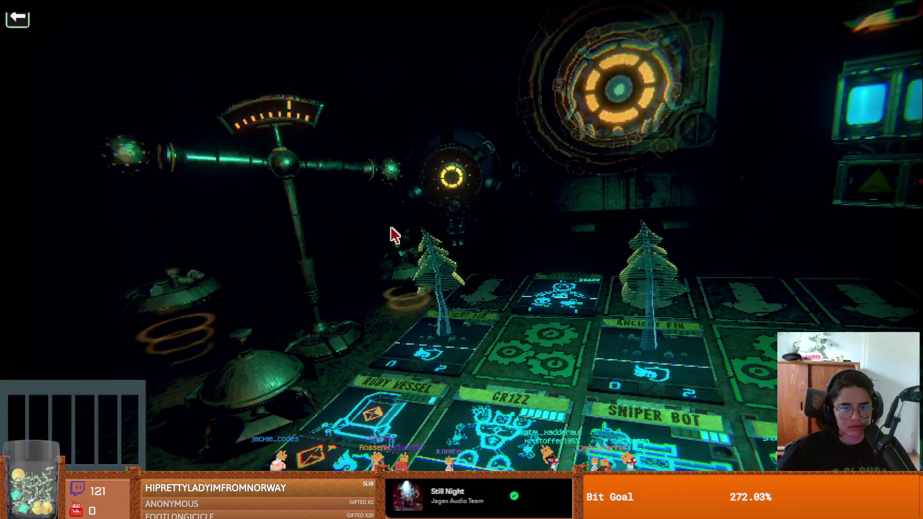
key(s)
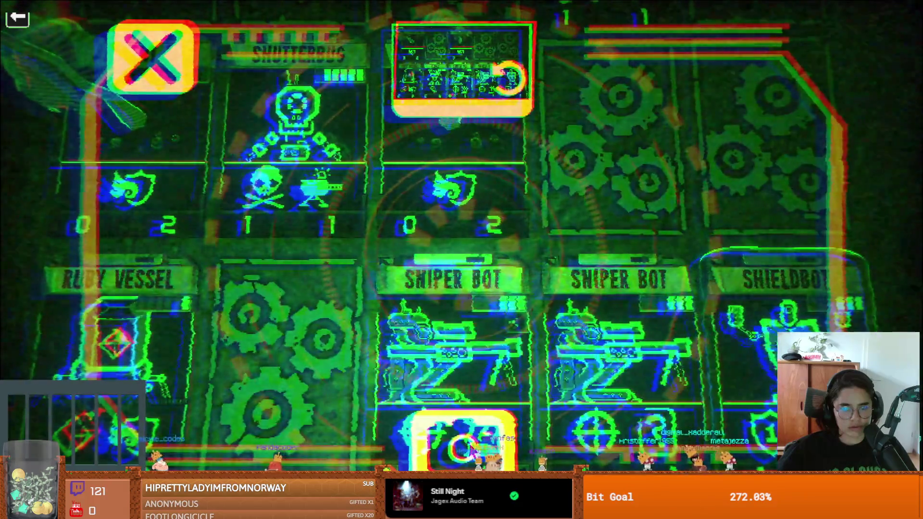
- Enlarge the snapshot, then survey the board and the opponent's queued Shutterbug
click(452, 435)
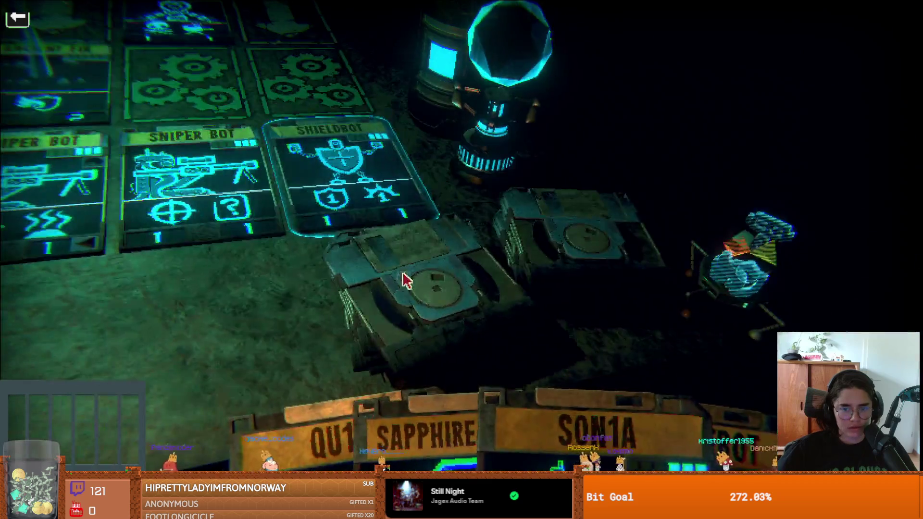
mouse_move(313, 304)
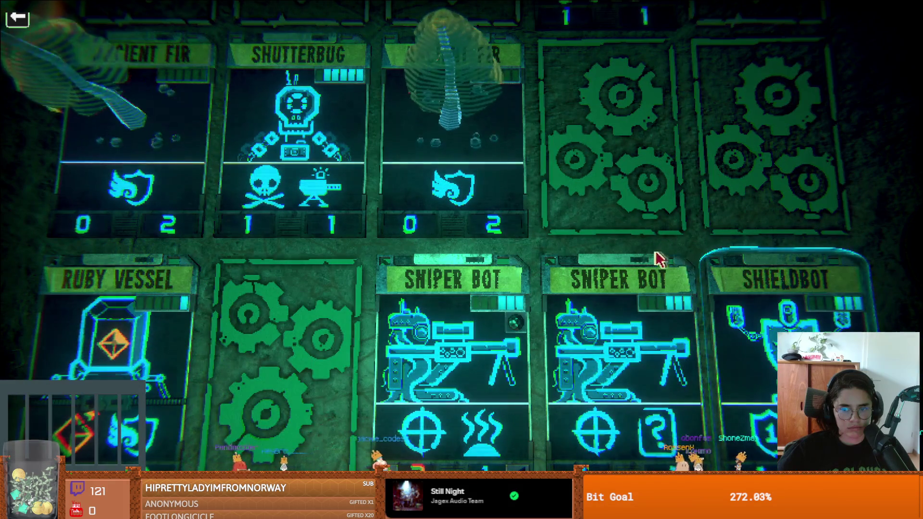
key(s)
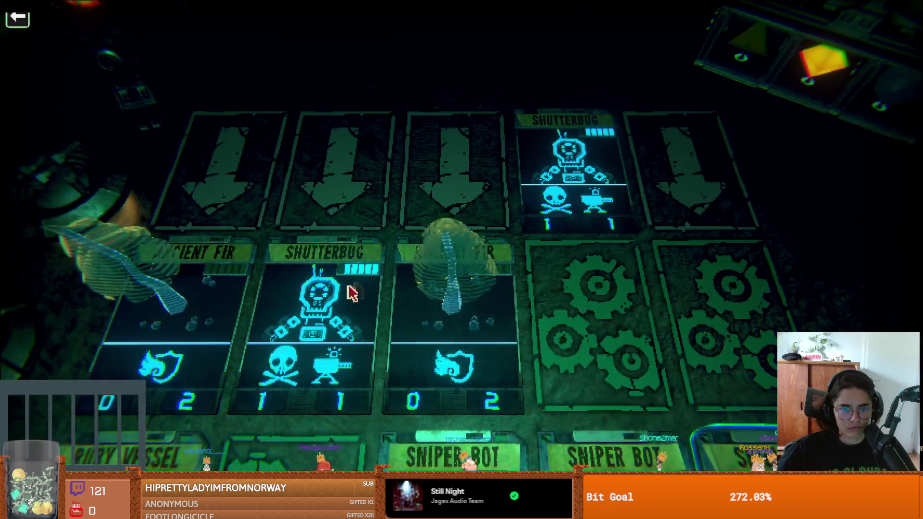
key(s)
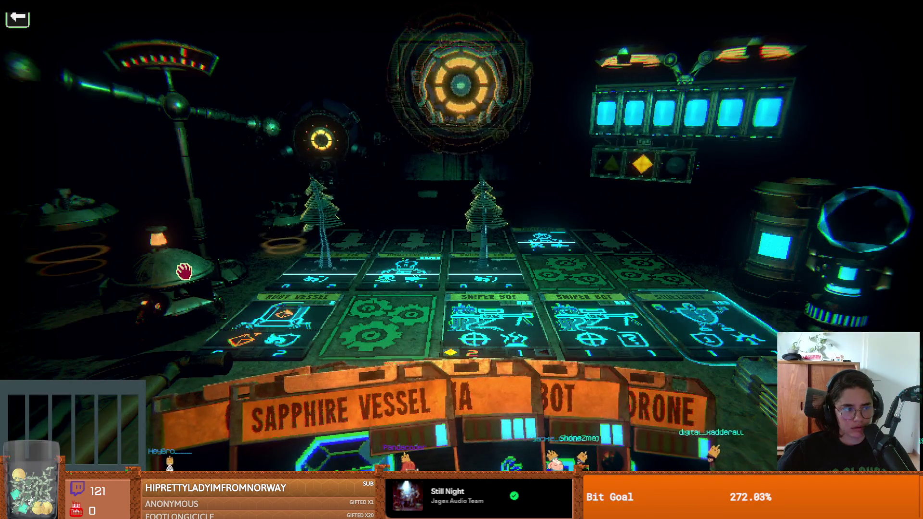
key(w)
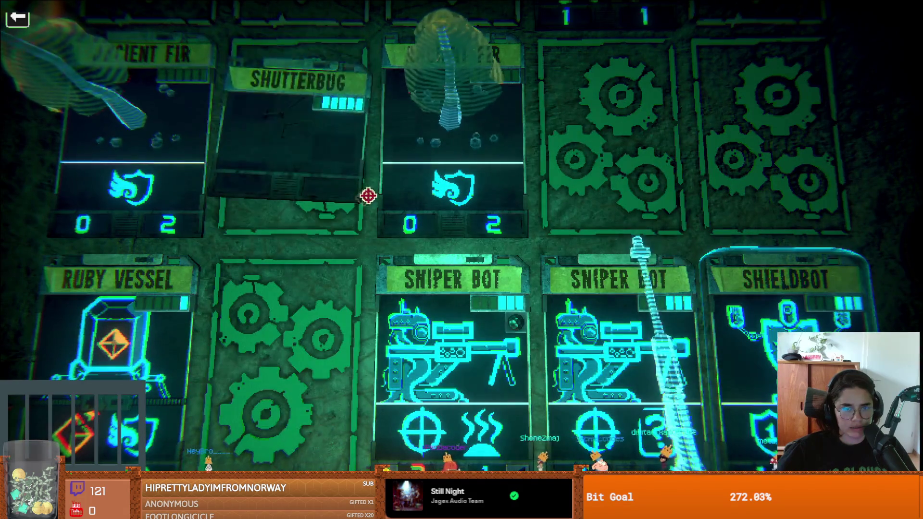
key(w)
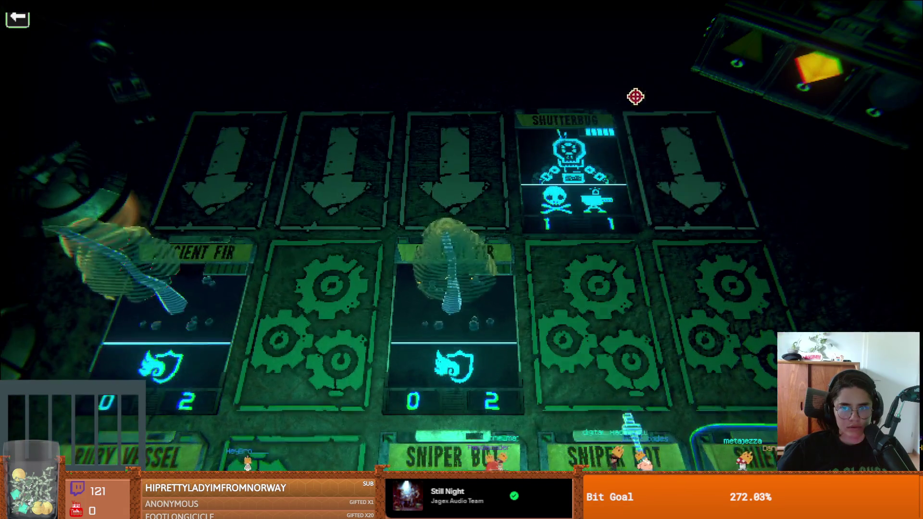
key(s)
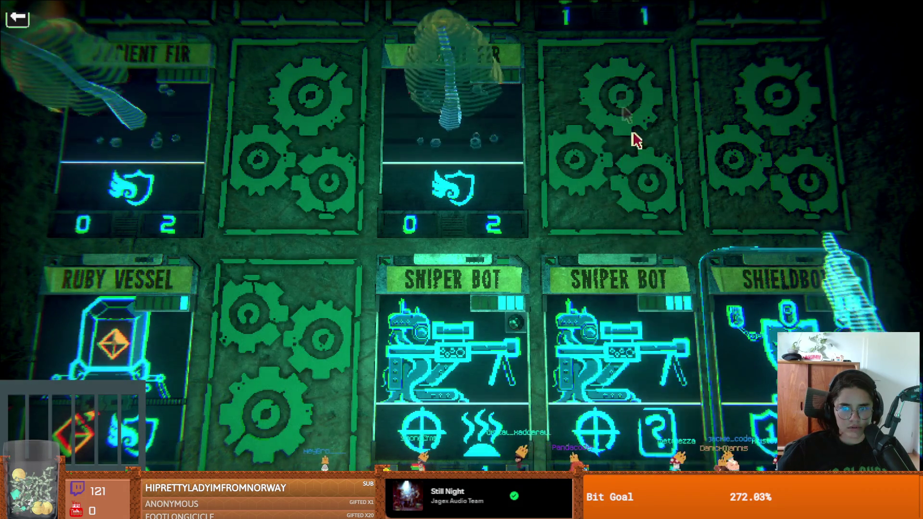
key(s)
key(w)
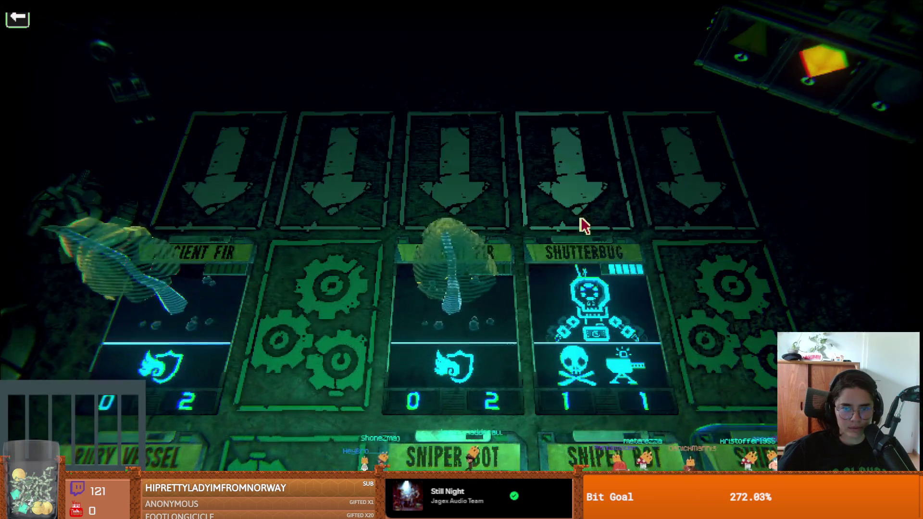
key(s)
key(s)
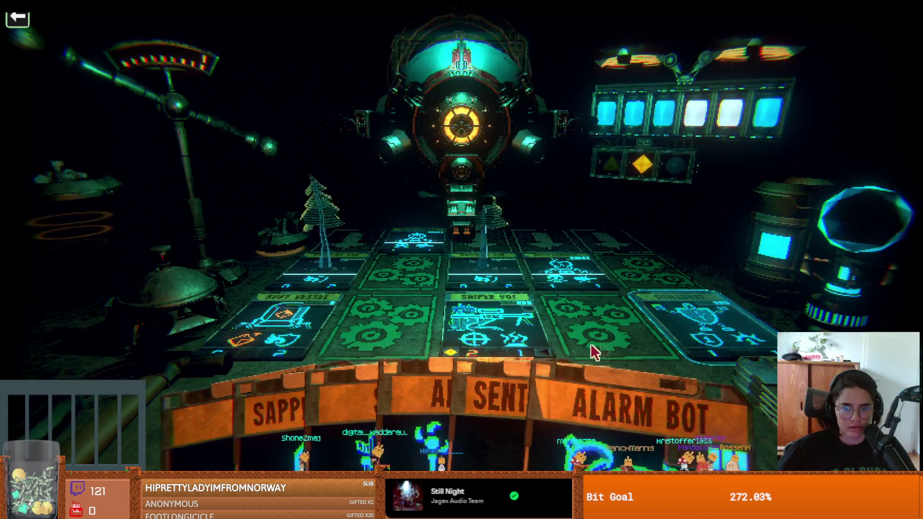
- Take another snapshot of the current board
key(w)
click(486, 451)
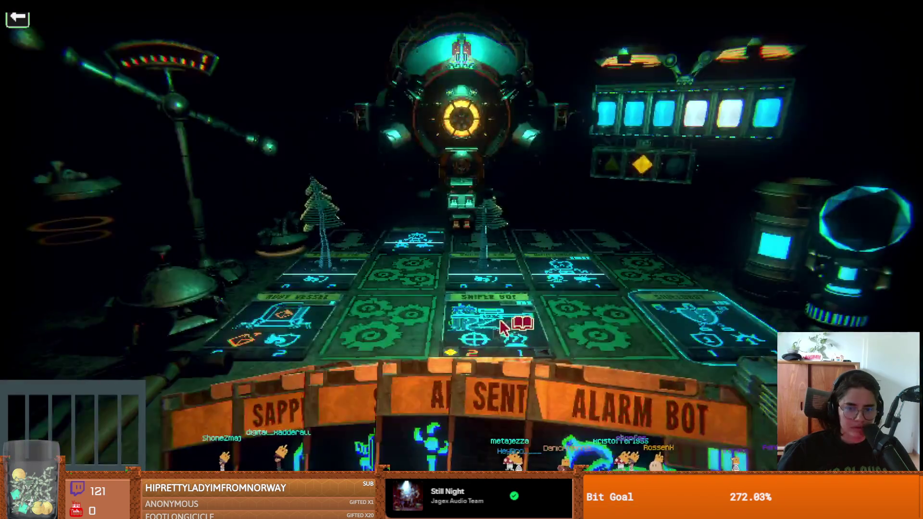
key(d)
key(a)
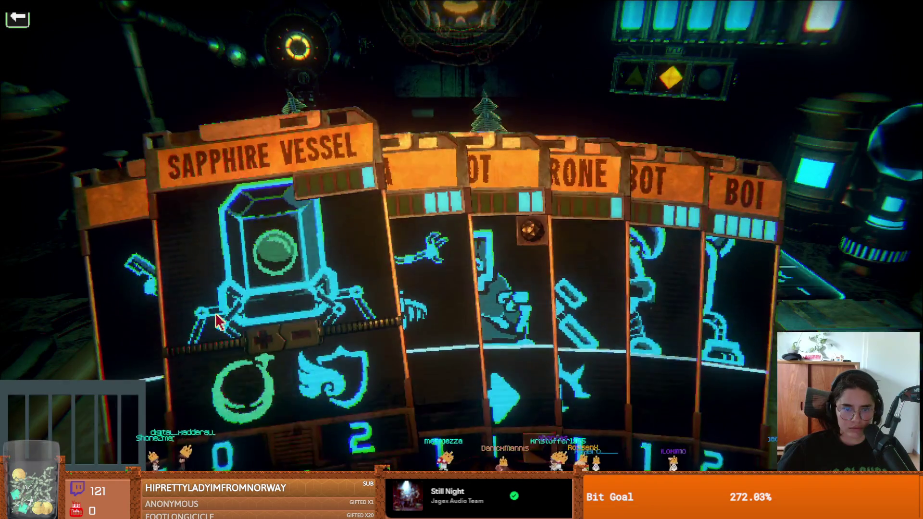
- Play Lil Shoot Boi between Ruby Vessel and Sniper Bot and strike the opposing Shutterbug
key(w)
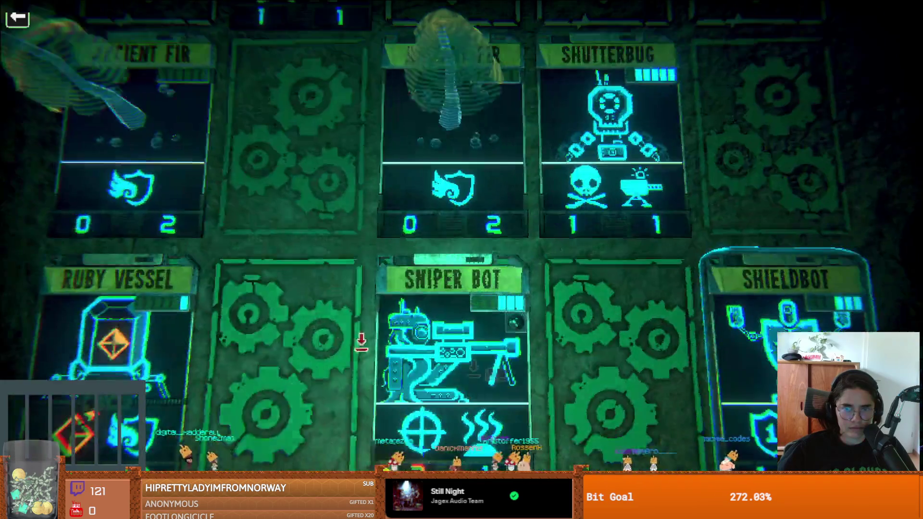
click(354, 359)
key(s)
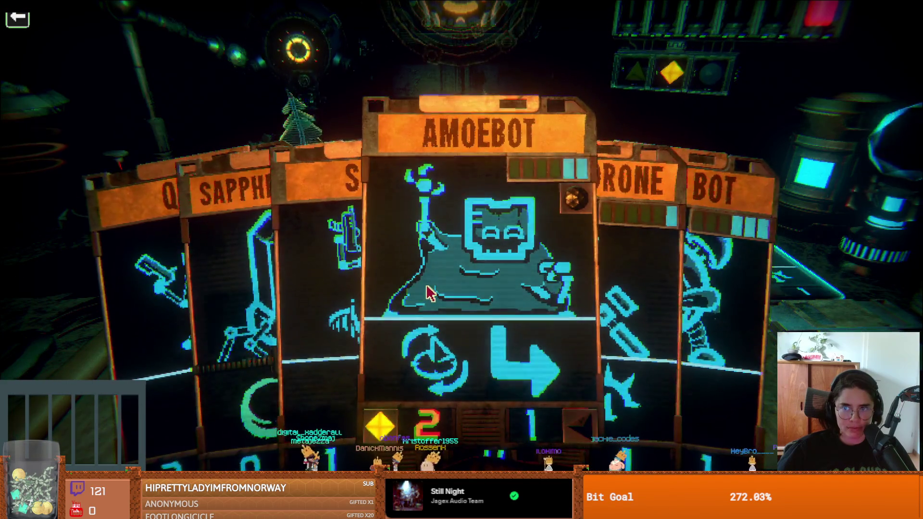
key(w)
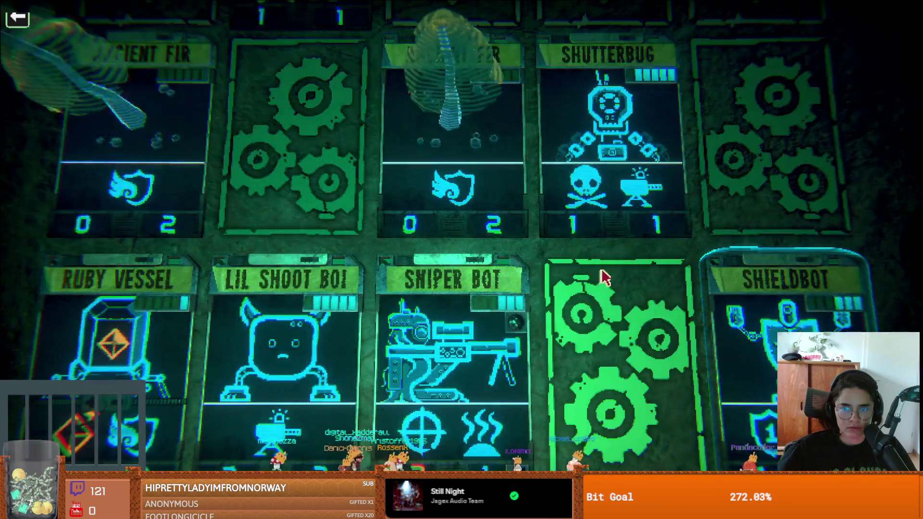
key(s)
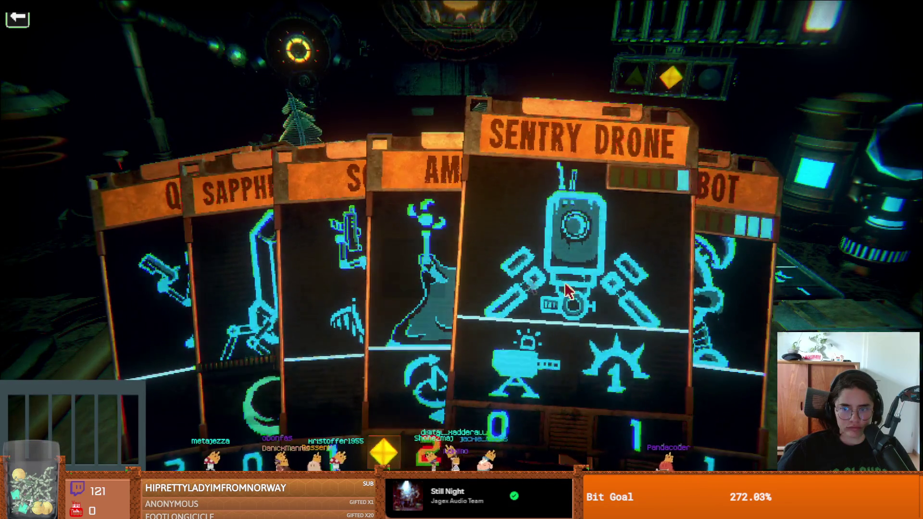
key(w)
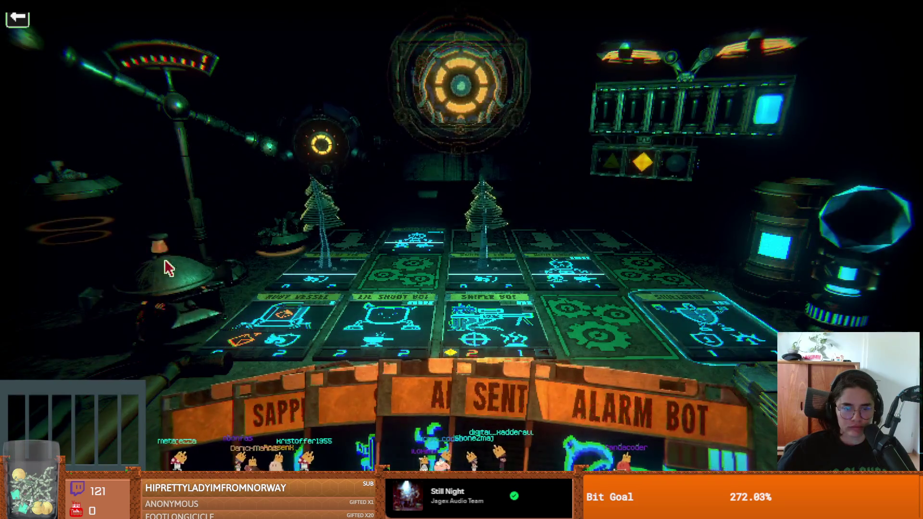
key(w)
click(613, 160)
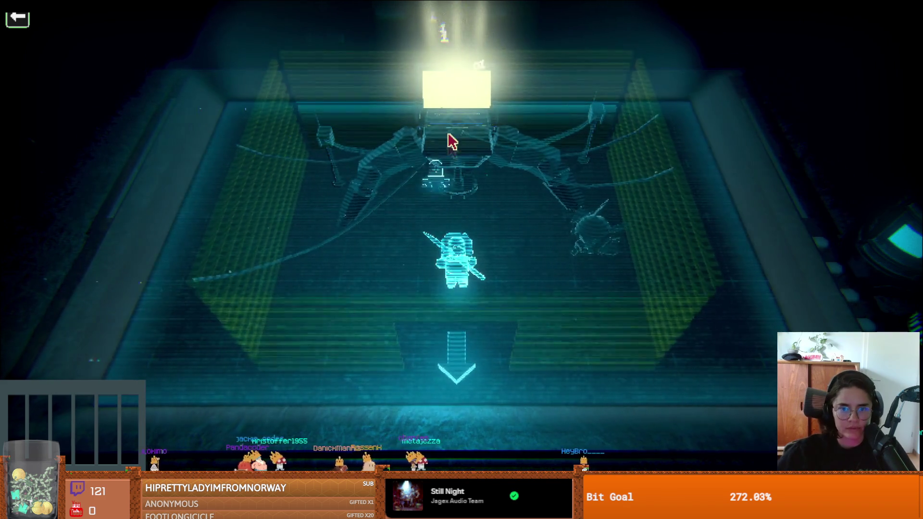
- Advance across the holographic map to the battery-upgrade vendor's node
click(402, 207)
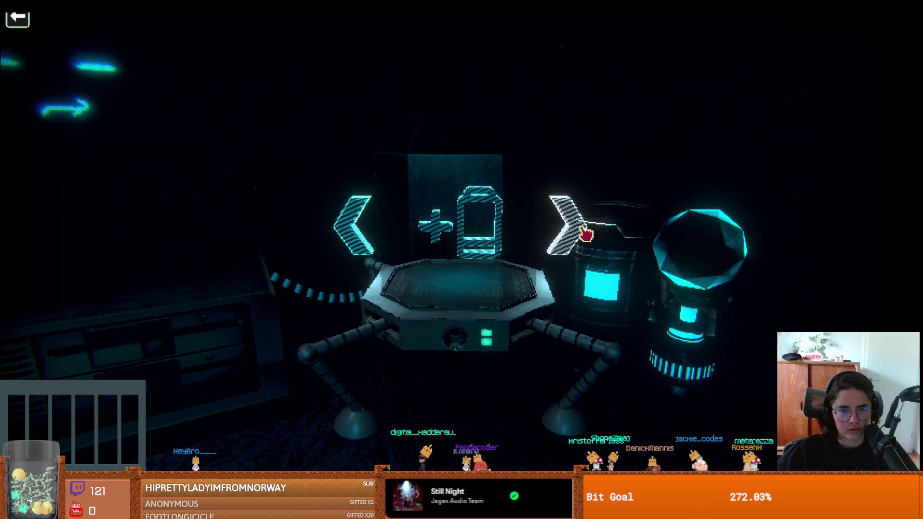
- Browse the vendor's offers and the $30 item, then head down the map to the next room
click(354, 230)
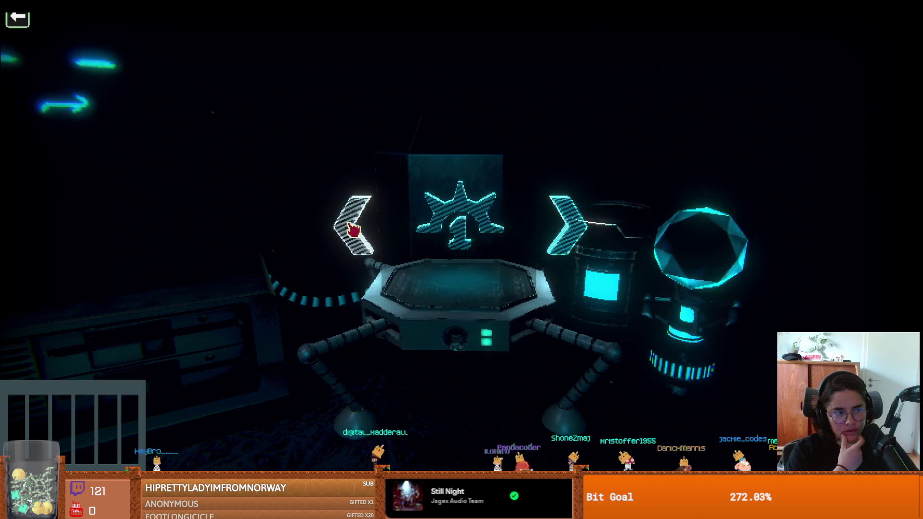
click(459, 233)
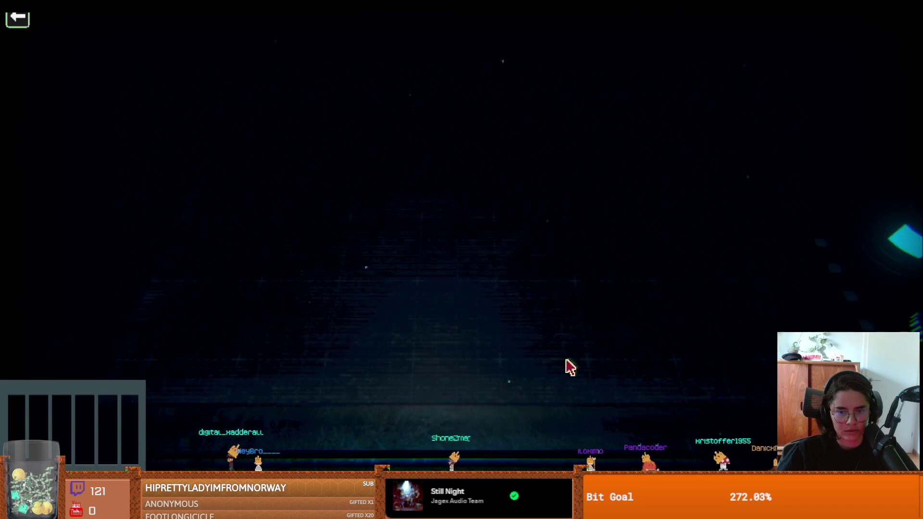
click(526, 258)
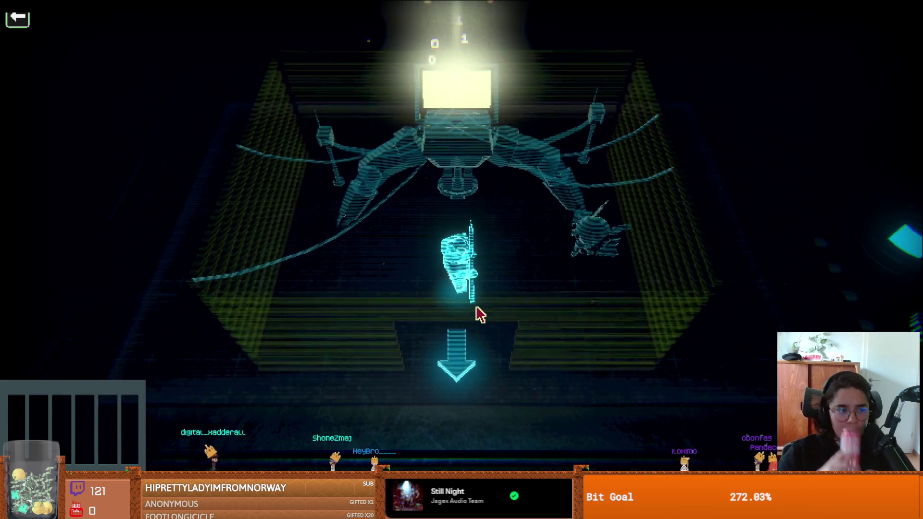
click(462, 364)
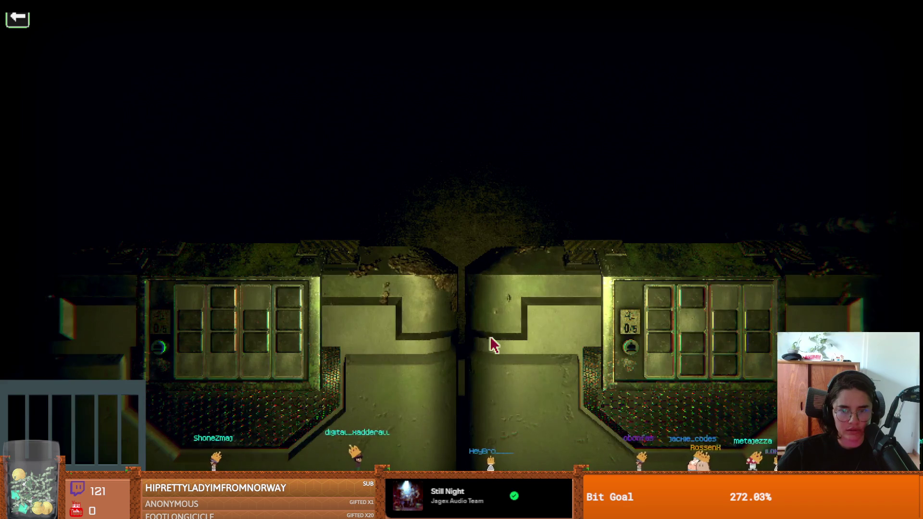
- Rearrange column 1's tiles so an X sits on top, then weigh the board
click(630, 339)
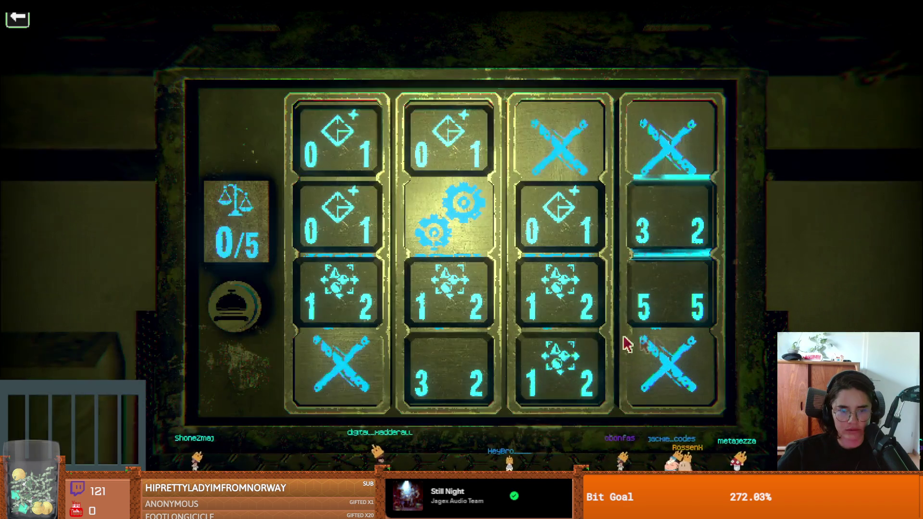
click(345, 316)
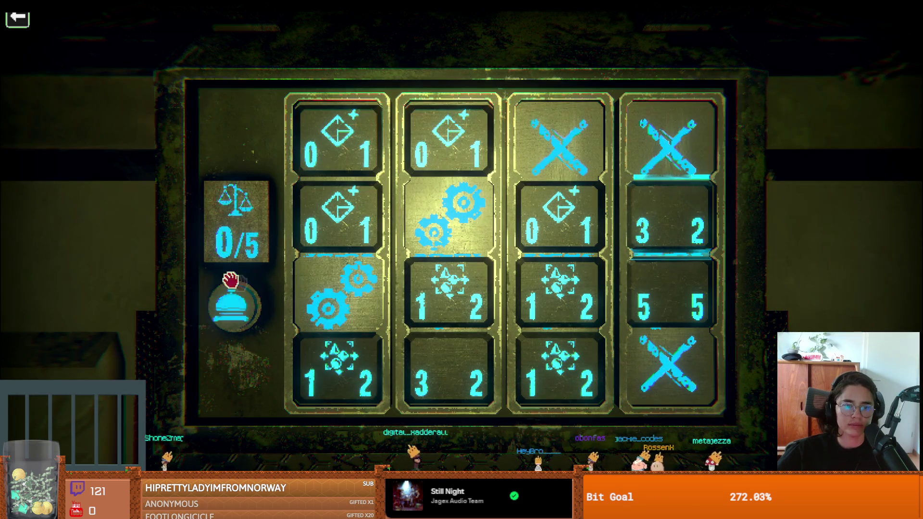
click(348, 253)
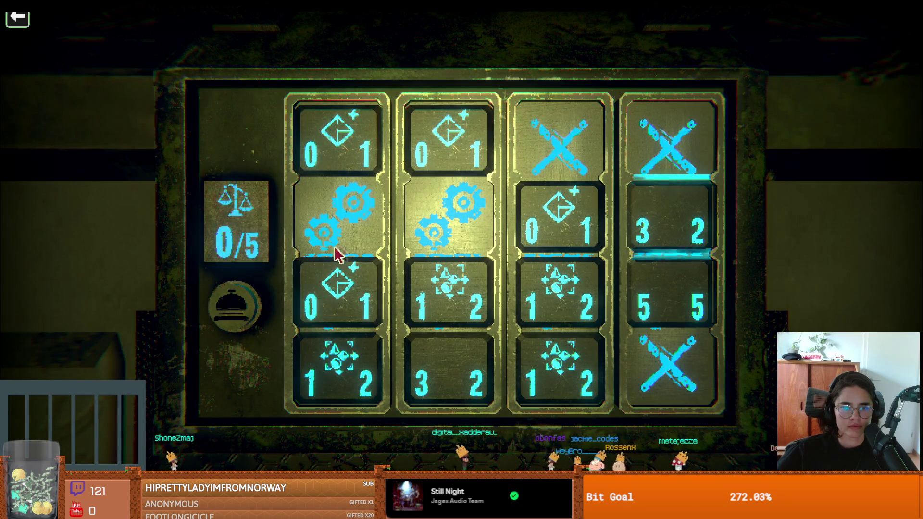
click(336, 178)
click(234, 297)
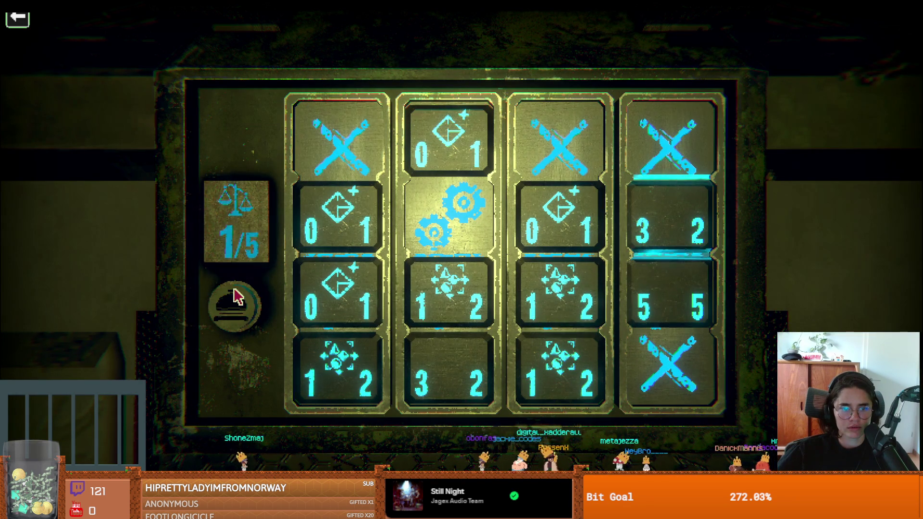
- Move the 0/1 tiles to the top of columns 2 and 3, weighing after each change
click(446, 176)
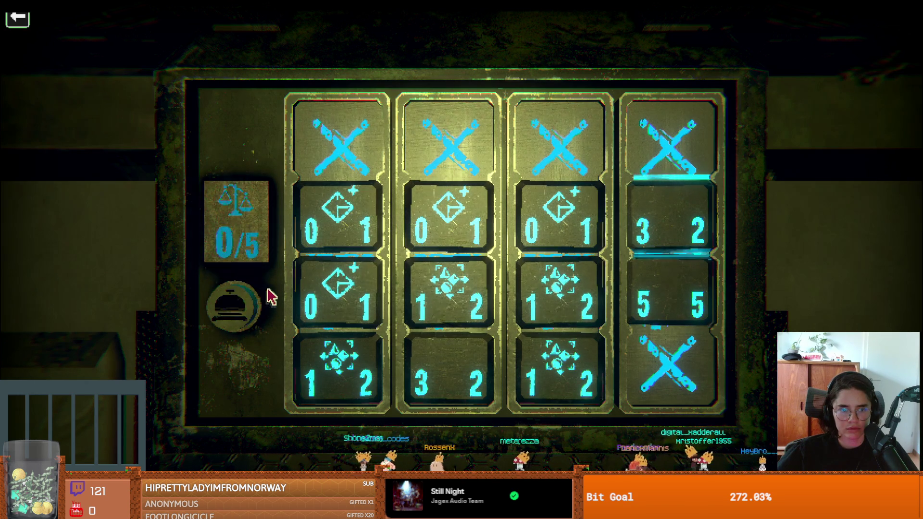
click(447, 189)
click(227, 285)
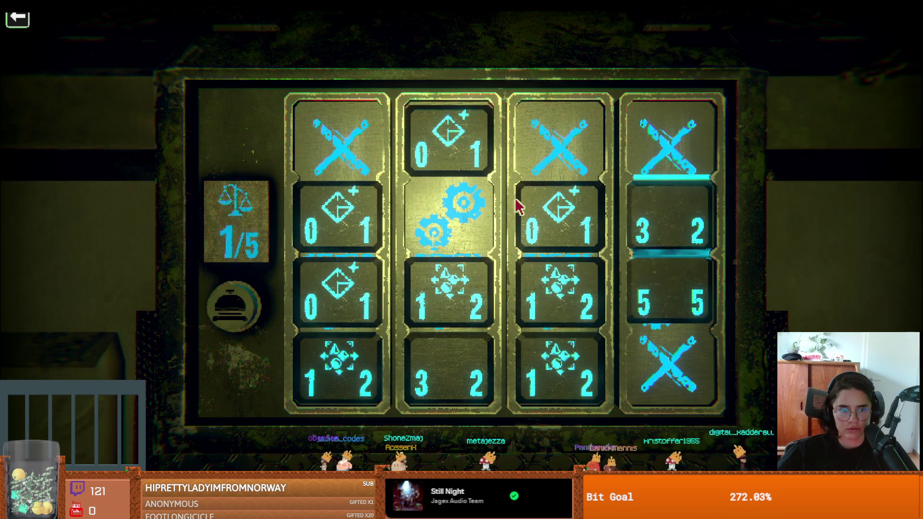
click(567, 188)
click(254, 303)
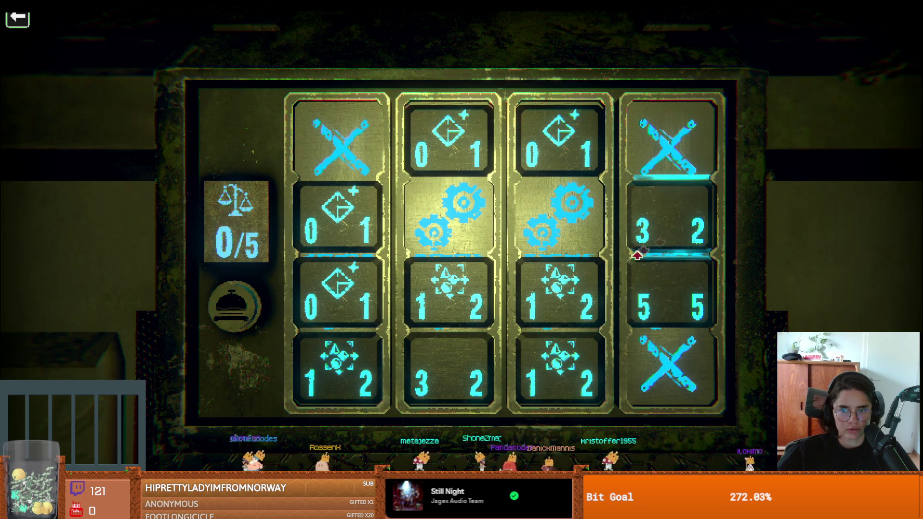
click(570, 270)
click(240, 293)
- Shuffle the gears around column 3 and between columns 2 and 3, then weigh
click(574, 248)
click(548, 264)
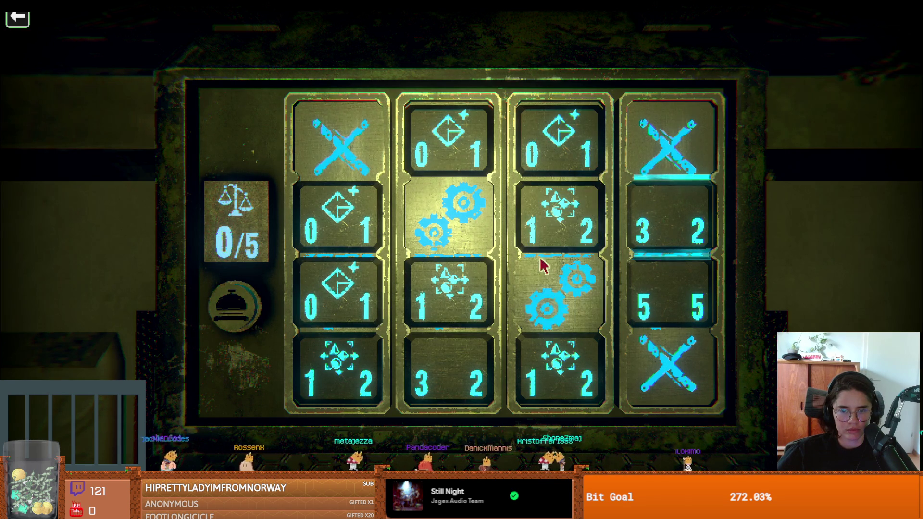
click(533, 347)
click(236, 316)
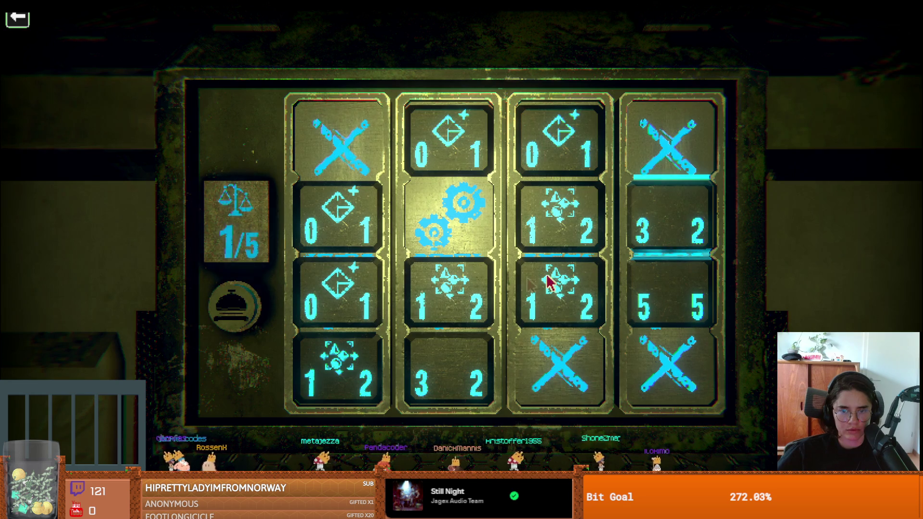
click(555, 310)
click(557, 264)
click(449, 276)
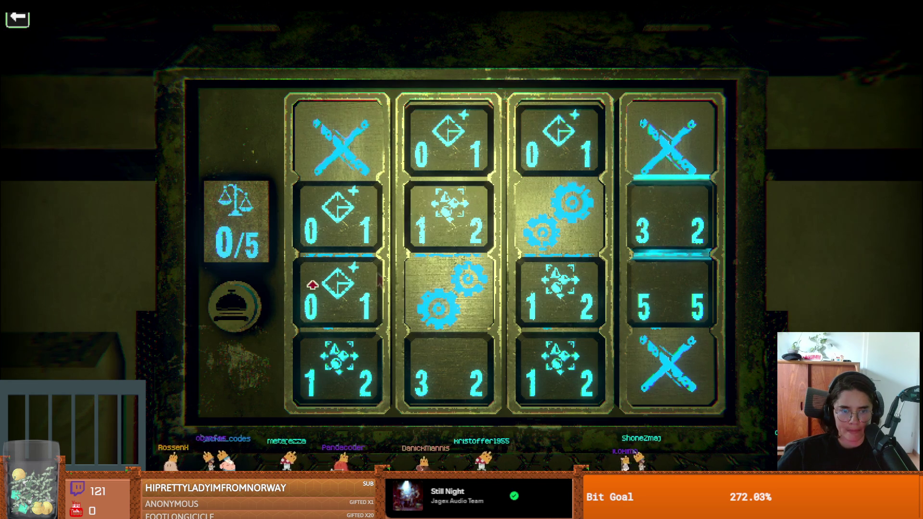
click(250, 312)
- Put gears into column 1 and shift its tiles up, testing the scale twice
click(447, 351)
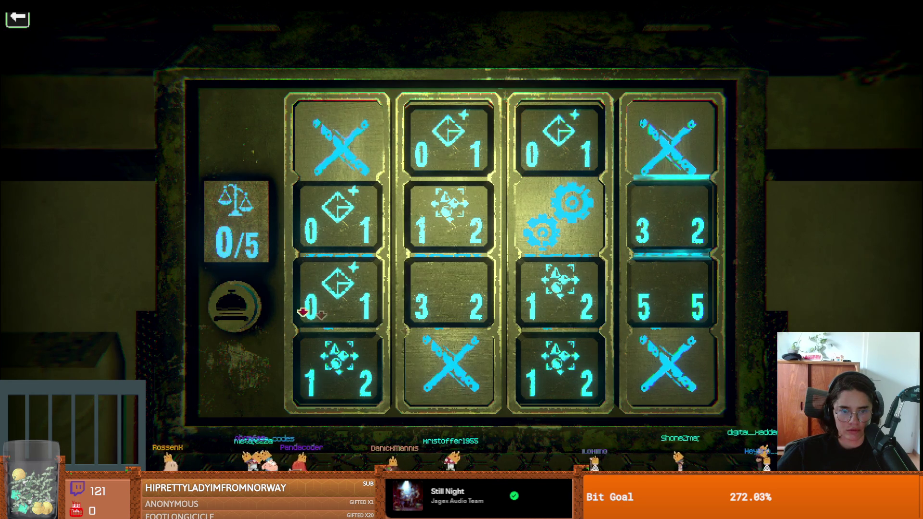
click(455, 312)
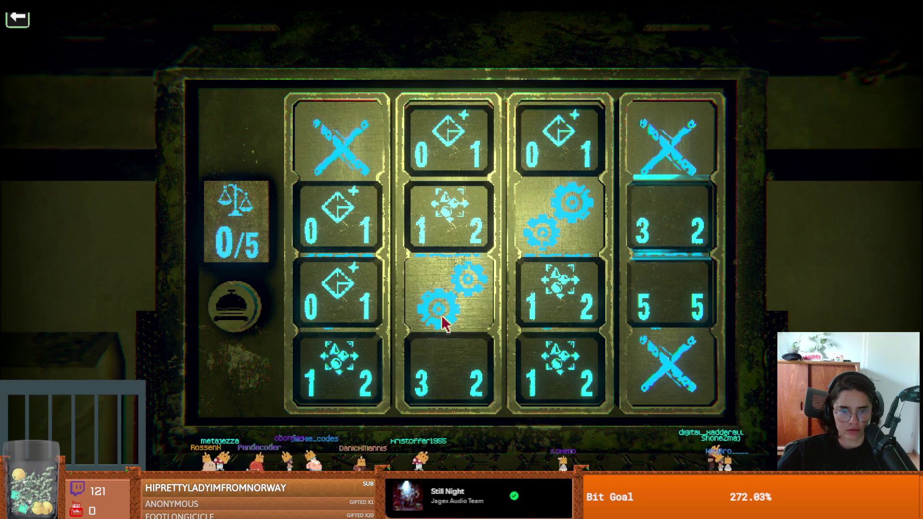
click(439, 258)
click(339, 209)
click(231, 288)
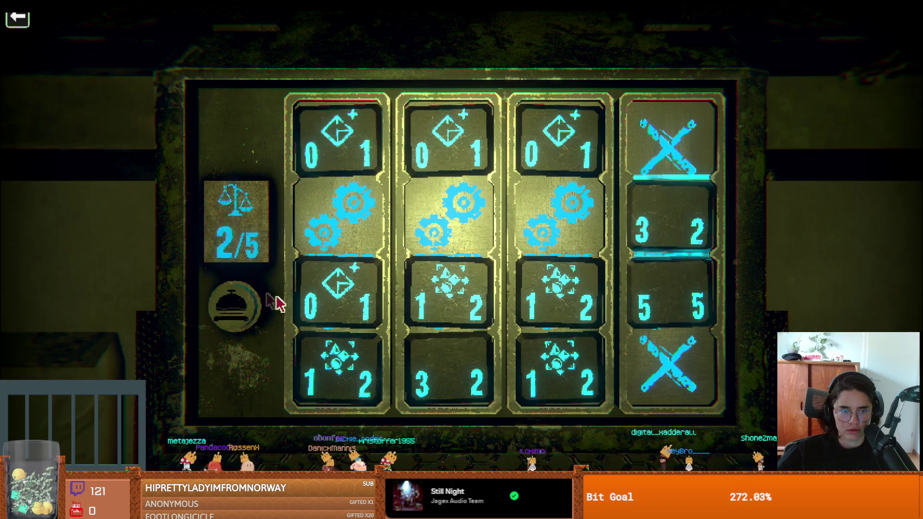
click(343, 170)
click(234, 303)
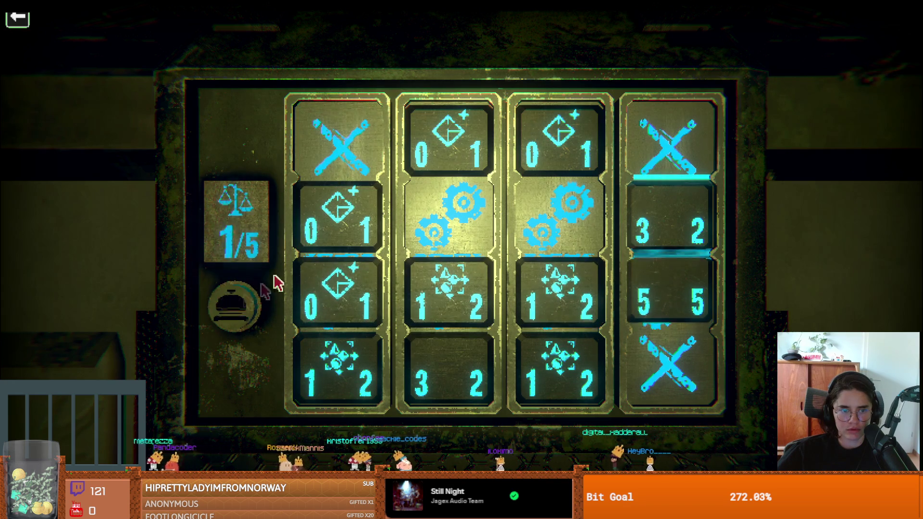
- Step column 1's gears through rows 2, 3 and bottom, then add gears to column 4's row 3
click(324, 197)
click(329, 268)
click(233, 305)
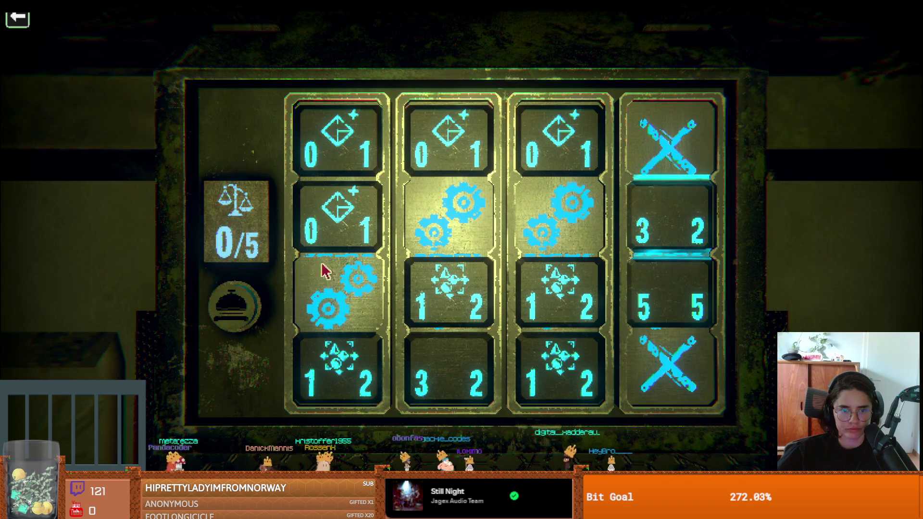
click(330, 338)
click(233, 318)
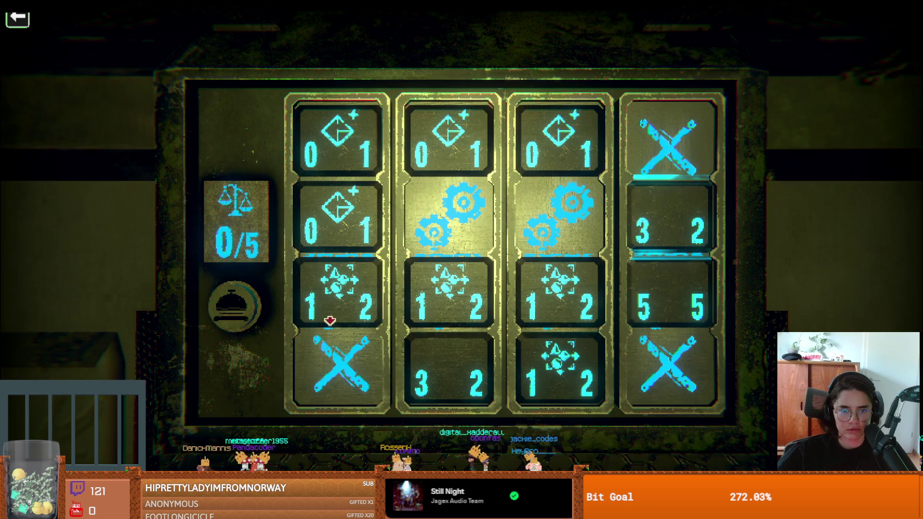
click(331, 326)
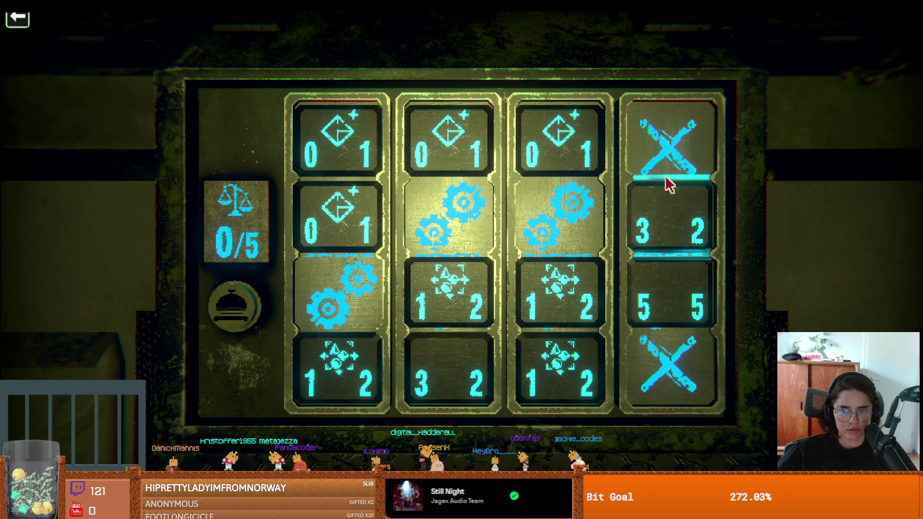
click(659, 327)
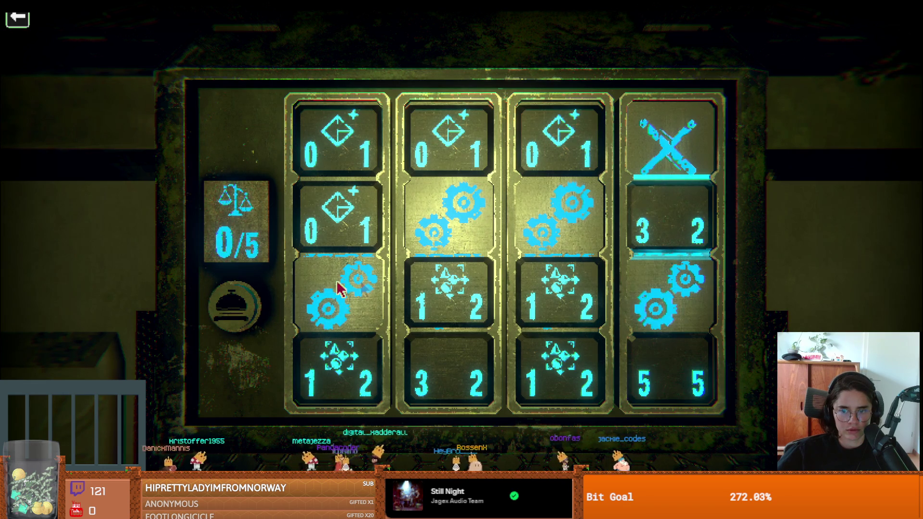
click(232, 304)
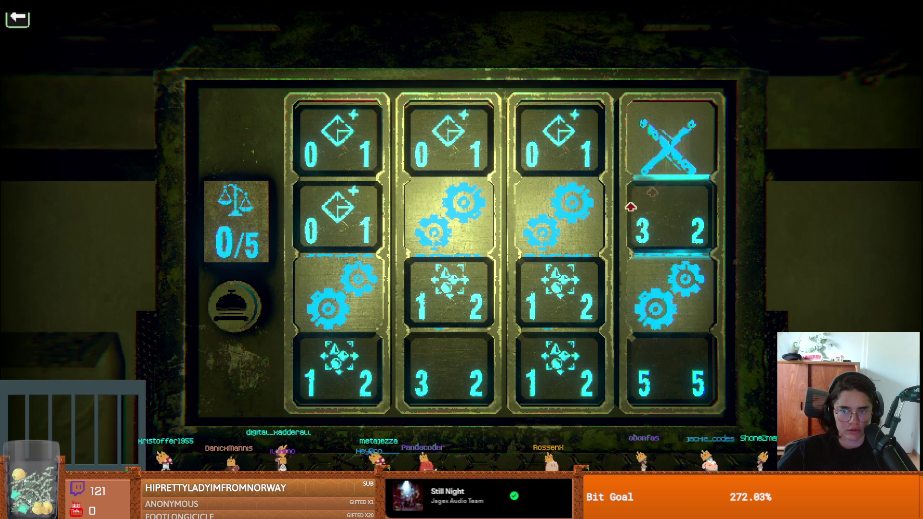
- Try gears in slot 2 of columns 1 and 3, then raise column 2's 1/2 tile, weighing each
click(578, 268)
click(232, 307)
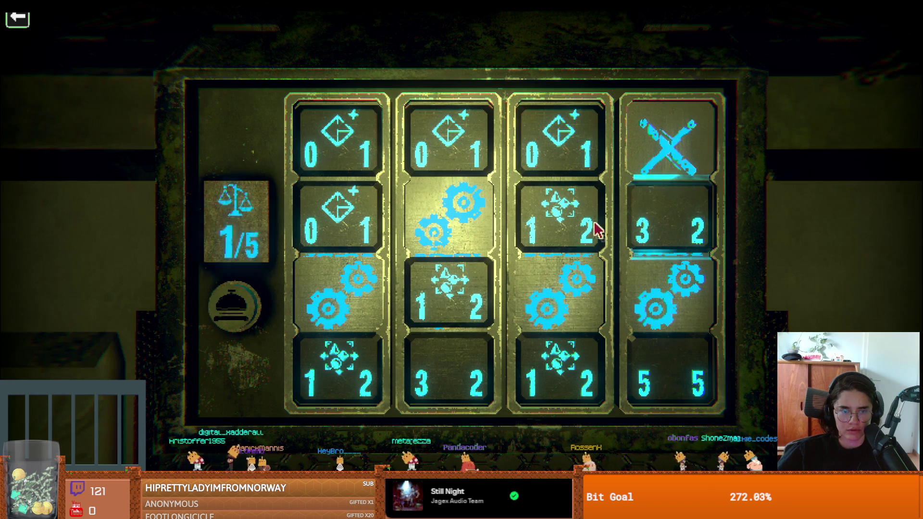
click(568, 252)
click(310, 279)
click(235, 307)
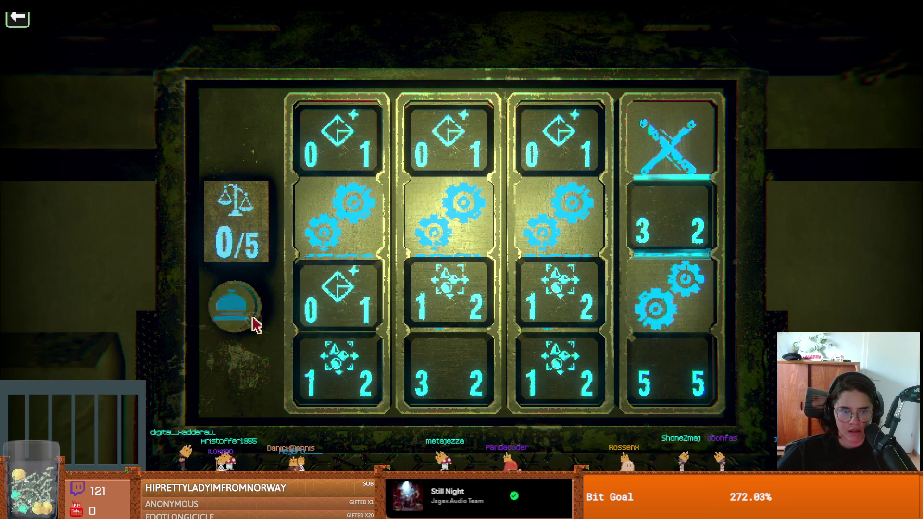
click(330, 174)
click(233, 305)
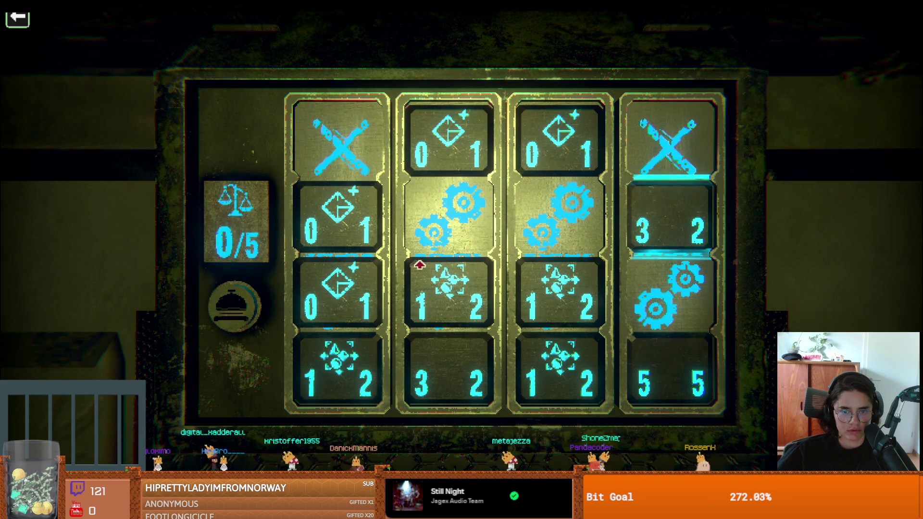
click(415, 264)
click(234, 306)
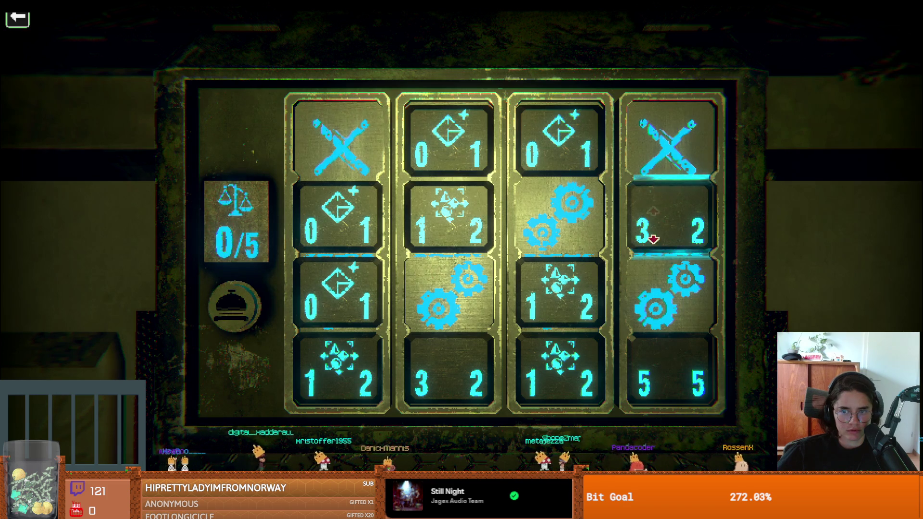
- Reset the gears to slot 2 in columns 1 and 3 and weigh the reset layout
click(648, 327)
click(654, 320)
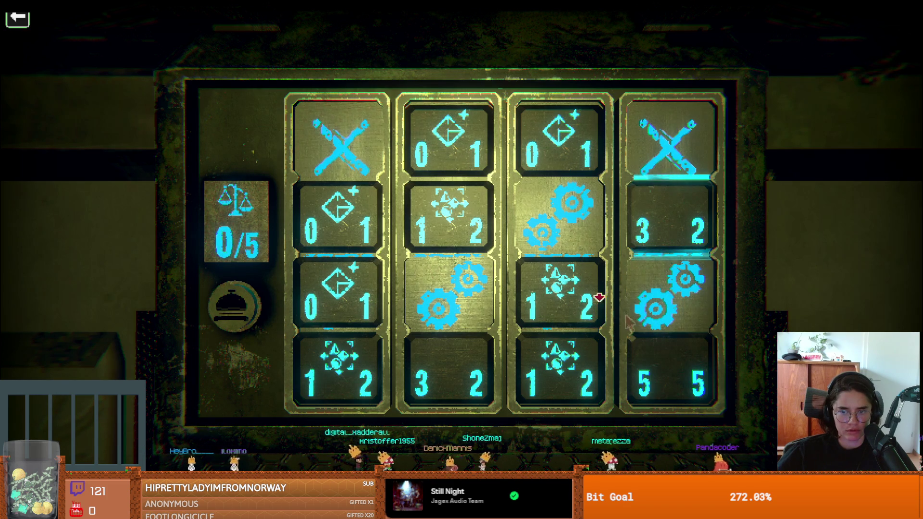
click(562, 269)
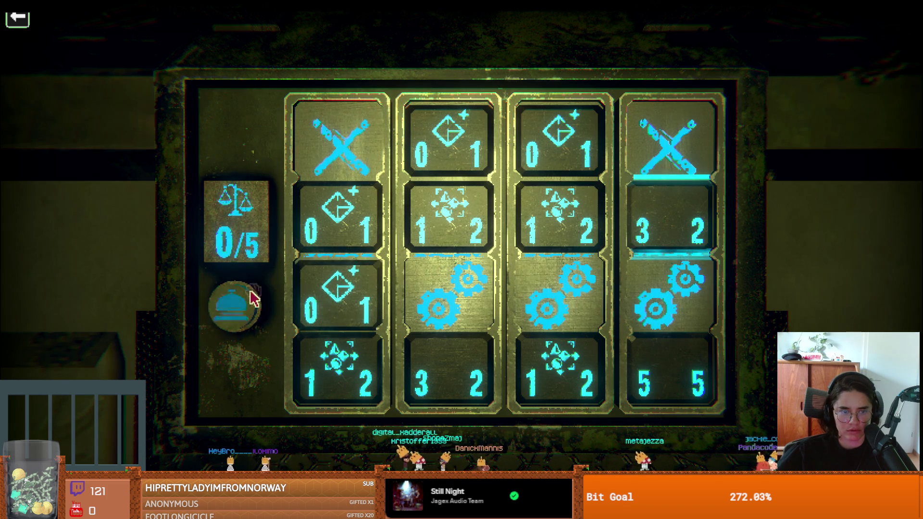
click(342, 228)
click(448, 250)
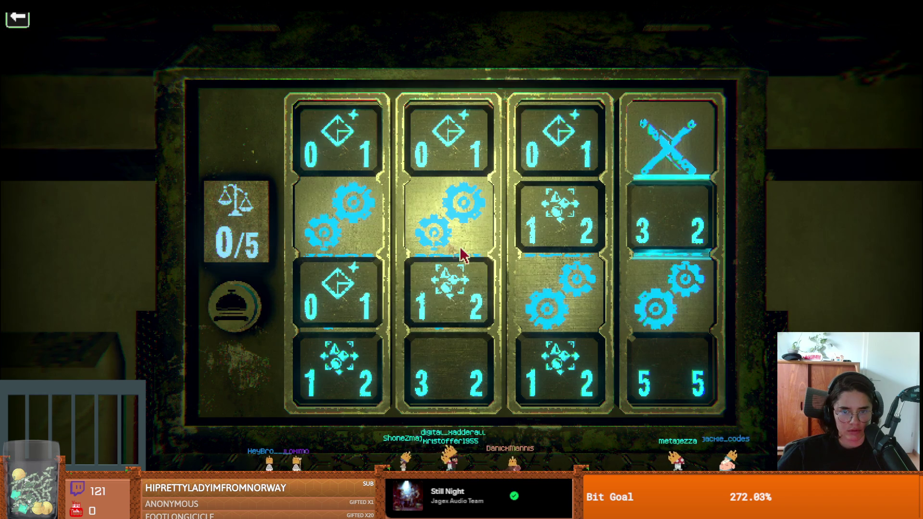
click(245, 295)
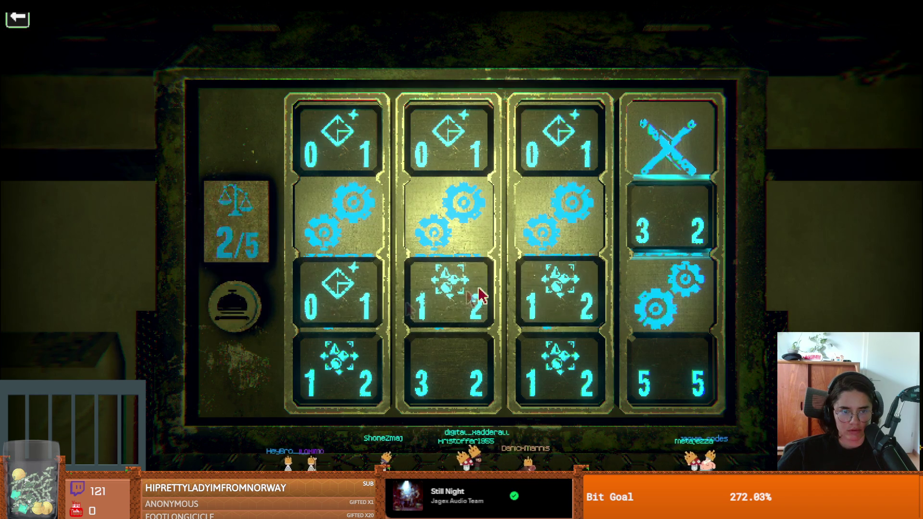
- Remove the gear tiles from columns 4, 1 and 2 one by one, weighing each layout
click(339, 272)
click(255, 310)
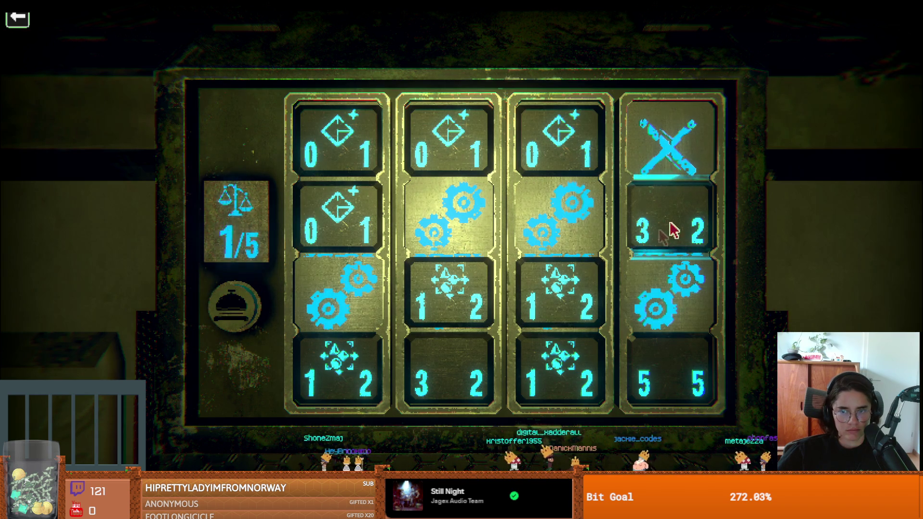
click(646, 330)
click(257, 309)
click(338, 332)
click(257, 315)
click(435, 267)
click(241, 309)
click(444, 347)
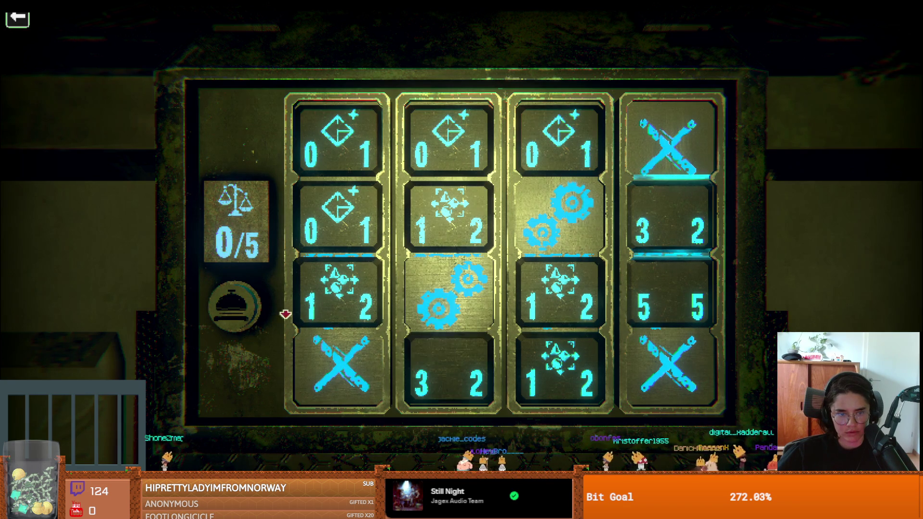
- Weigh the 4/5 layout, try column 3's gears lower, then restore it to 4/5
click(265, 306)
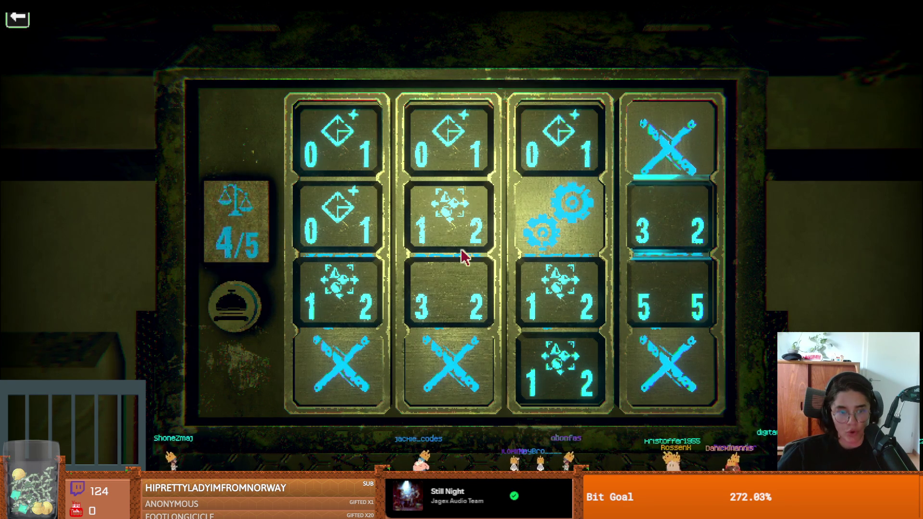
click(555, 267)
click(249, 301)
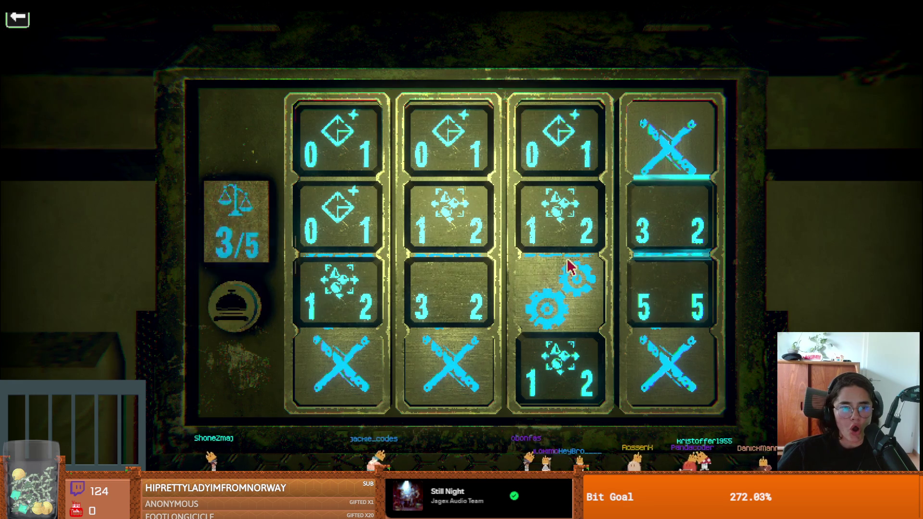
click(641, 285)
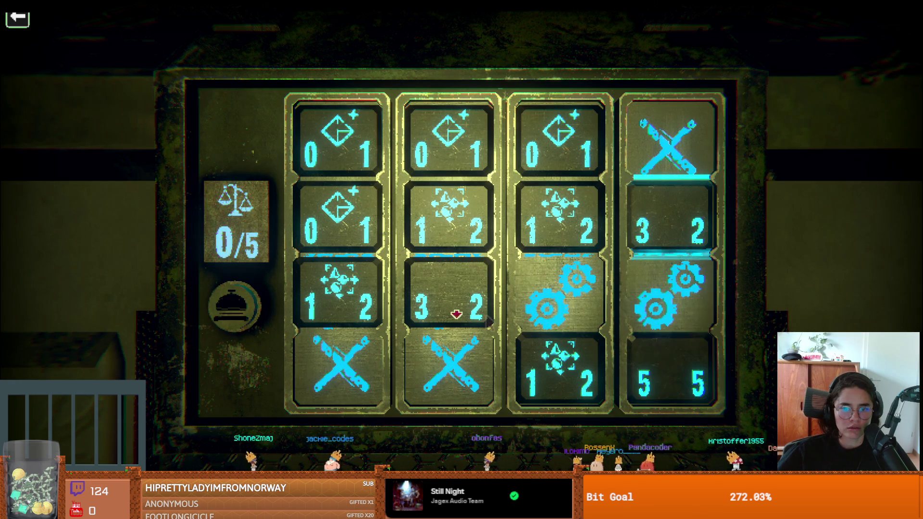
click(558, 216)
click(231, 315)
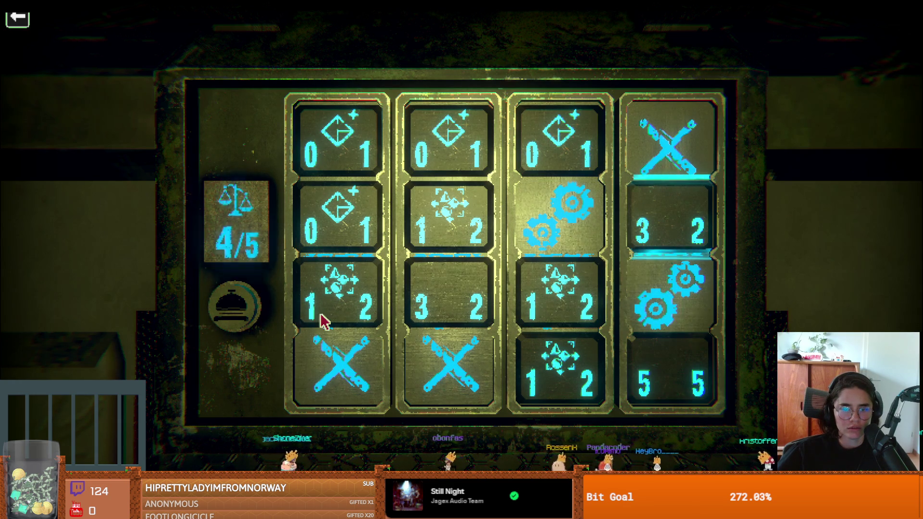
- Test gears in columns 1 and 2, then restore column 3's gears to row 2, back at 4/5
click(336, 310)
click(240, 304)
click(336, 342)
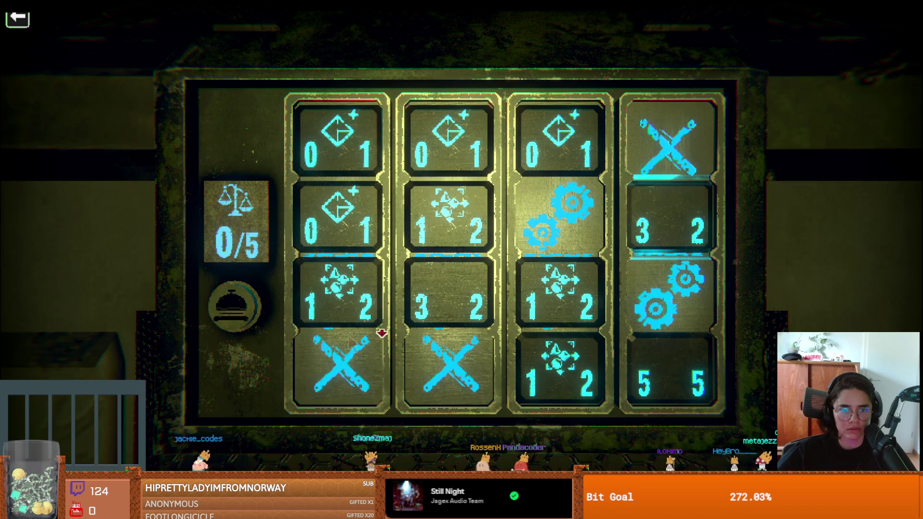
click(238, 317)
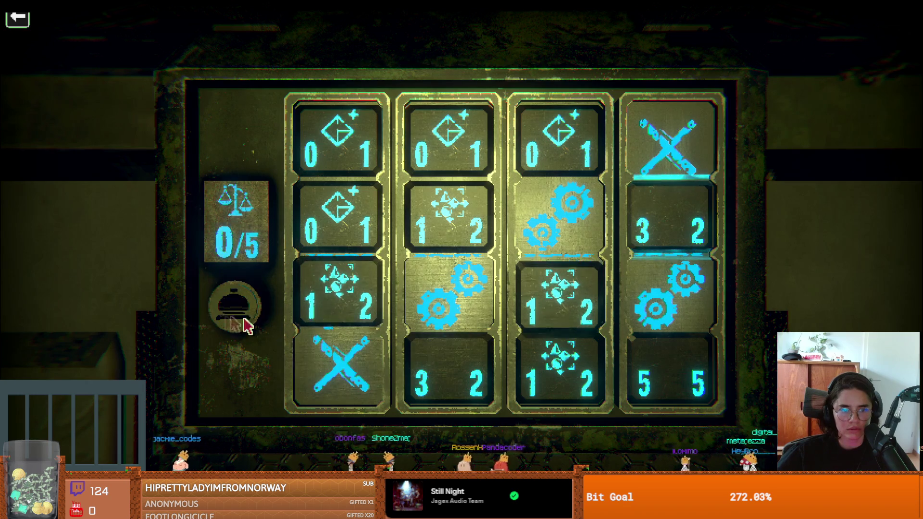
click(443, 342)
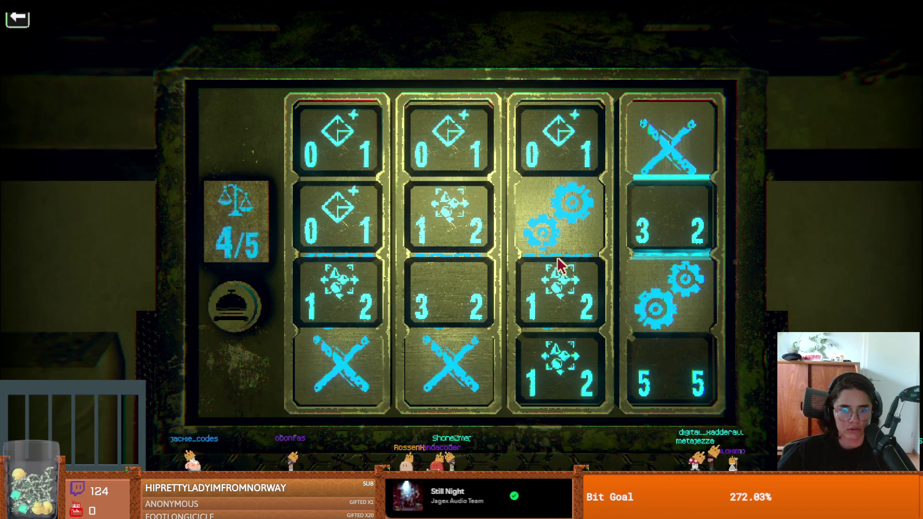
click(552, 240)
click(214, 320)
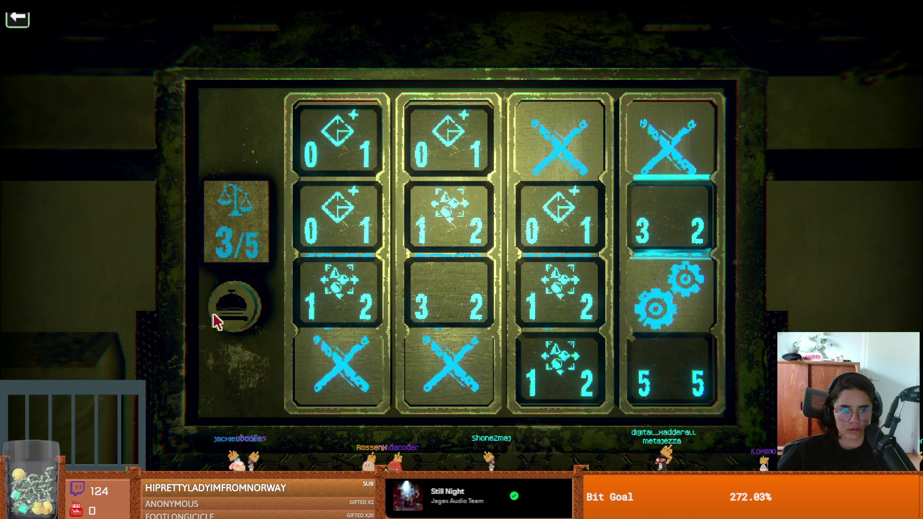
click(587, 188)
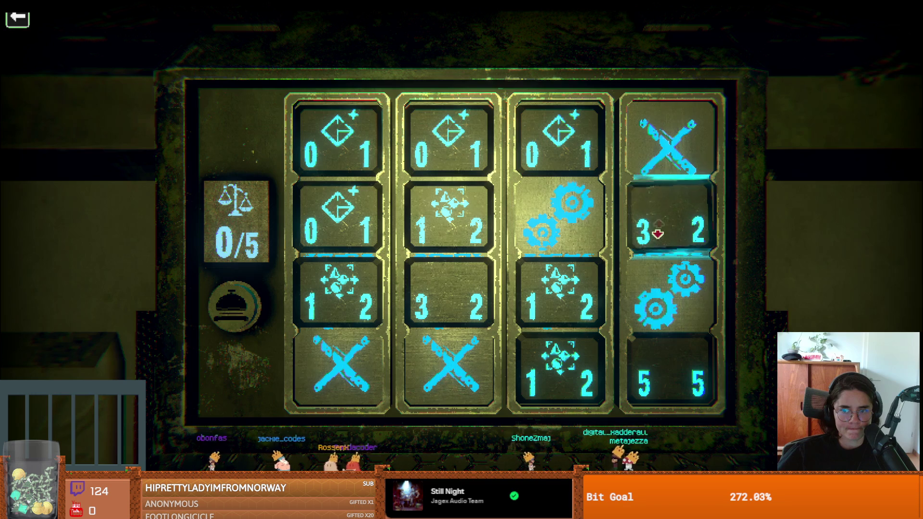
click(229, 304)
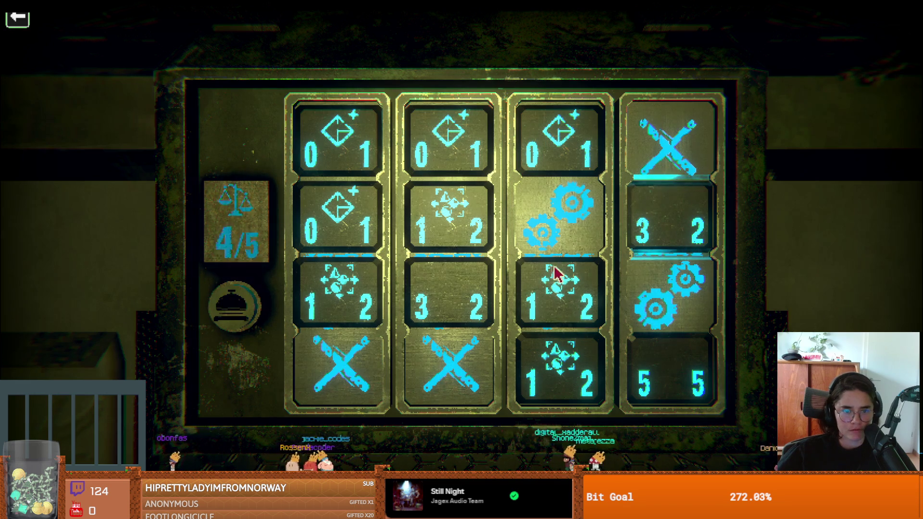
- Try without column 4's and column 3's gears, then restore both for 4/5 again
click(649, 339)
click(254, 311)
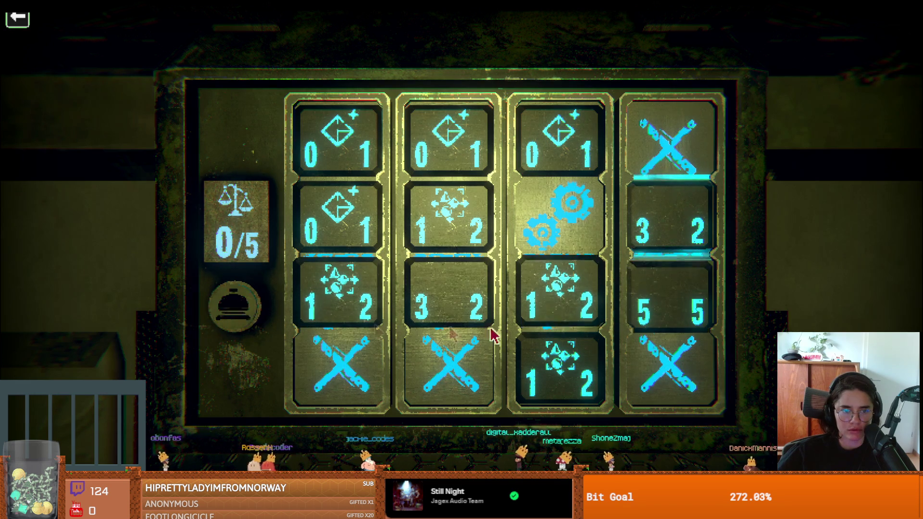
click(557, 266)
click(244, 315)
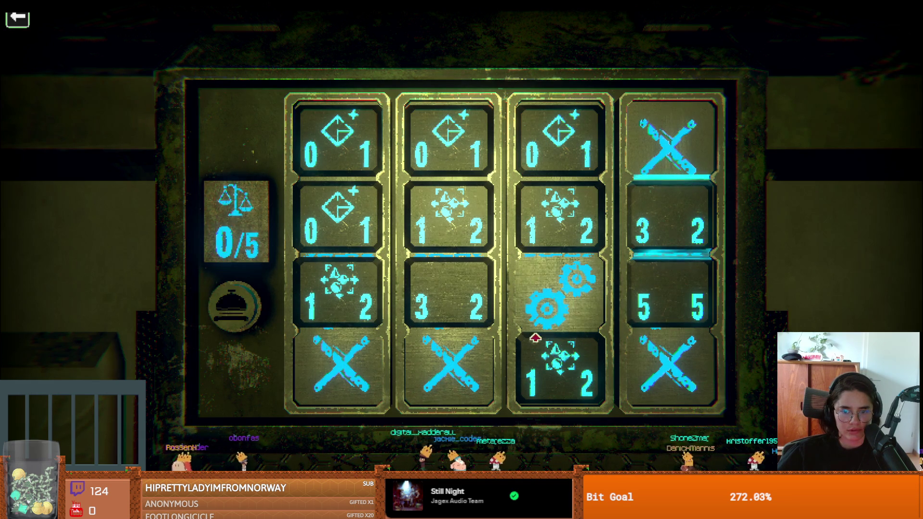
click(534, 336)
click(238, 307)
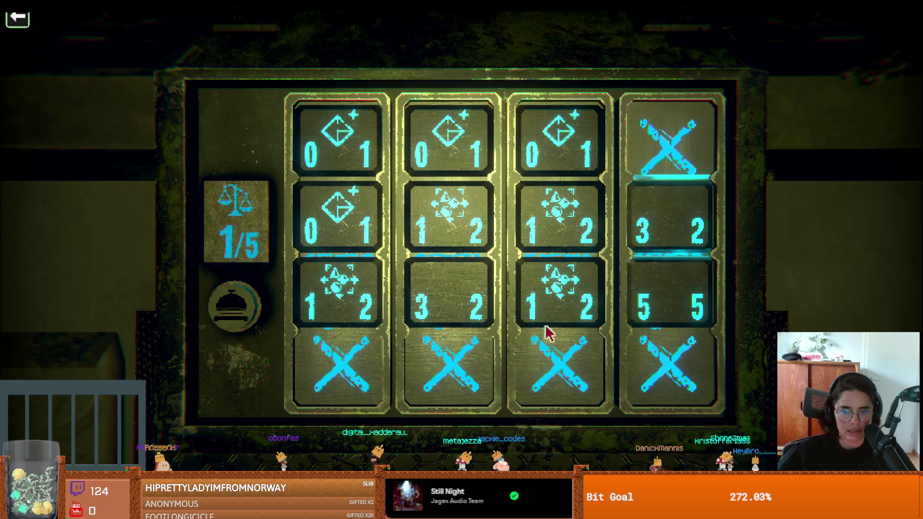
click(545, 303)
click(542, 237)
click(212, 306)
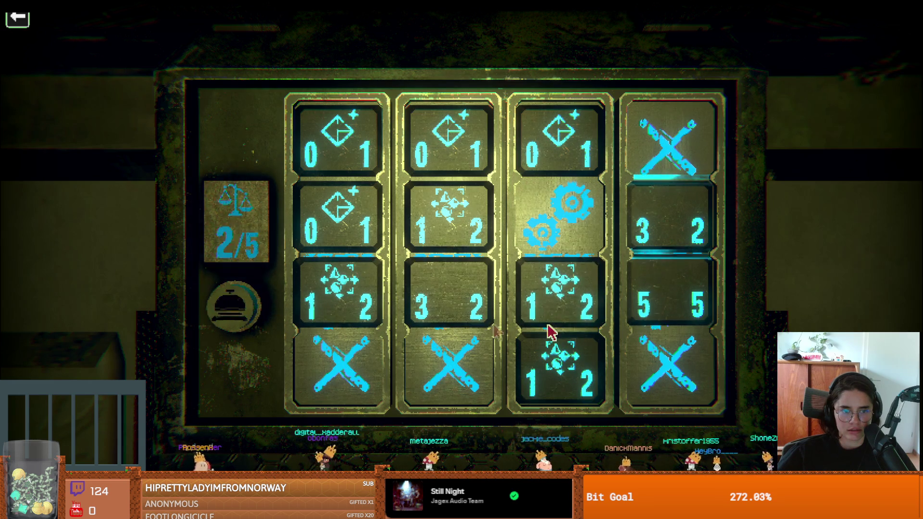
- Test extra gears in row 3 of columns 2 and 1, then return to the 4/5 layout
click(423, 331)
click(237, 322)
click(428, 351)
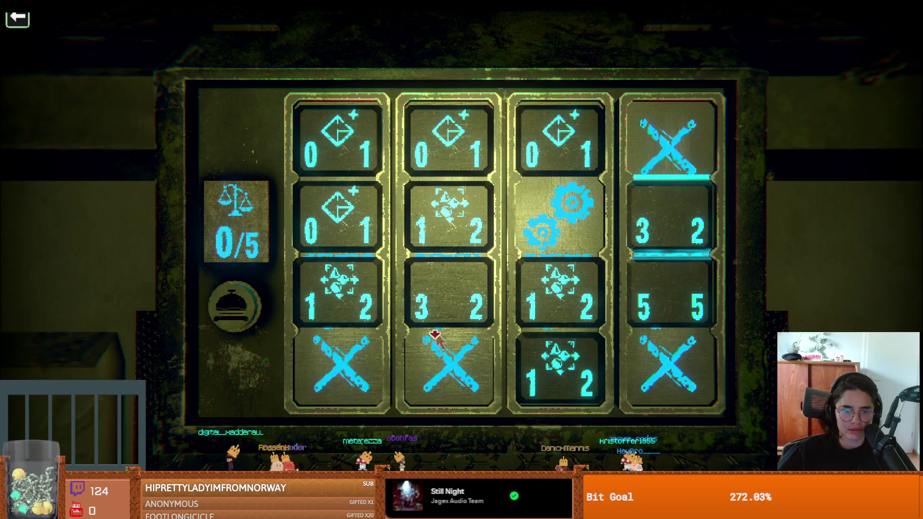
click(336, 327)
click(269, 309)
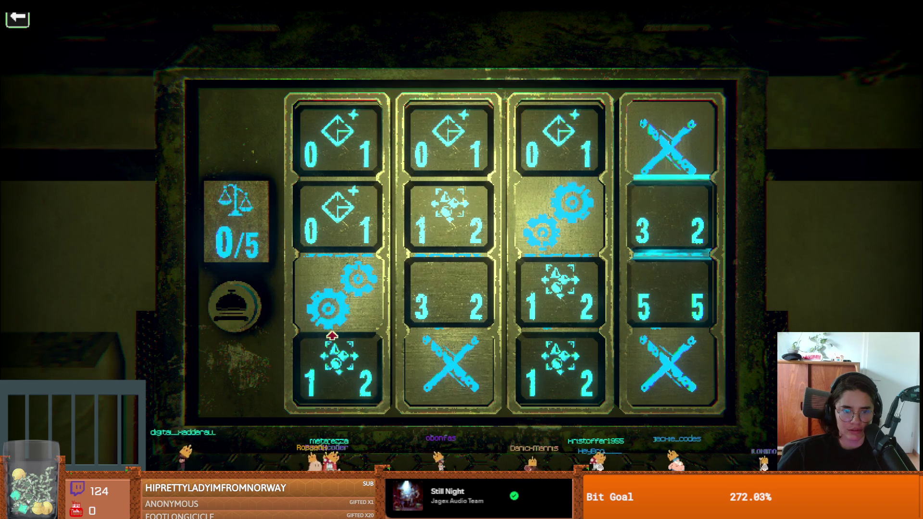
click(331, 335)
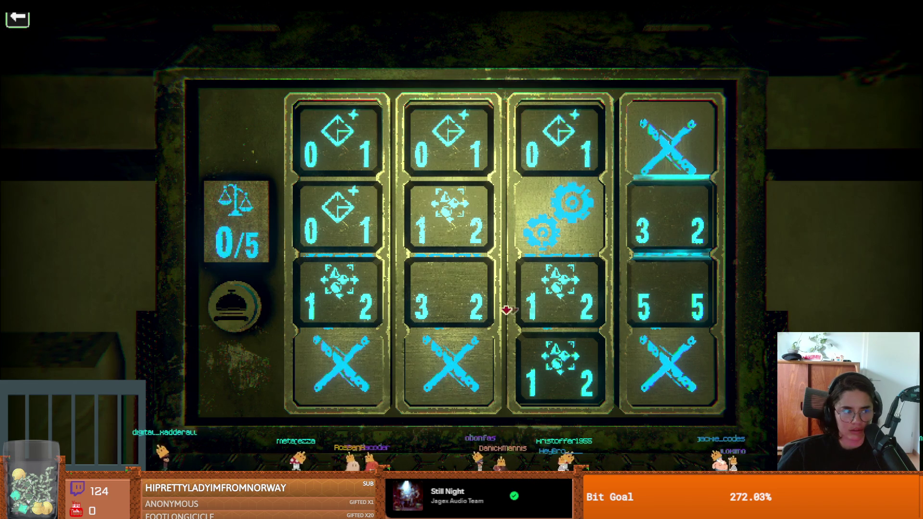
click(668, 332)
click(226, 294)
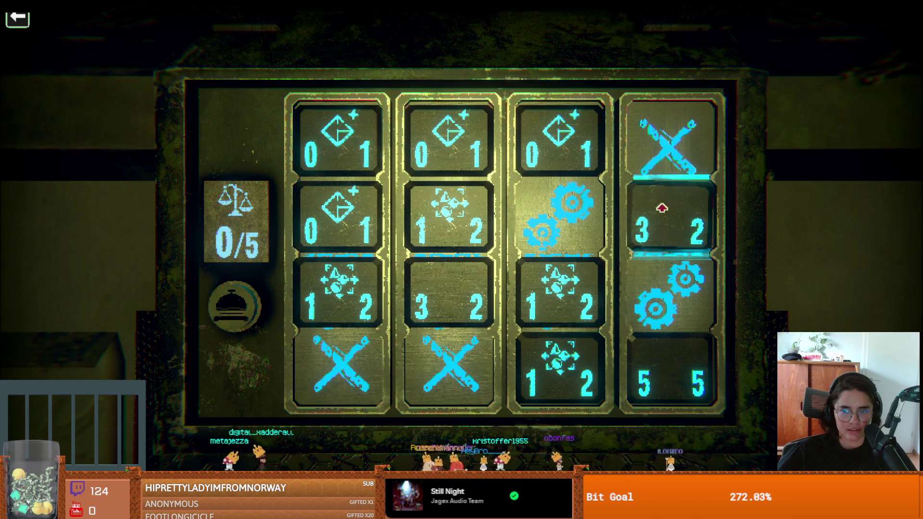
- Place gears in row 3 of columns 3 and 4, then remove each, weighing each time
click(620, 294)
click(655, 305)
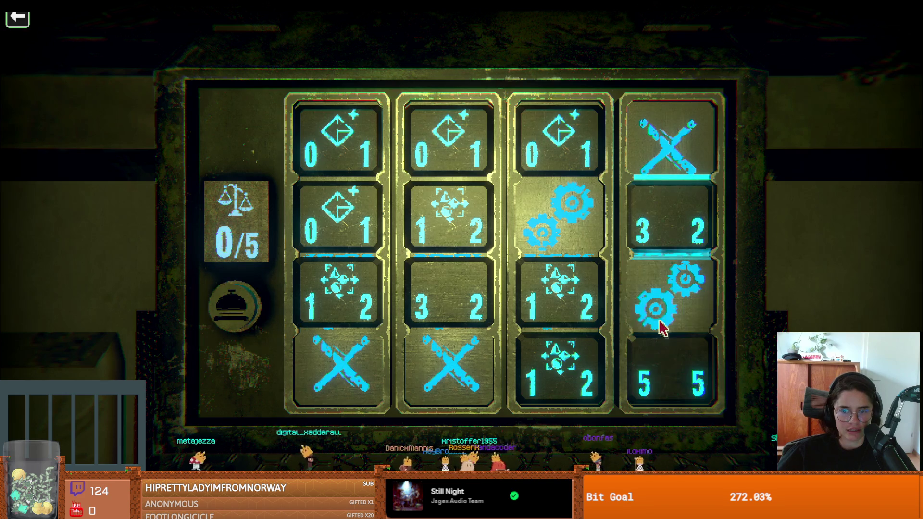
click(560, 293)
click(216, 298)
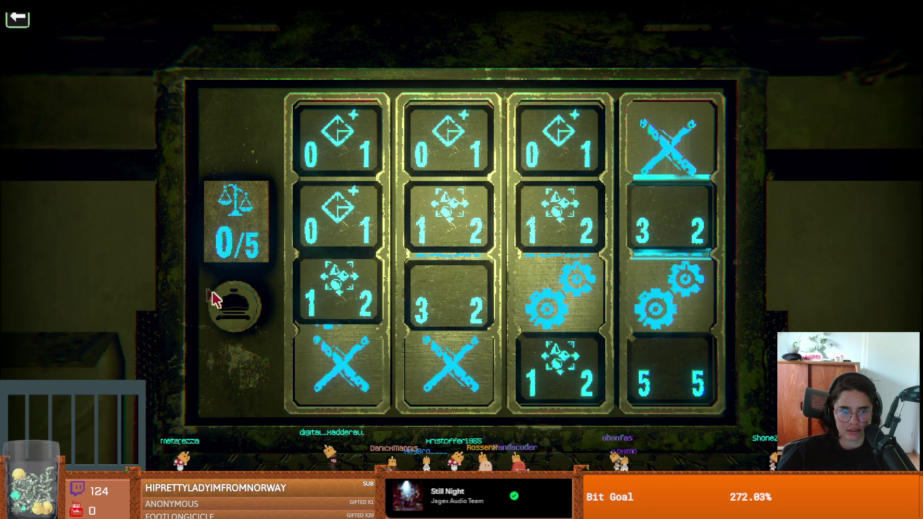
click(560, 300)
click(248, 304)
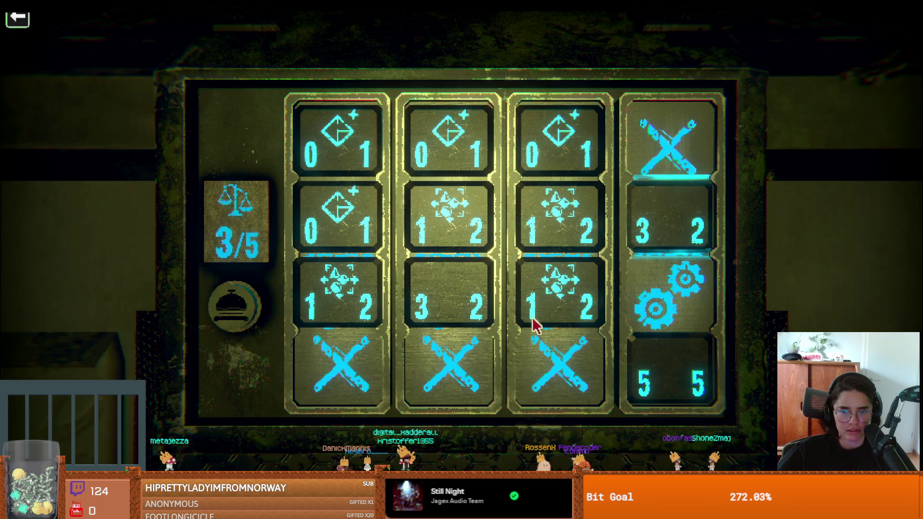
click(627, 336)
click(247, 312)
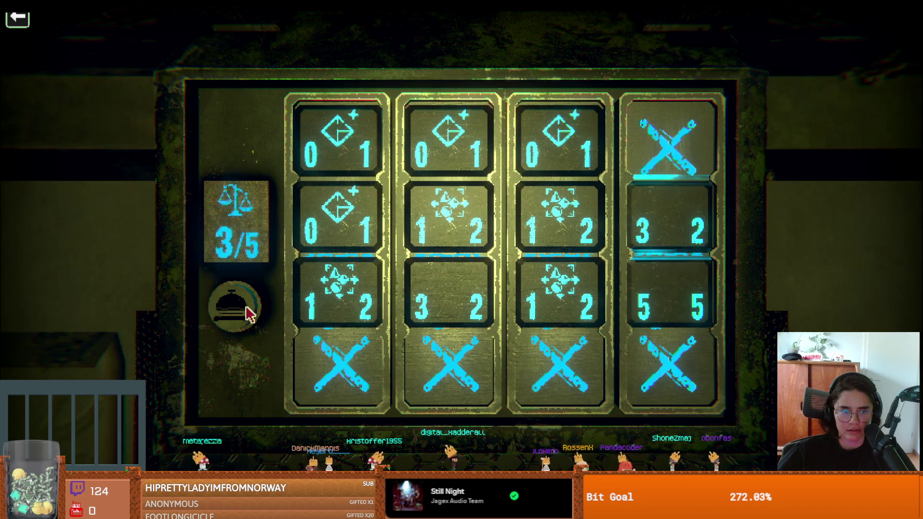
click(236, 315)
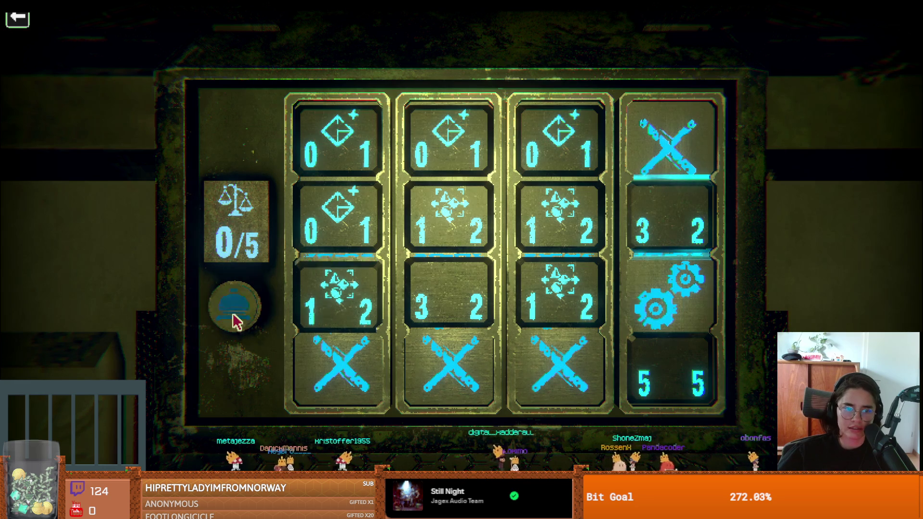
- Move column 3's gears between rows 3 and 2, then clear columns 3 and 4, weighing each
click(543, 324)
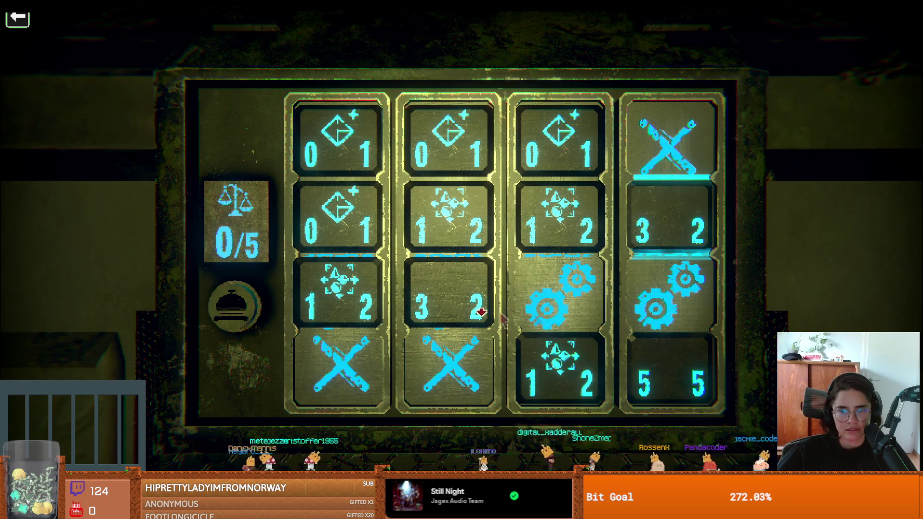
click(237, 304)
click(569, 251)
click(212, 310)
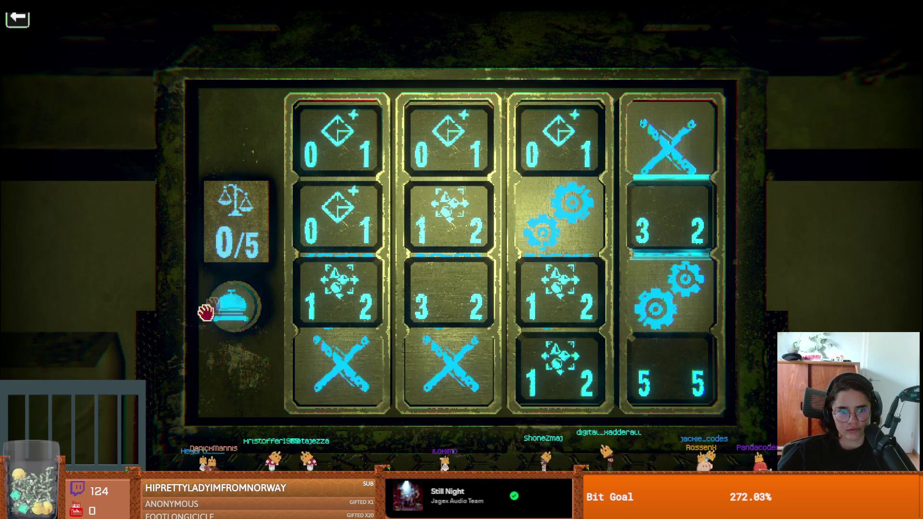
click(560, 181)
click(234, 313)
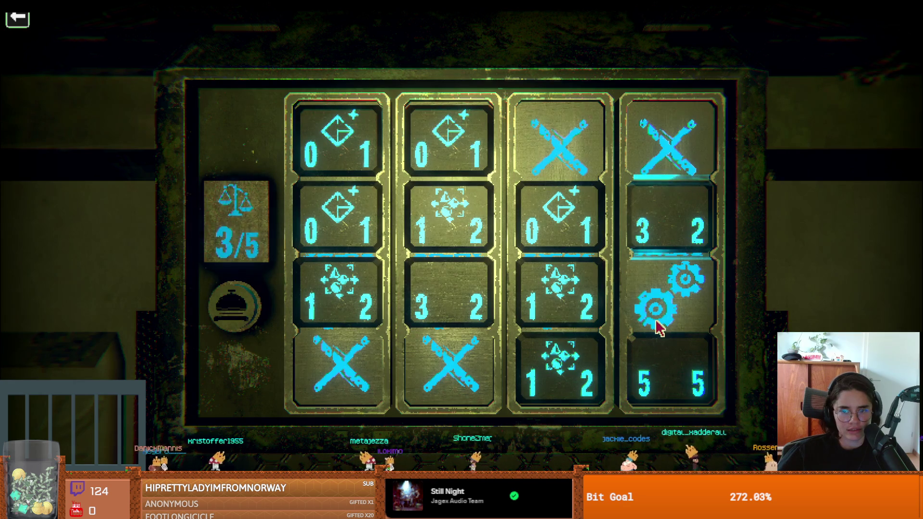
click(656, 335)
click(210, 302)
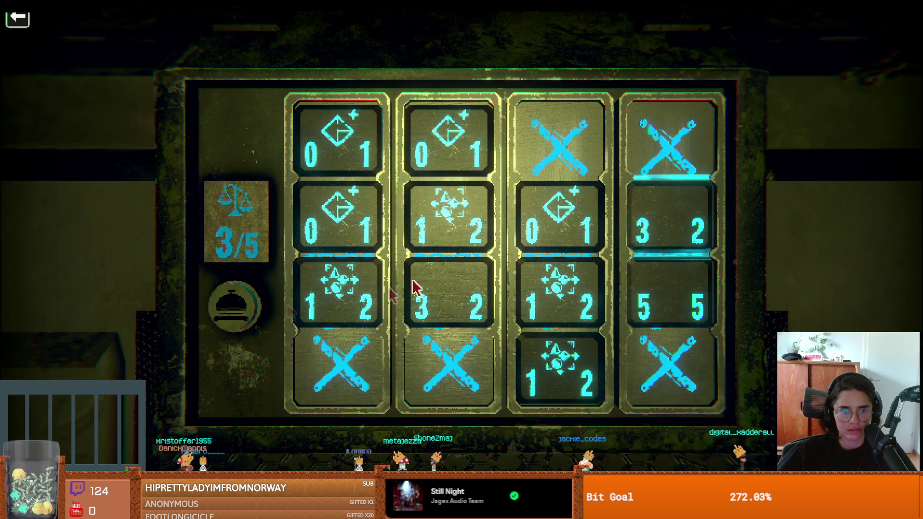
- Try gears in column 2 row 3 with column 3 row 2, then column 4 row 3 instead
click(412, 319)
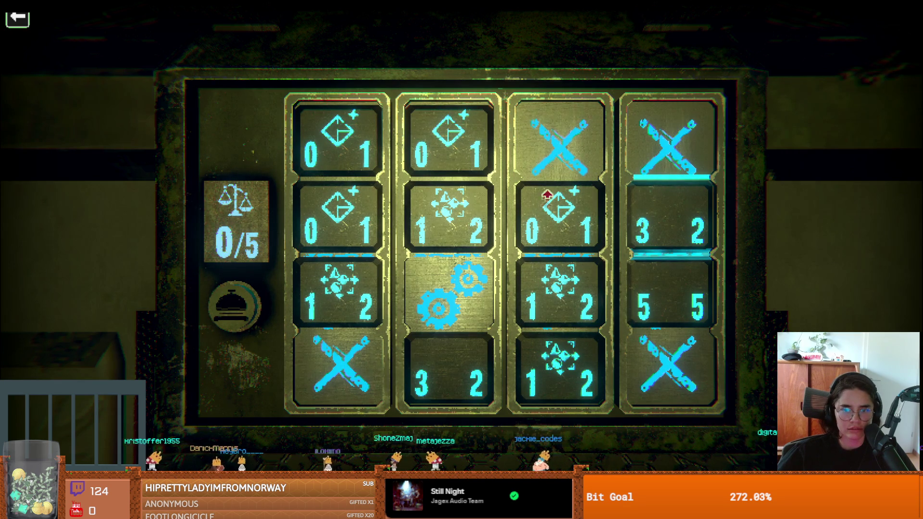
click(545, 200)
click(212, 312)
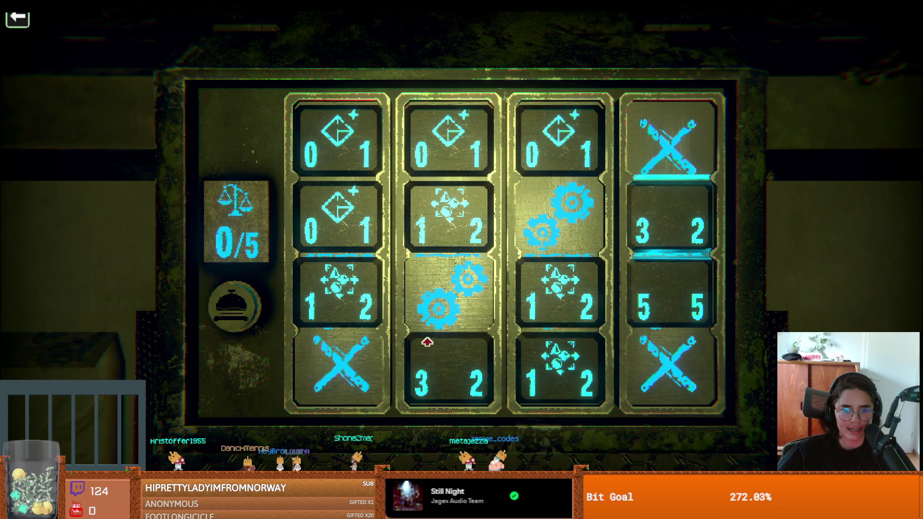
click(427, 329)
click(569, 182)
click(232, 312)
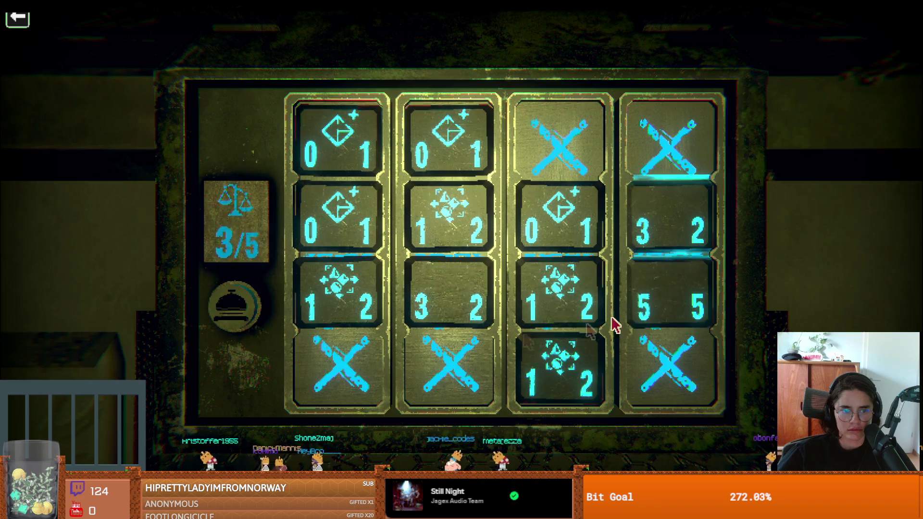
click(654, 332)
click(227, 309)
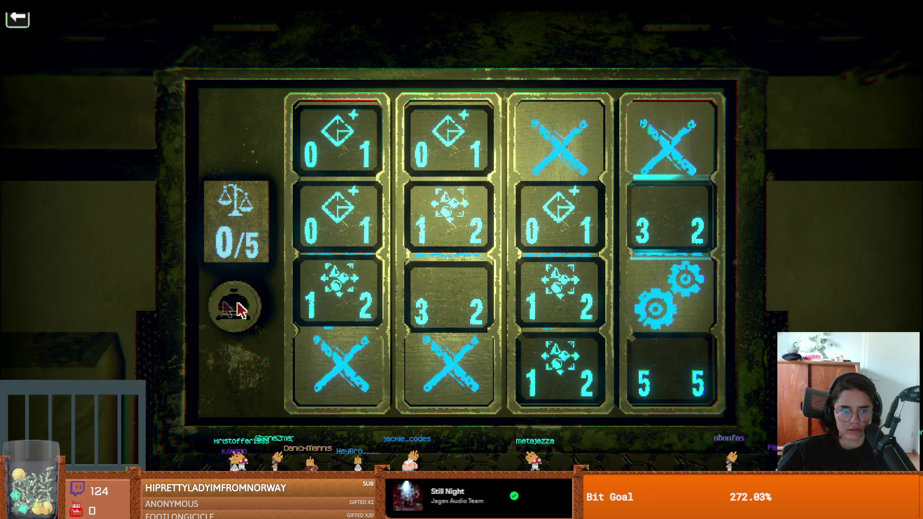
click(564, 191)
click(232, 306)
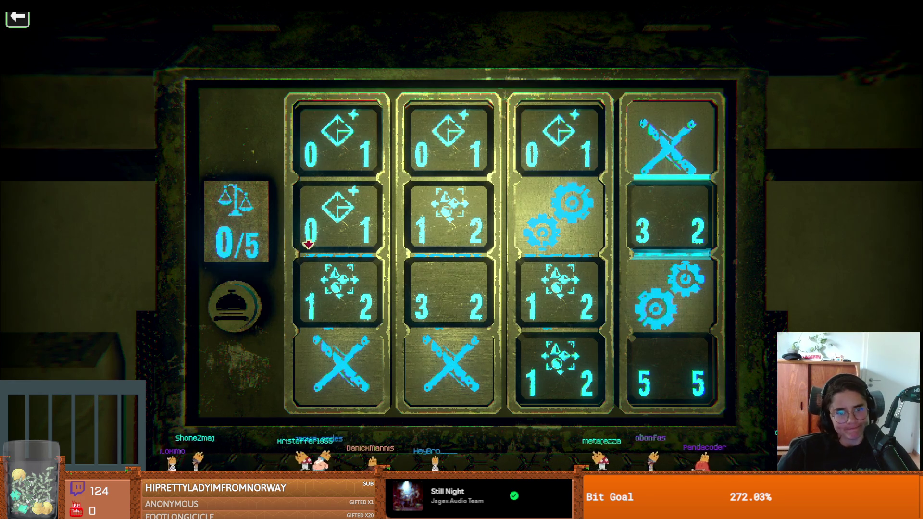
- Clear gears from columns 1 and 4, then raise column 2's gears to the top row and weigh
click(356, 306)
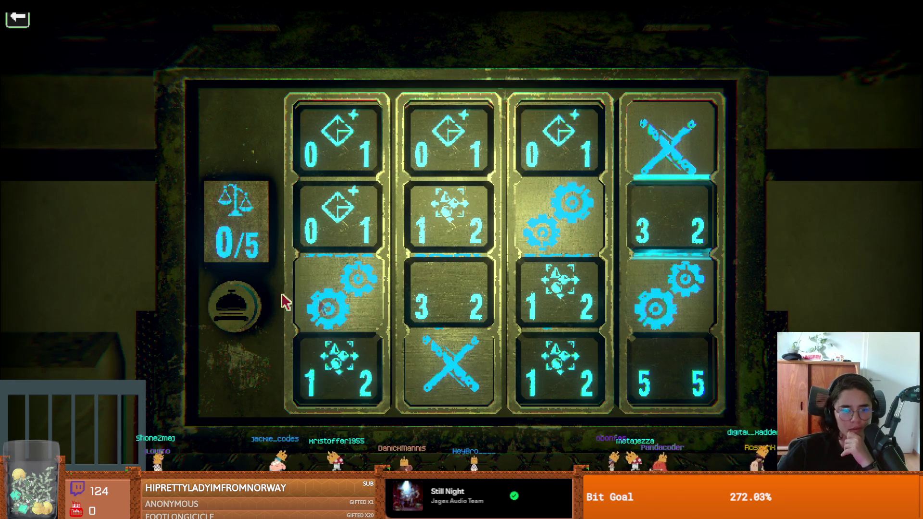
click(356, 341)
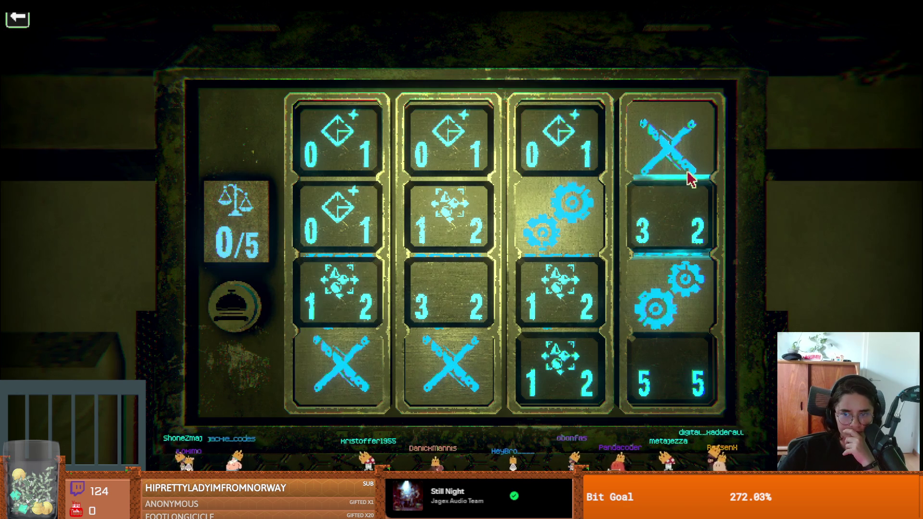
click(676, 325)
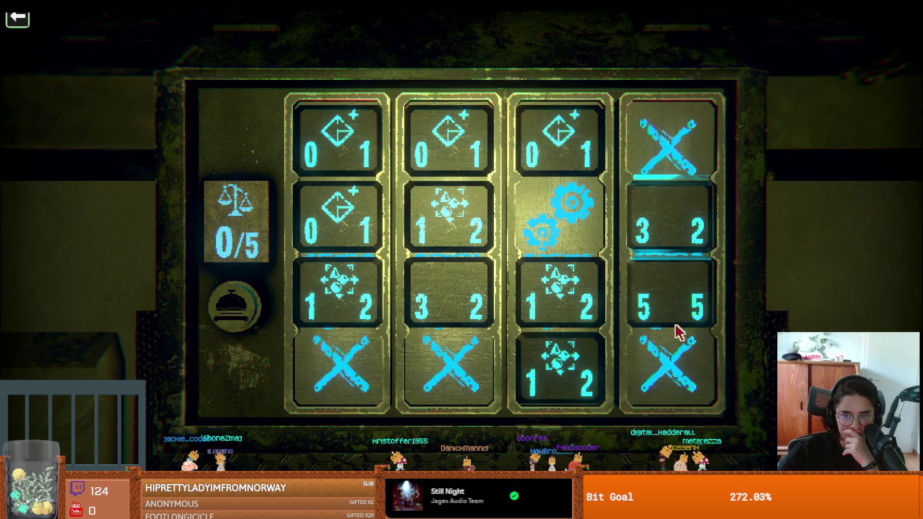
click(251, 314)
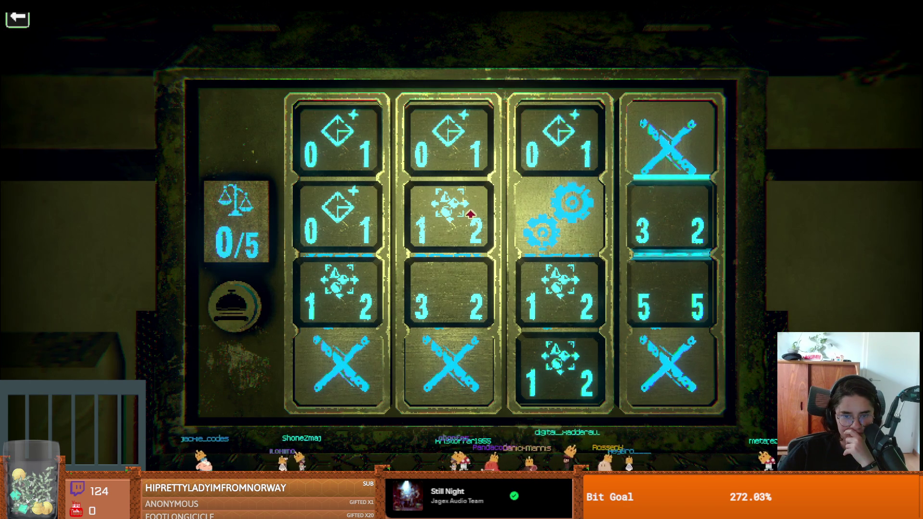
click(446, 294)
click(445, 226)
click(445, 194)
click(254, 314)
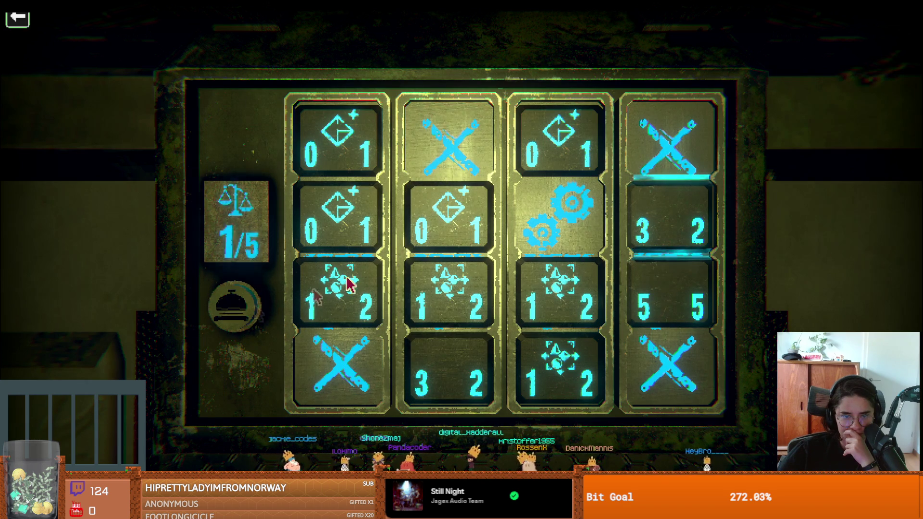
- Restore column 2's order, drop column 3's gears to row 3, add column 4 gears, weighing
click(442, 211)
click(446, 291)
click(447, 355)
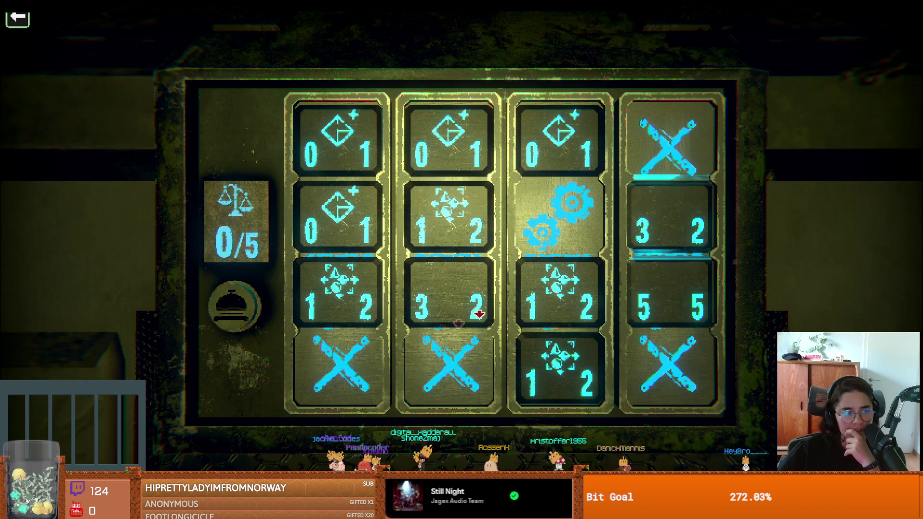
click(576, 275)
click(257, 322)
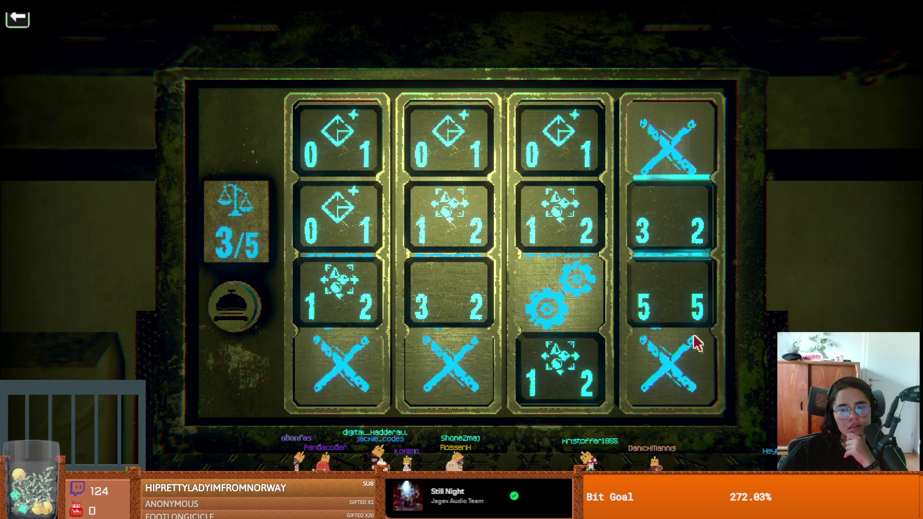
click(667, 320)
click(234, 300)
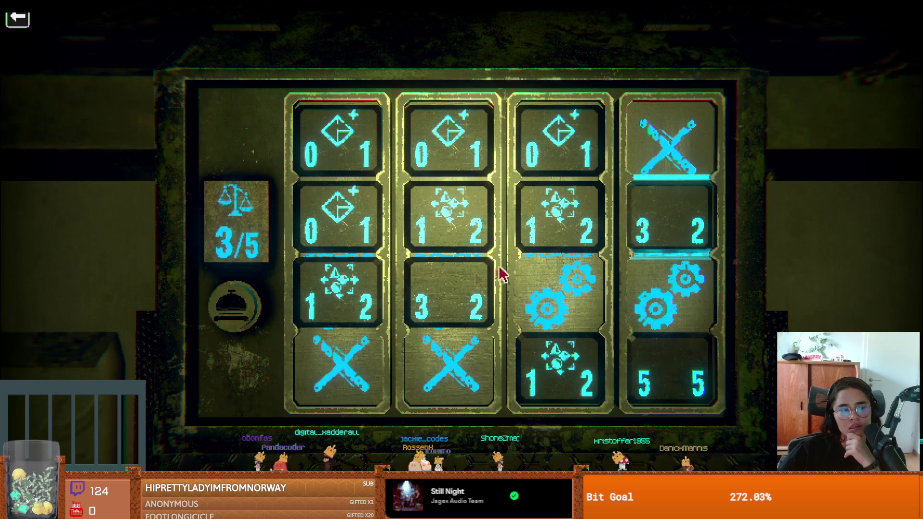
- Re-place the gears in row 3 of columns 3 and 4, weighing after each change
click(657, 334)
click(541, 322)
click(230, 298)
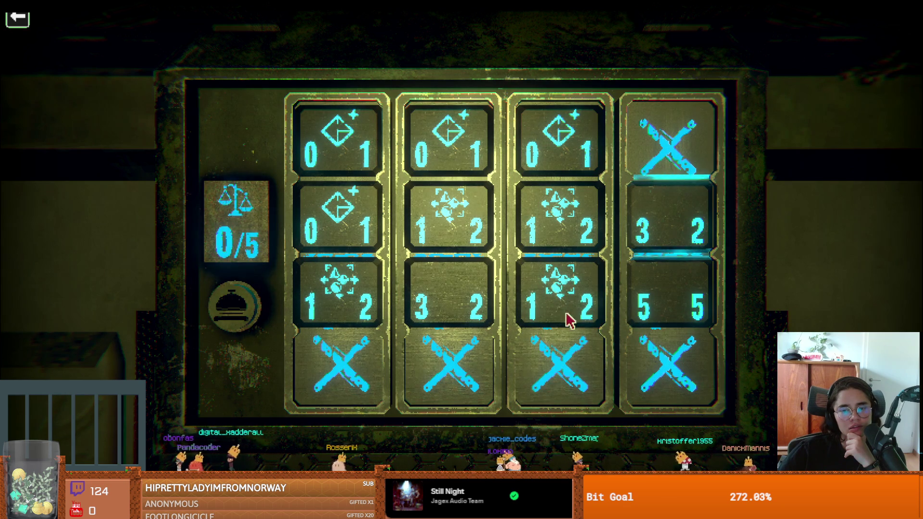
click(566, 319)
click(231, 288)
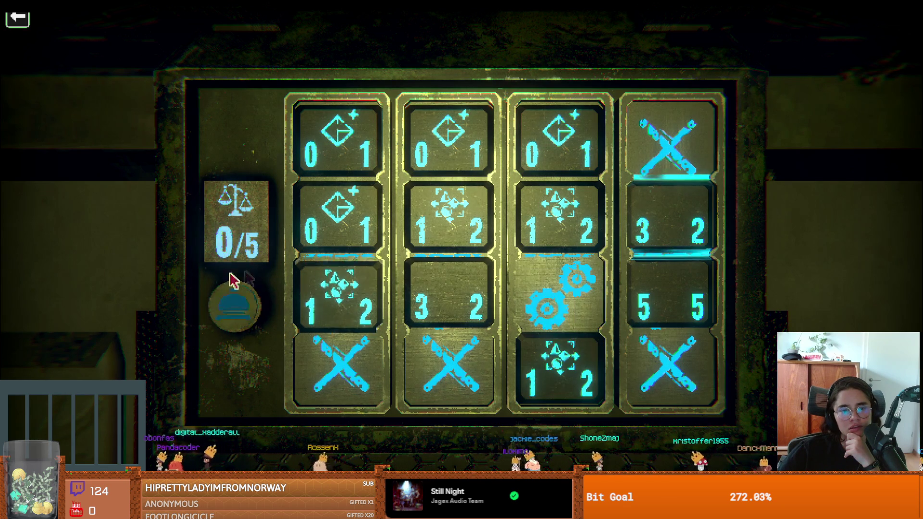
click(656, 326)
click(231, 303)
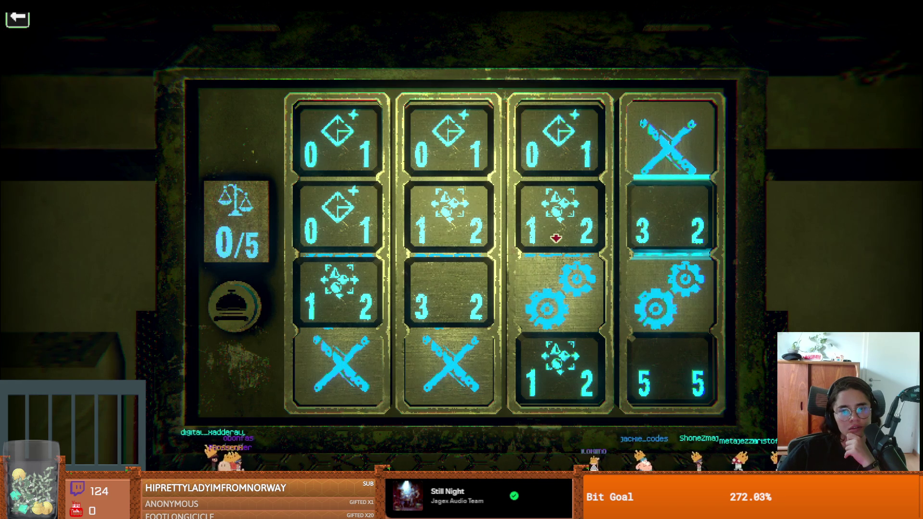
- Try gear positions in columns 3 and 1, weighing each arrangement on the scale
click(555, 237)
click(262, 310)
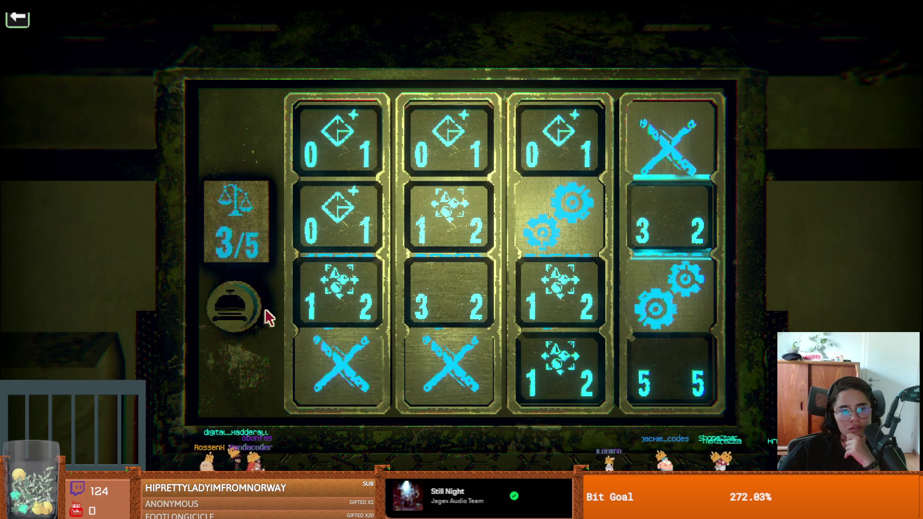
click(317, 302)
click(338, 235)
click(342, 173)
click(230, 302)
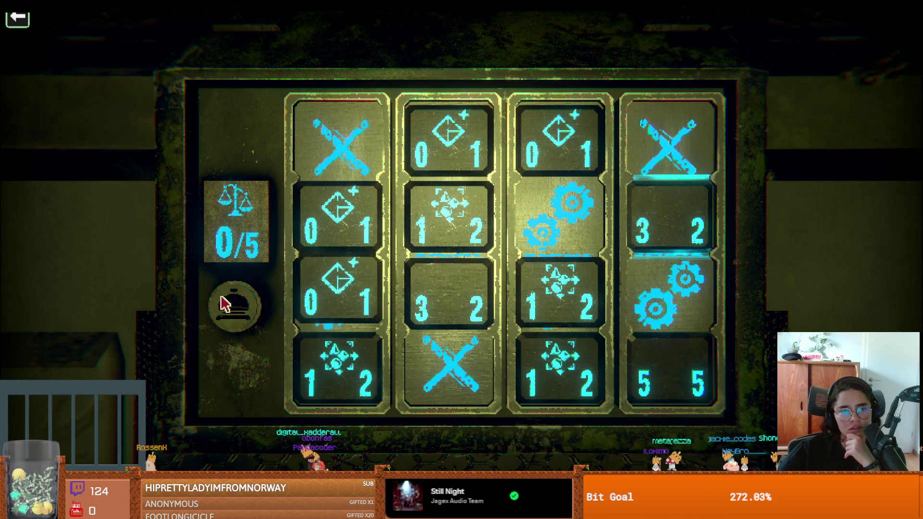
click(325, 188)
click(250, 288)
click(335, 266)
click(254, 305)
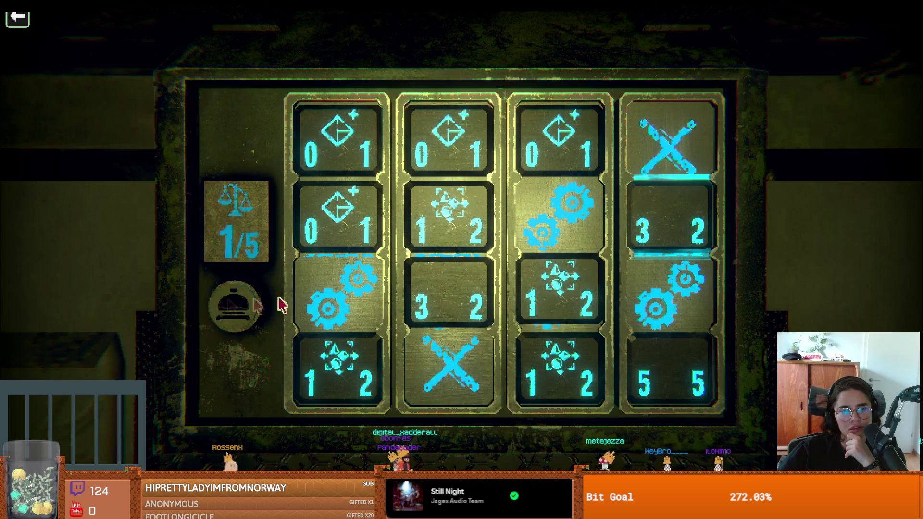
click(338, 334)
click(209, 305)
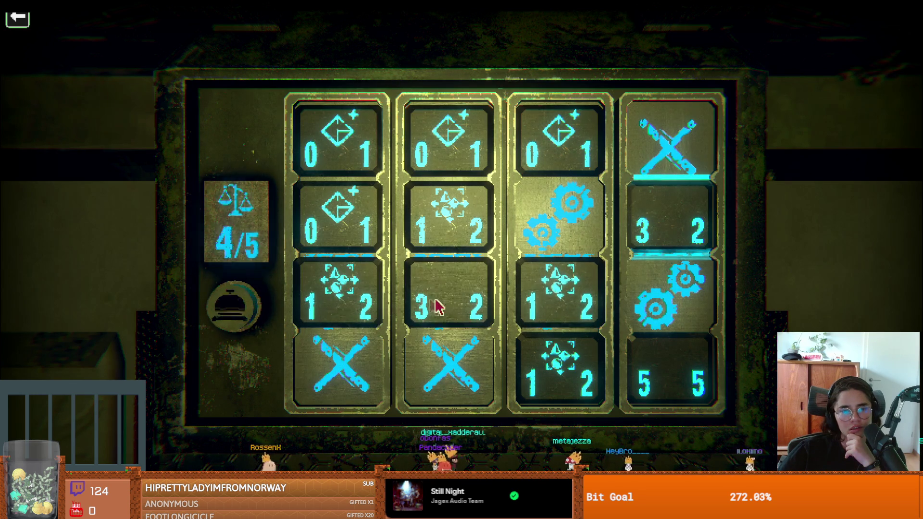
- Move column 2's 3/2 tile to the bottom and shift the gears up in columns 2 and 1
click(459, 322)
click(240, 303)
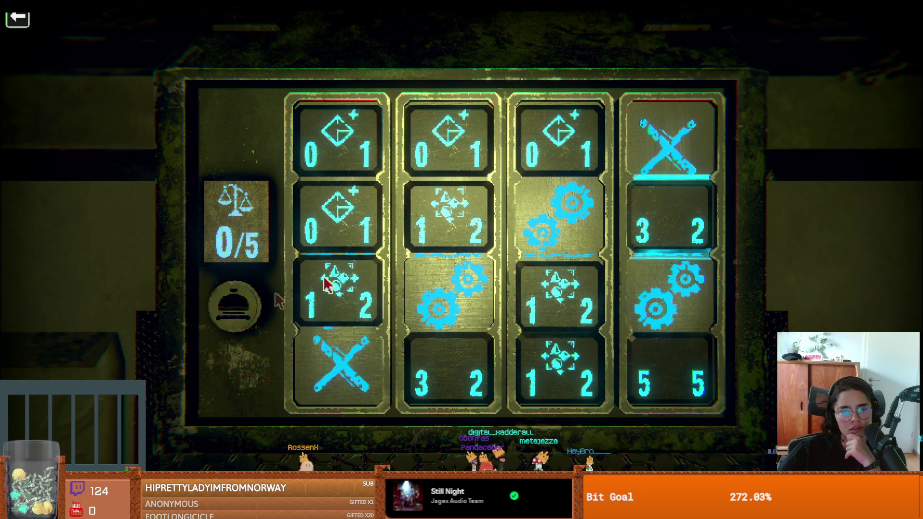
click(451, 249)
click(444, 155)
click(226, 313)
click(330, 299)
click(331, 211)
click(331, 173)
click(241, 322)
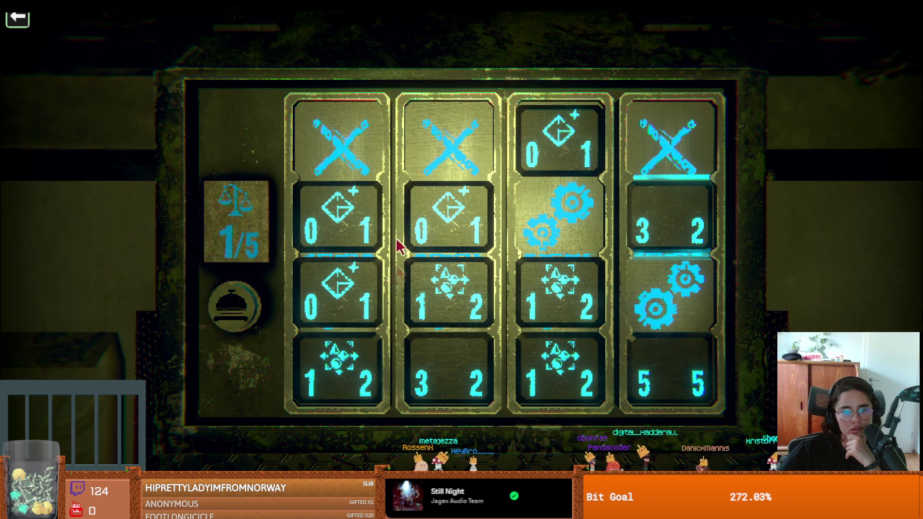
click(377, 182)
click(436, 190)
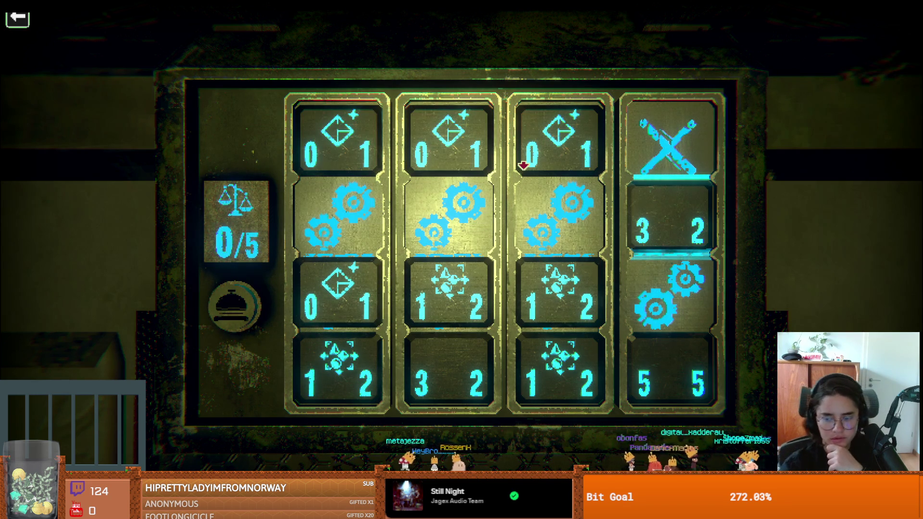
- Swap tiles so the bottom gears become X tiles, then weigh the arrangement
click(353, 267)
click(354, 264)
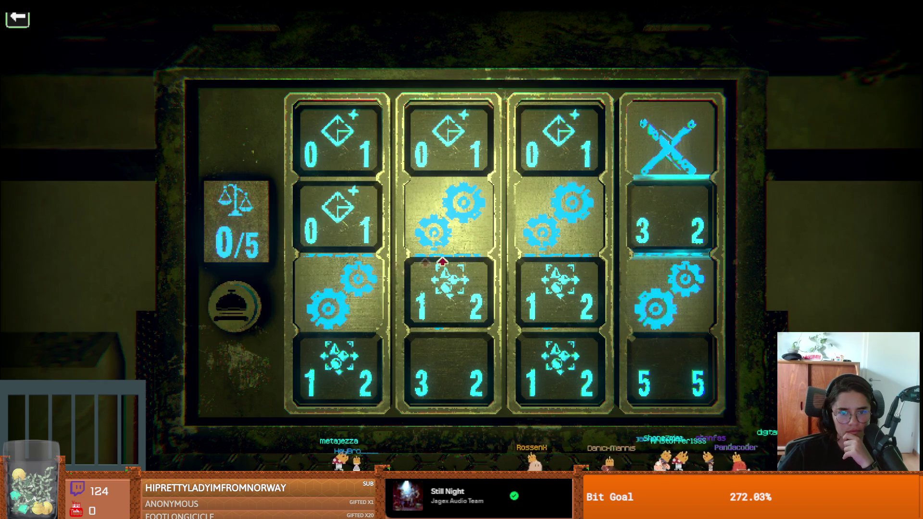
click(432, 258)
click(439, 346)
click(339, 331)
click(587, 274)
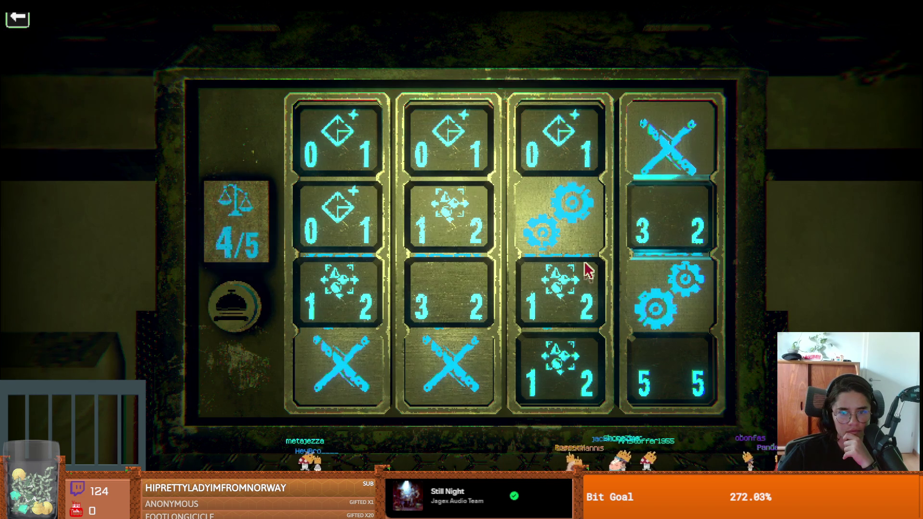
- Swap column 3's gears with the 1/2 tile and column 4's with the 5/5 tile, then exit
click(523, 284)
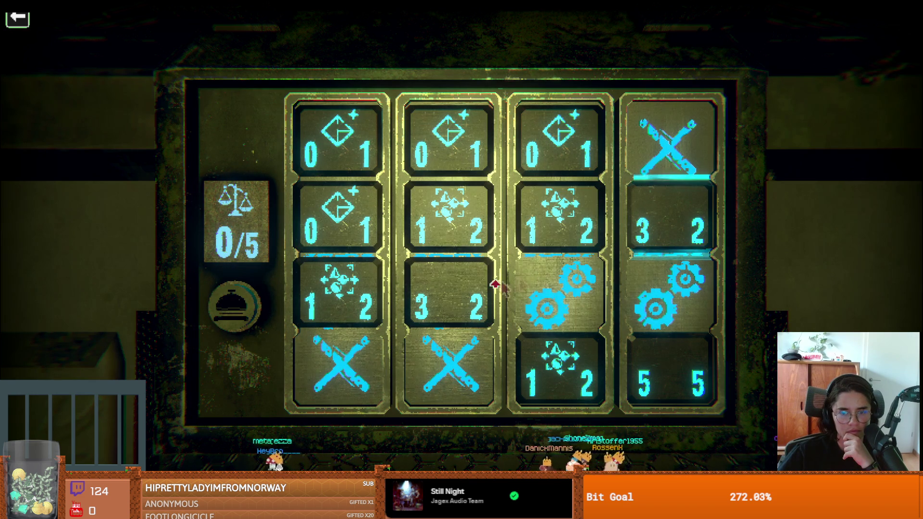
click(246, 299)
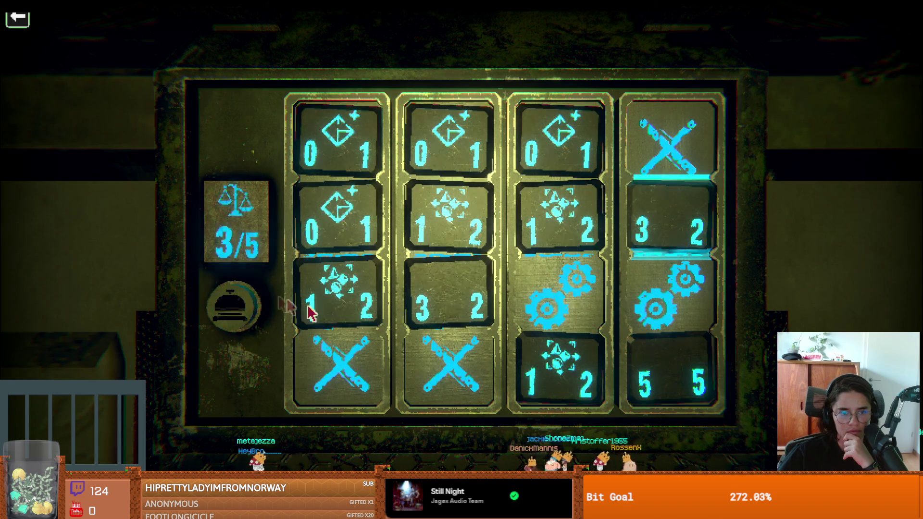
click(644, 337)
click(259, 315)
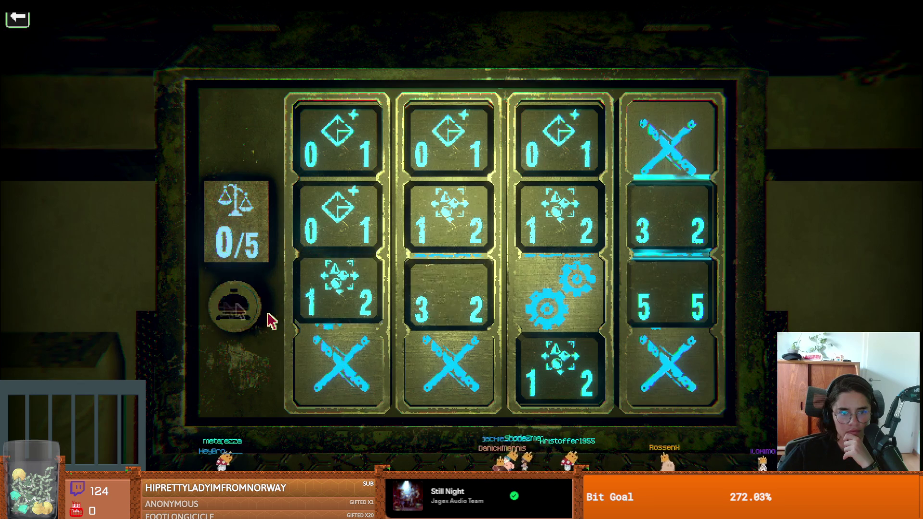
click(572, 345)
click(234, 305)
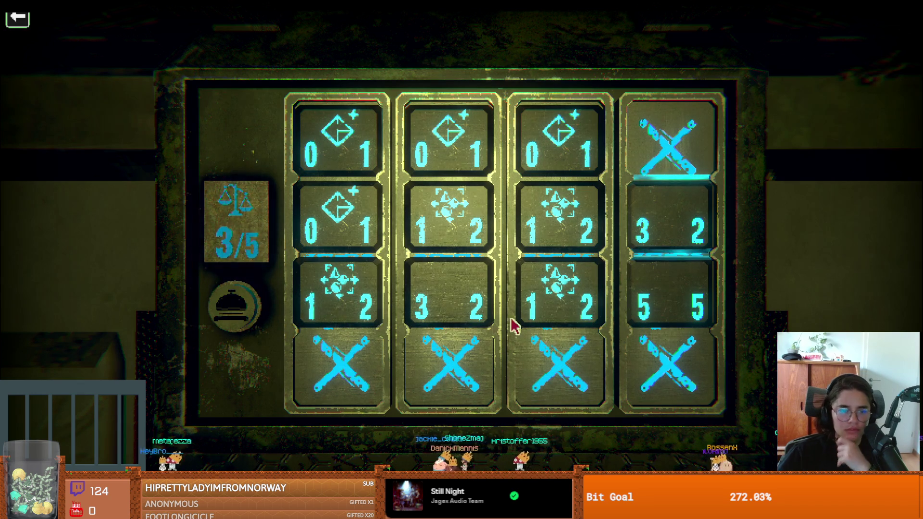
key(Escape)
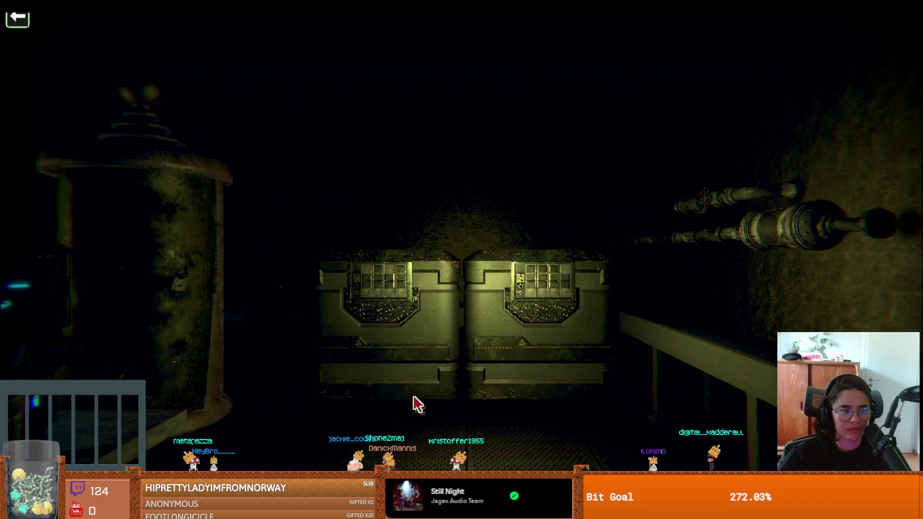
- Walk into the cyan-lit corridor and press the console's red button
click(457, 410)
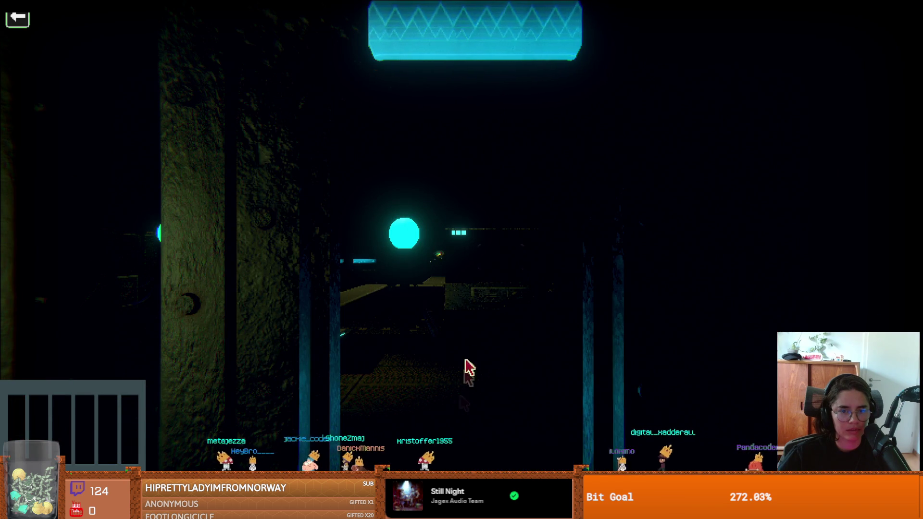
click(441, 299)
click(535, 383)
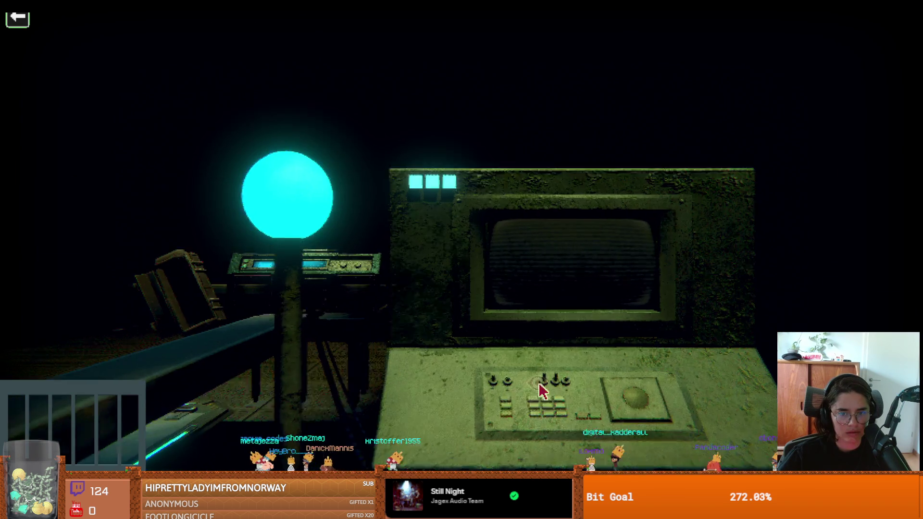
click(543, 390)
click(498, 391)
click(500, 384)
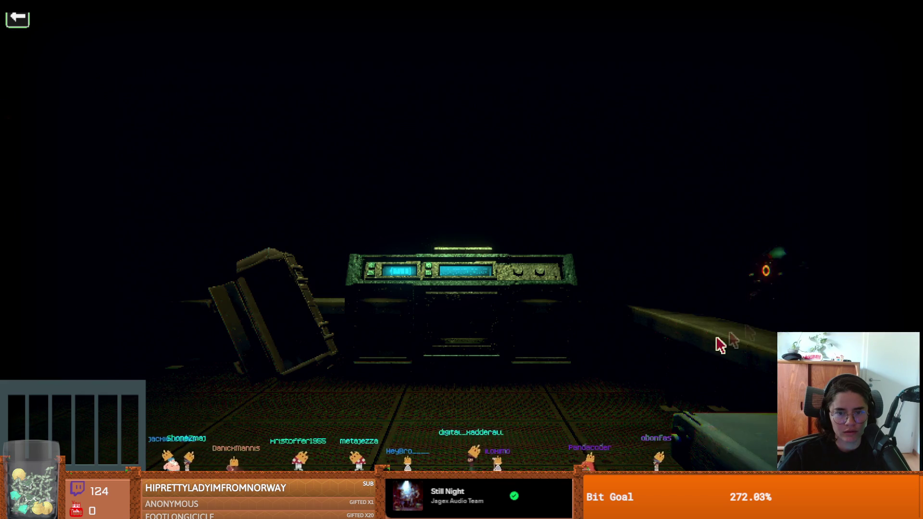
- Approach the console and inspect the orange-eyed drone up close
click(731, 336)
click(692, 347)
click(478, 288)
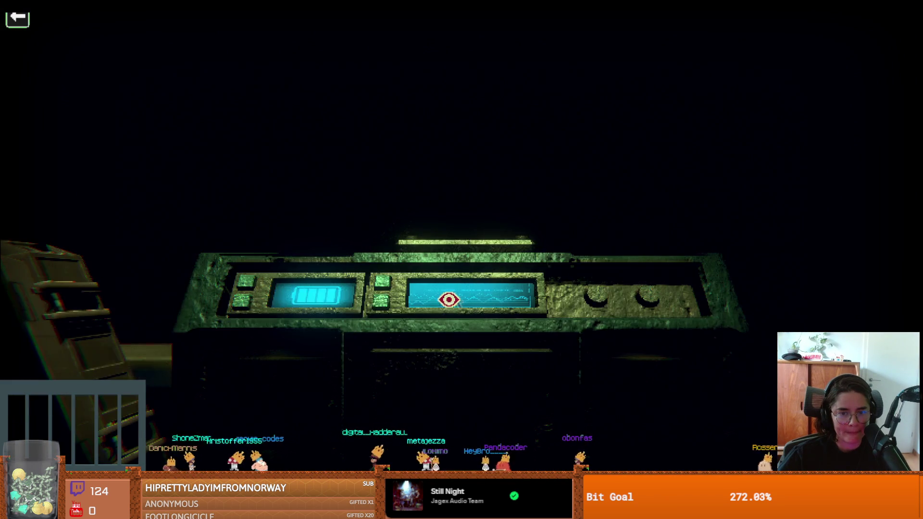
click(435, 323)
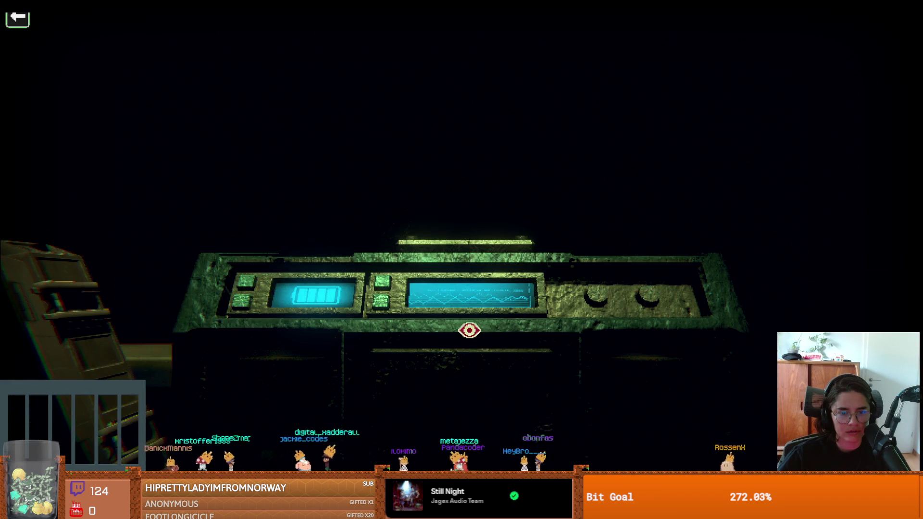
- Walk back through the corridor and dark rooms to the two puzzle panels
click(473, 334)
click(465, 341)
click(457, 344)
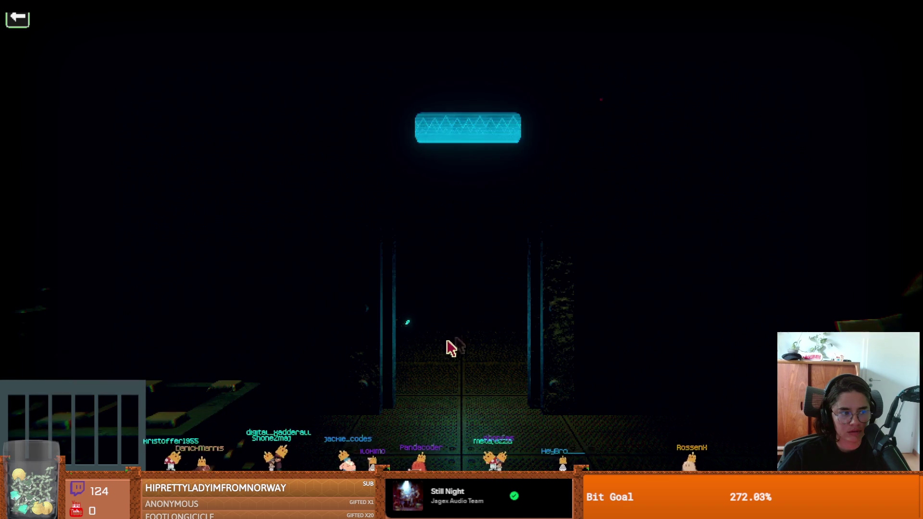
click(442, 347)
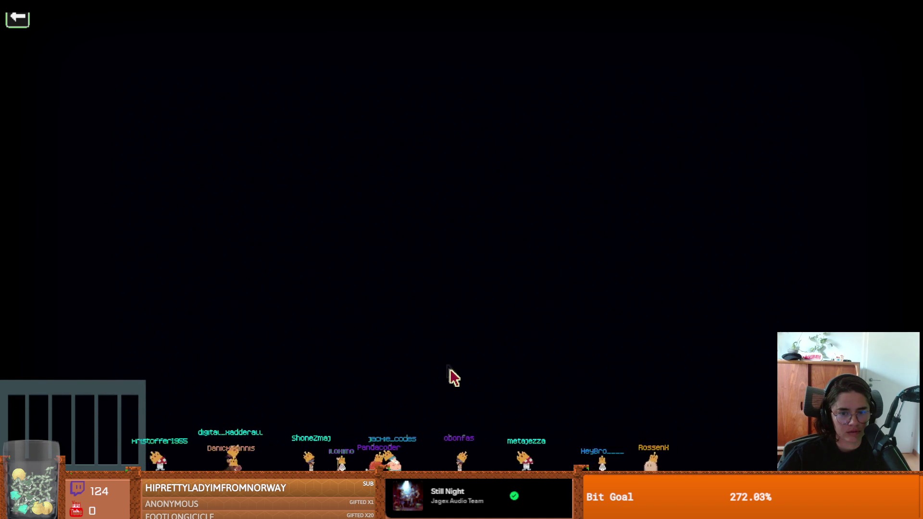
click(534, 403)
click(533, 398)
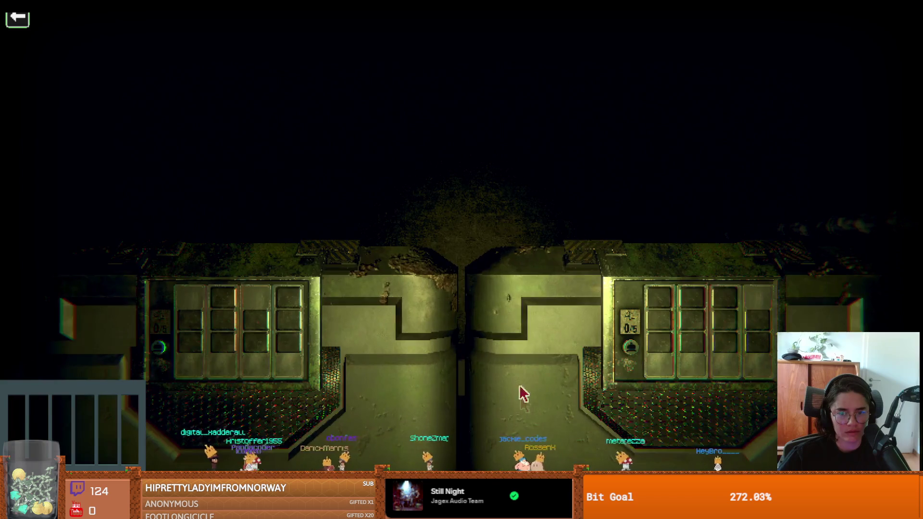
- Insert a gear into column four of the right panel, remove it, and back out to the room
click(519, 399)
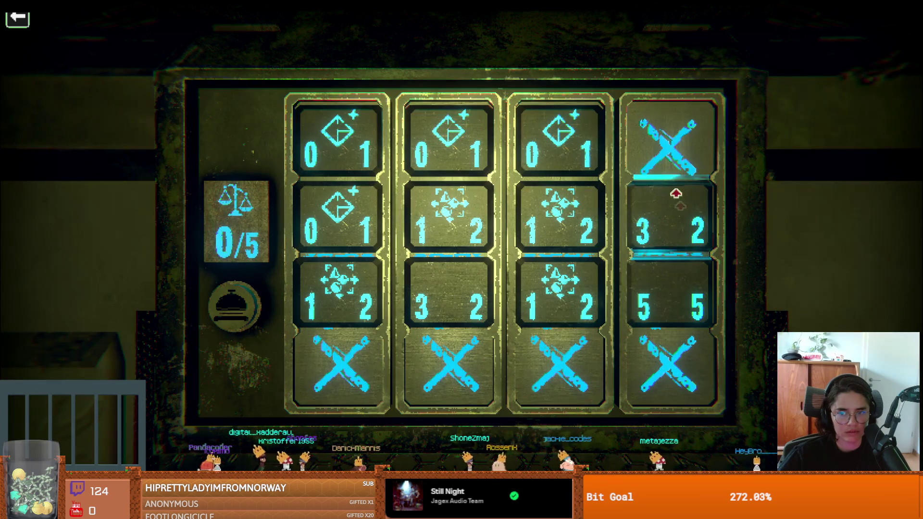
click(677, 201)
click(234, 305)
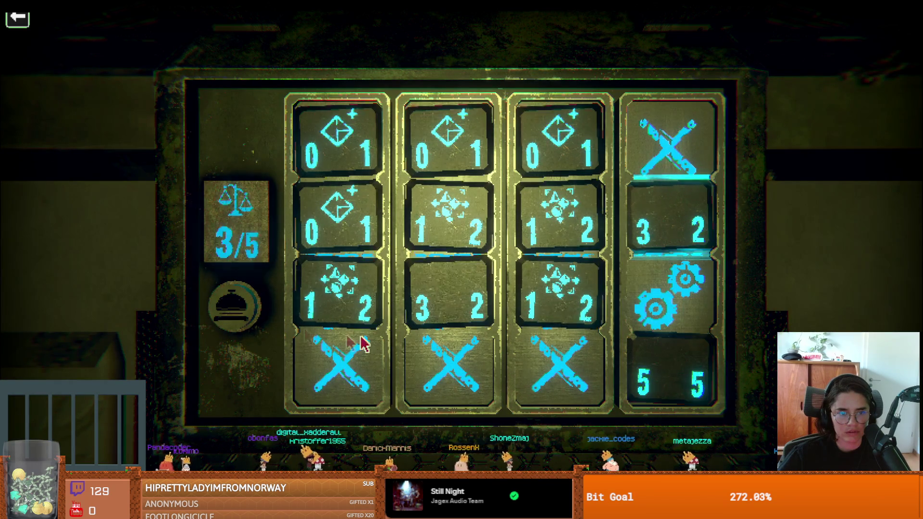
click(686, 339)
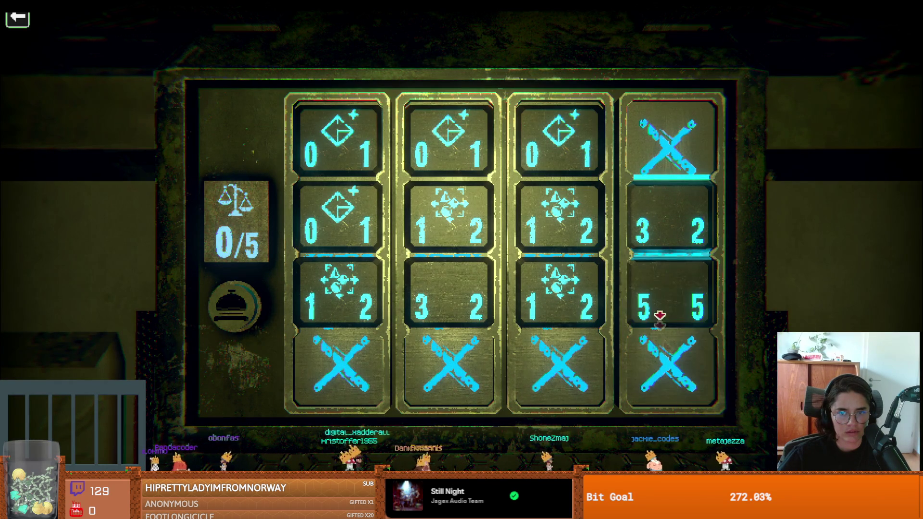
click(671, 201)
click(670, 306)
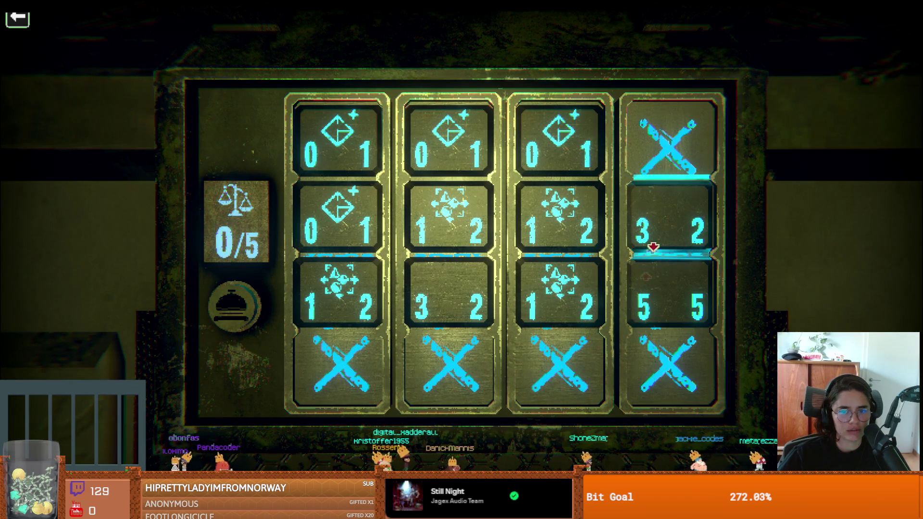
right_click(272, 309)
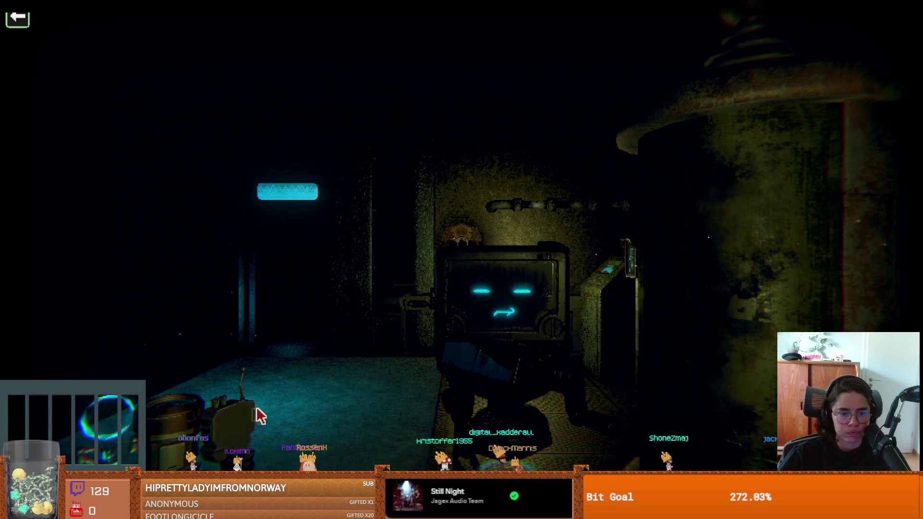
- Inspect the screen device in the next room, then return and weigh the tiles at 3/5
right_click(257, 416)
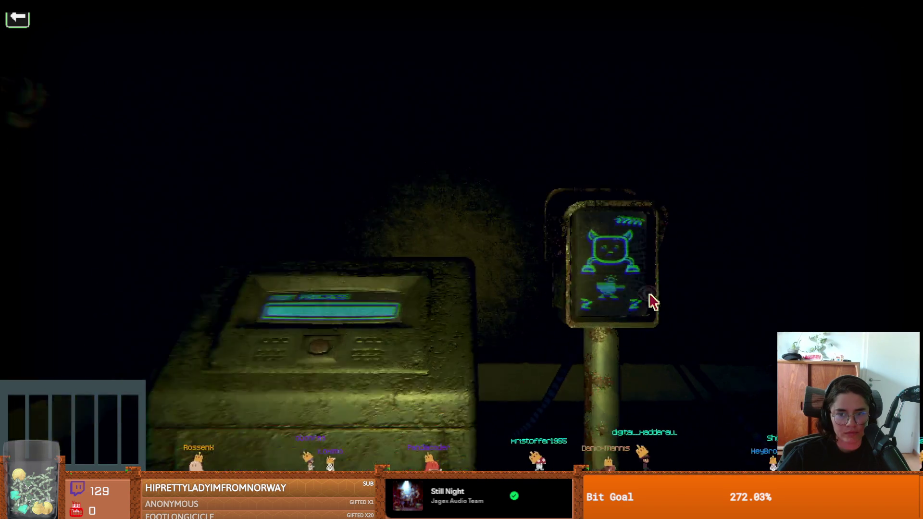
click(652, 301)
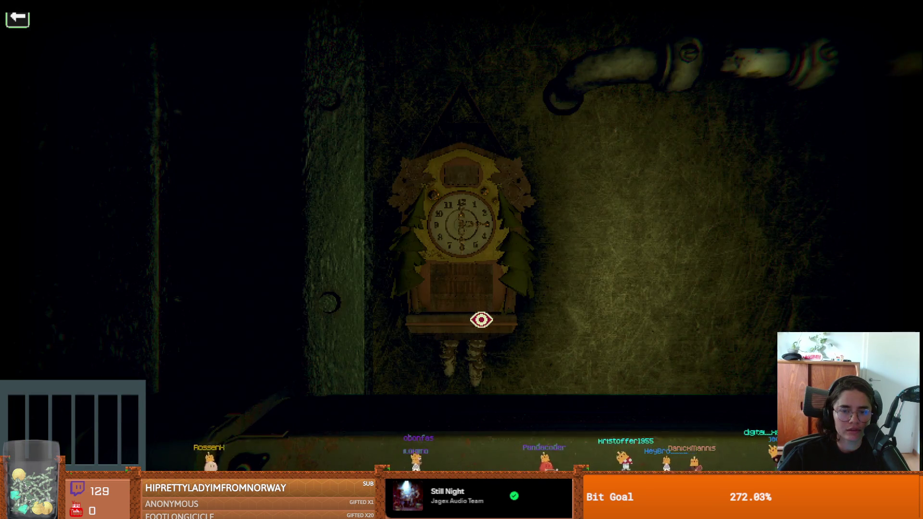
click(481, 320)
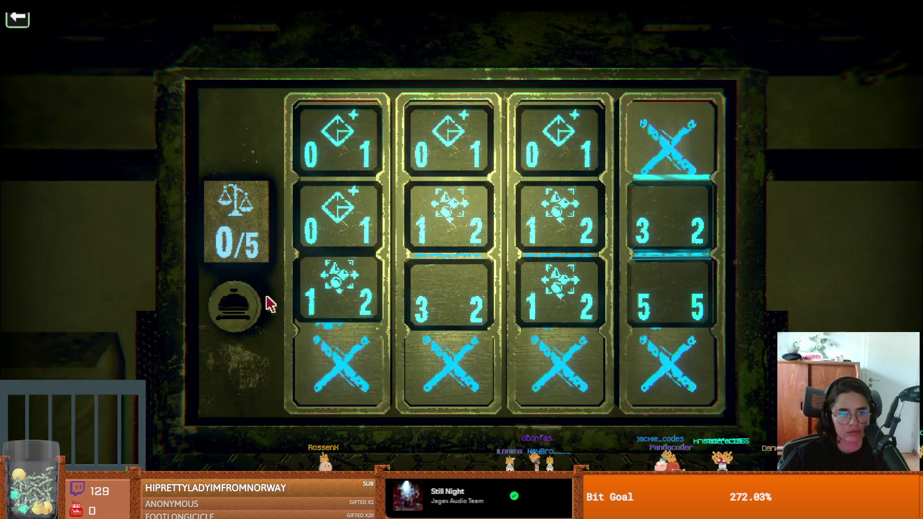
click(267, 298)
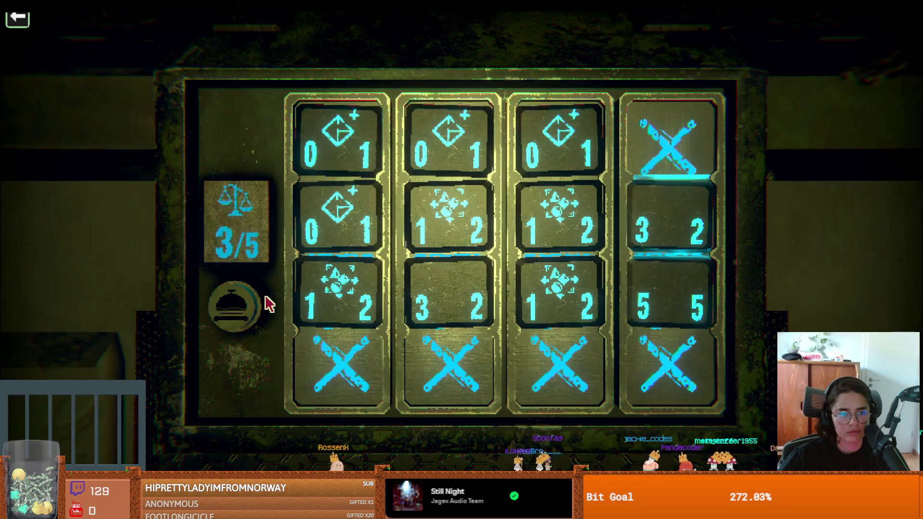
- Test gears in column four's third slot and columns one to three, then remove them and reweigh
click(683, 321)
click(223, 313)
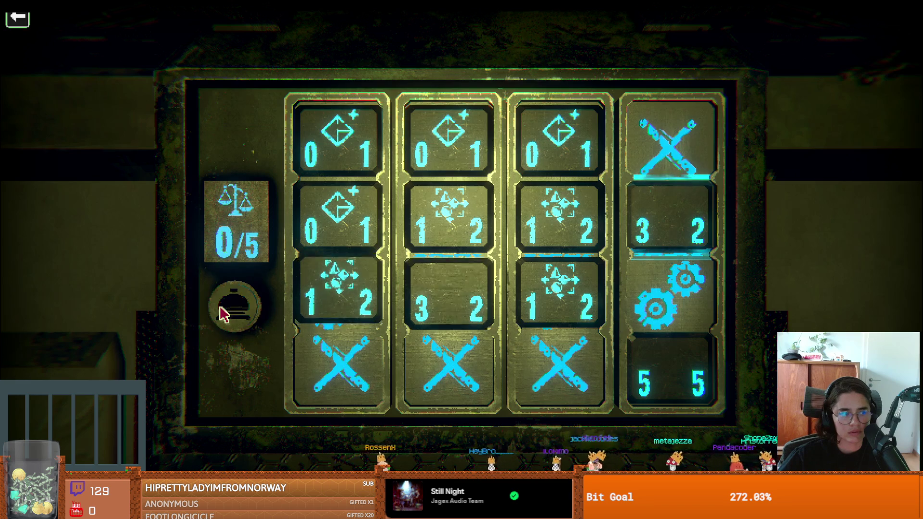
click(358, 317)
click(450, 320)
click(572, 321)
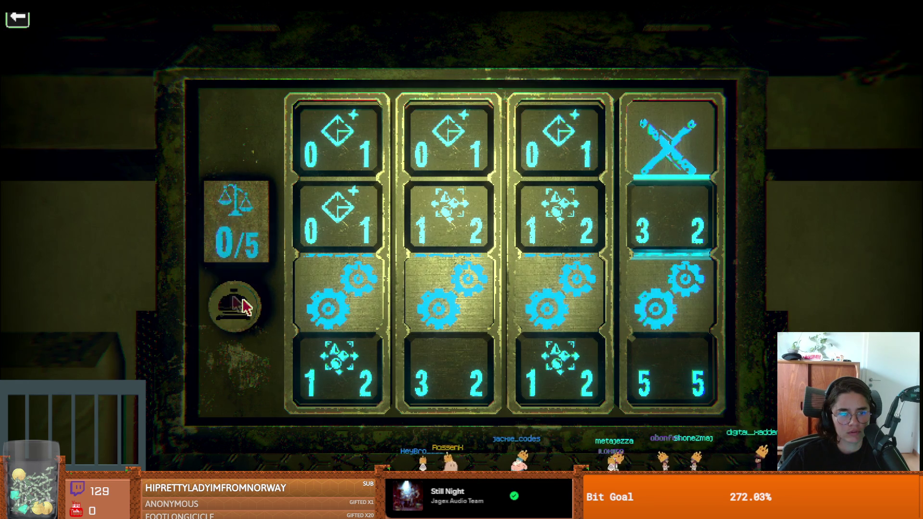
click(360, 354)
click(453, 344)
click(551, 342)
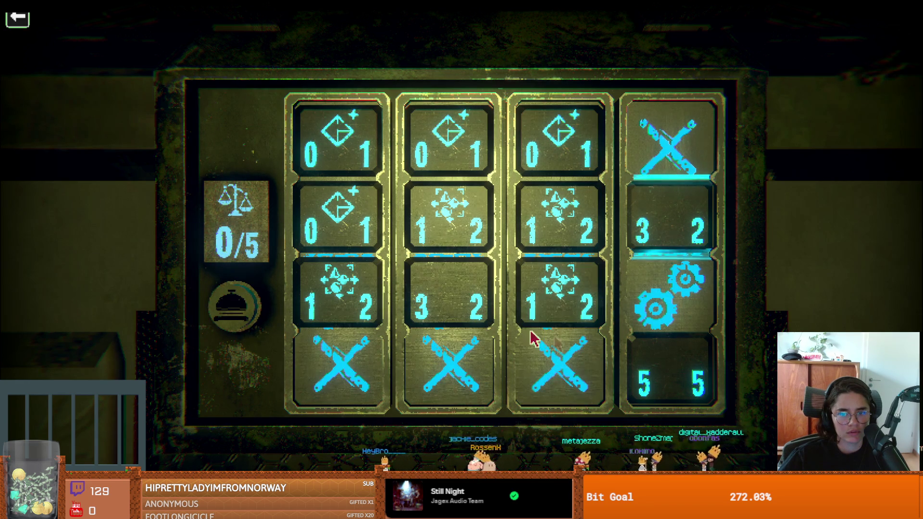
click(224, 302)
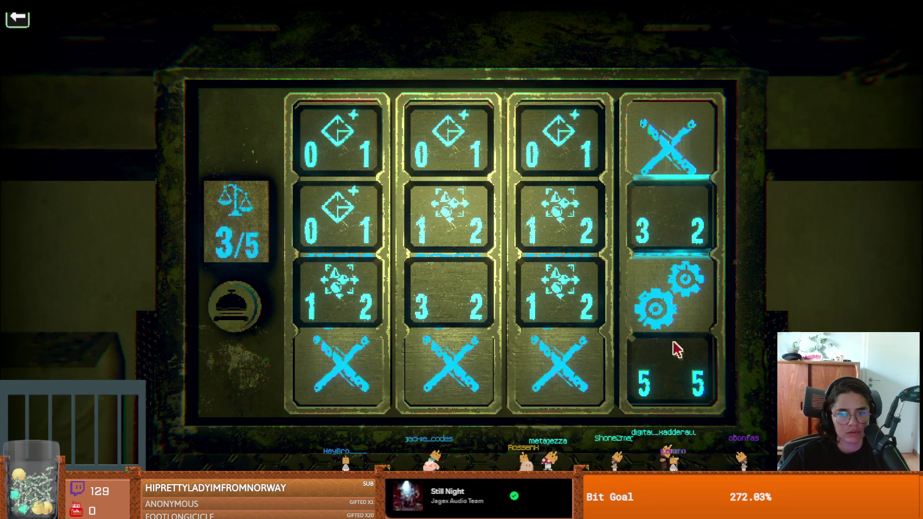
click(671, 335)
click(226, 307)
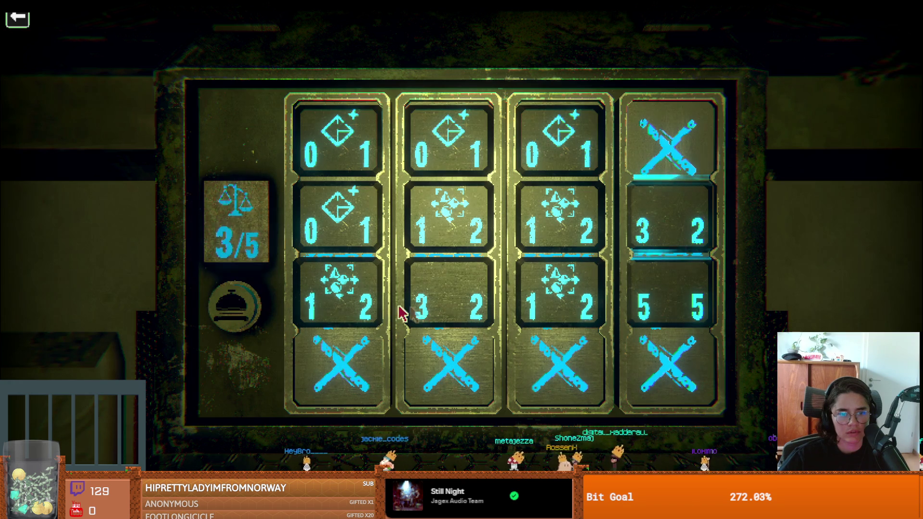
- Put gears back in columns one to three at row 2, weigh, remove them, and exit
click(375, 304)
click(478, 305)
click(539, 304)
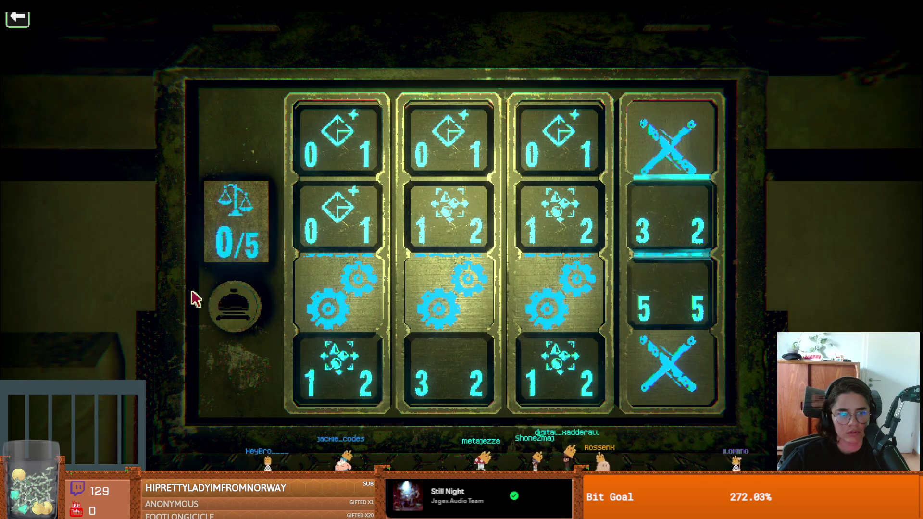
click(373, 242)
click(481, 242)
click(560, 252)
click(240, 288)
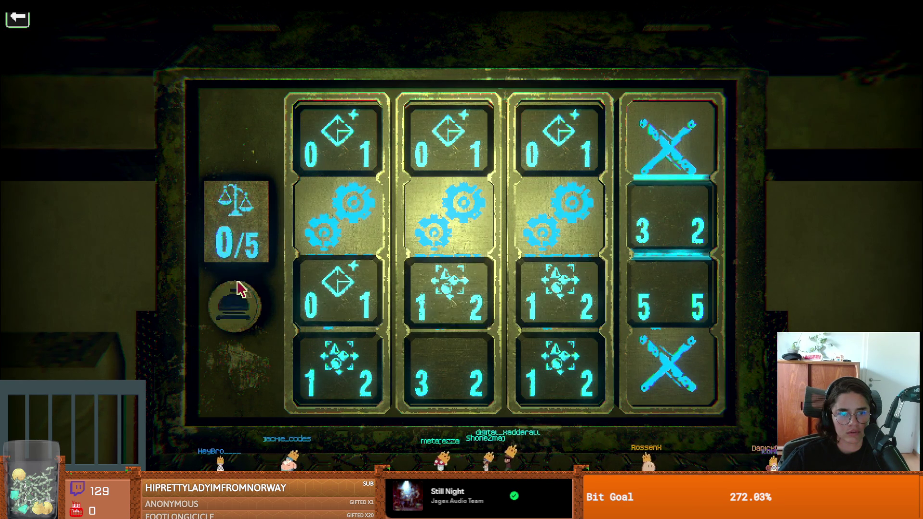
click(387, 168)
click(467, 173)
click(527, 181)
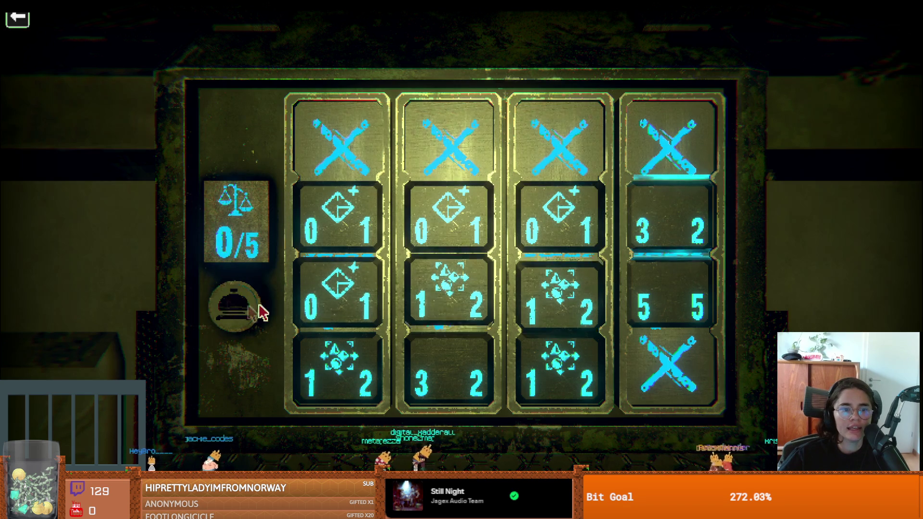
right_click(355, 333)
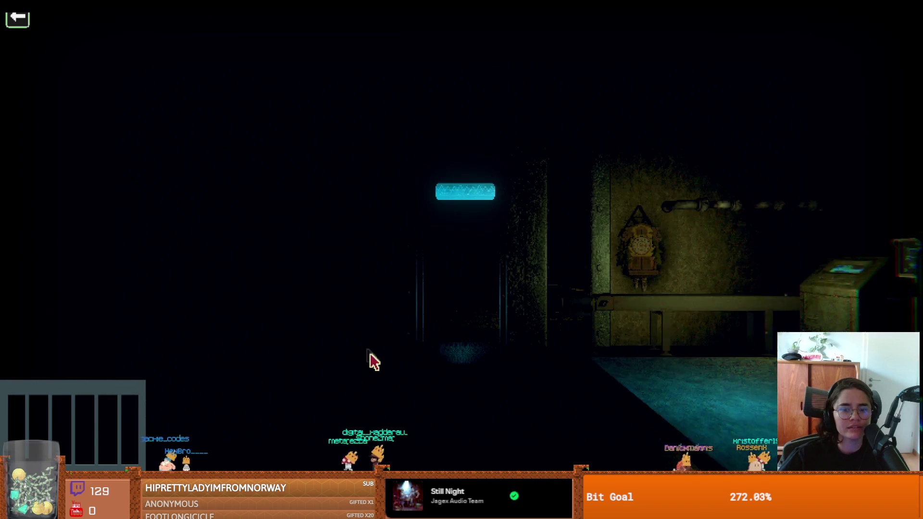
- Travel from the robot console's map to Resplendent Bastion and step onto the shop marker
click(471, 327)
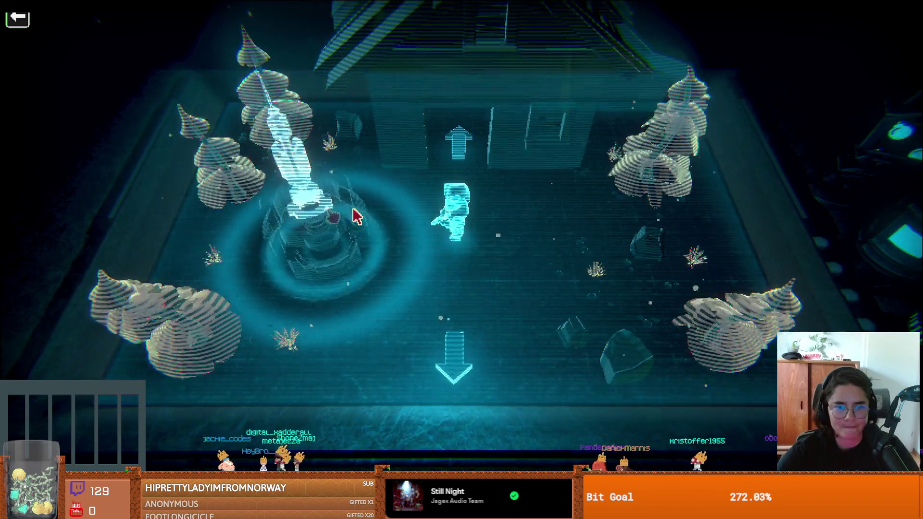
click(319, 210)
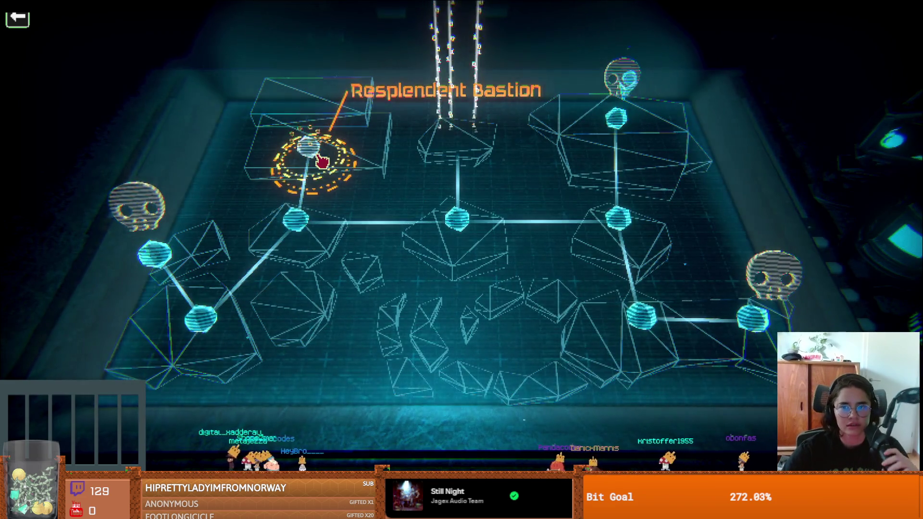
click(319, 160)
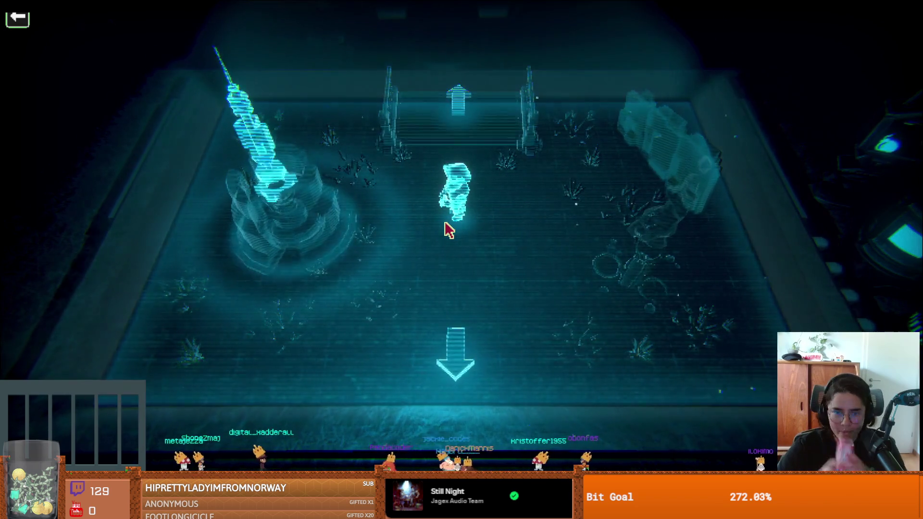
click(461, 383)
click(457, 336)
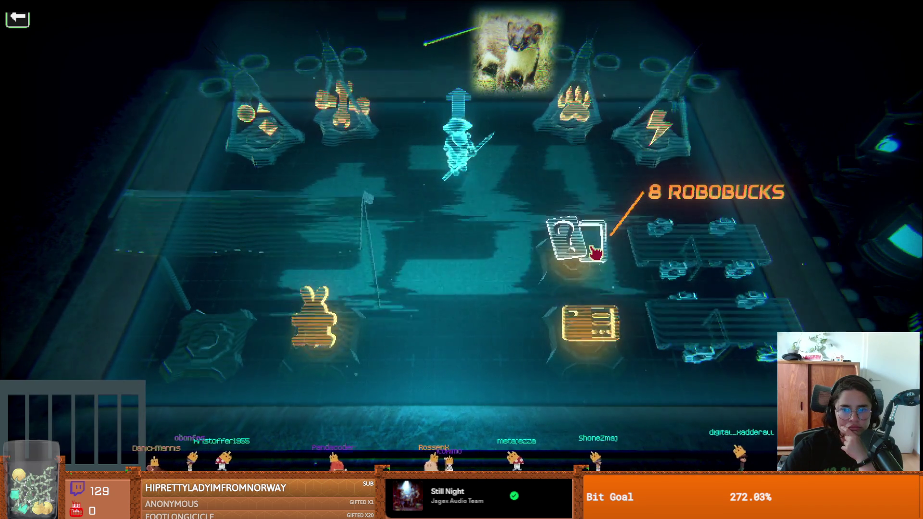
- Buy the card pack and keep Lil Shoot Boi from it
click(620, 342)
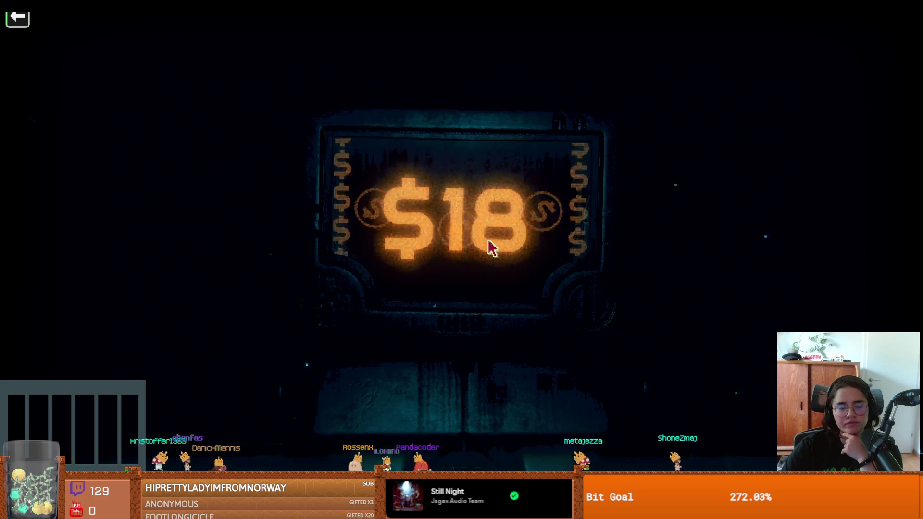
key(Escape)
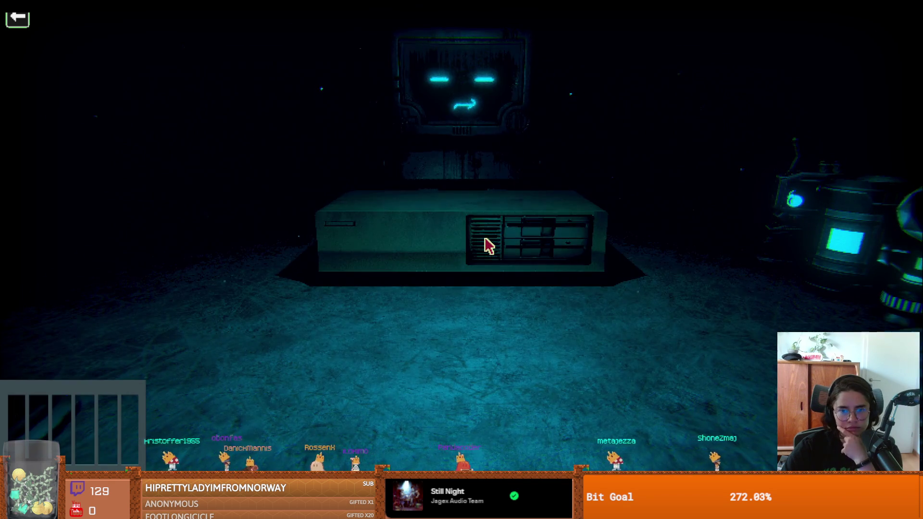
click(485, 241)
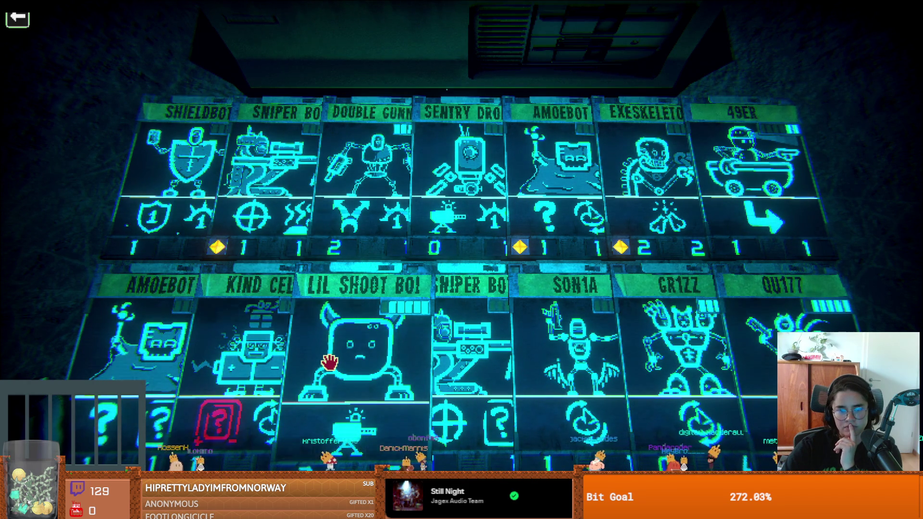
click(327, 363)
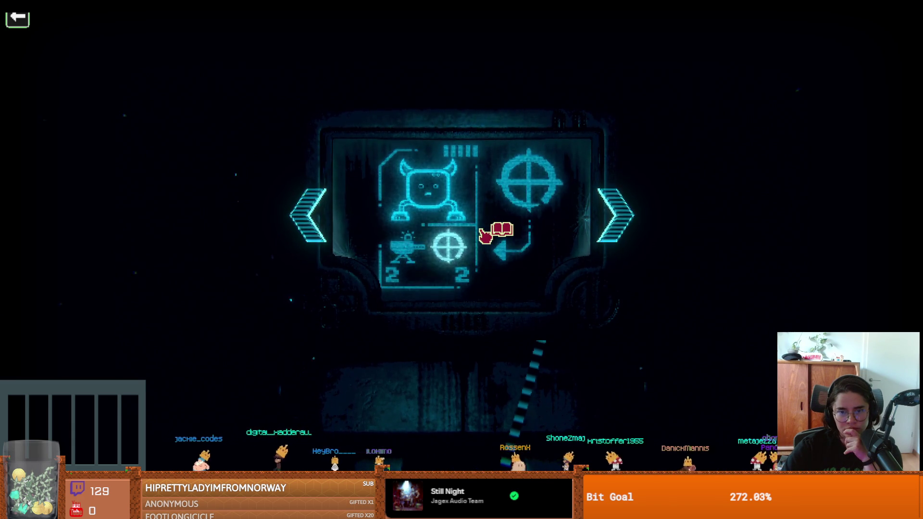
click(483, 235)
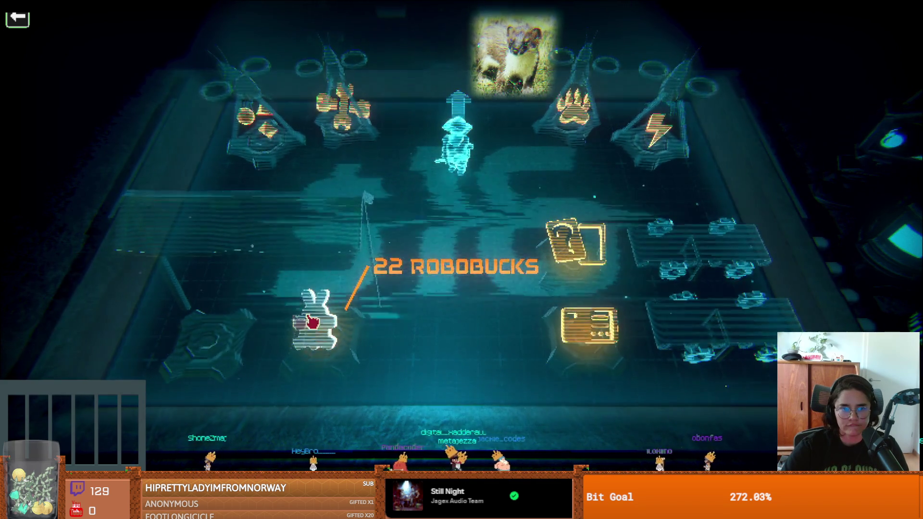
- Buy the ? card, take Sentry Drone from the three offered, and leave the shop northward
click(558, 277)
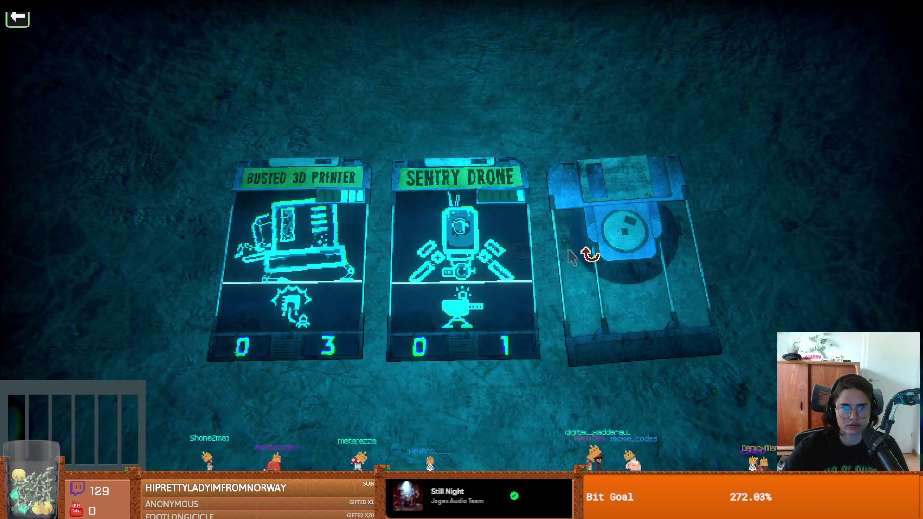
click(479, 266)
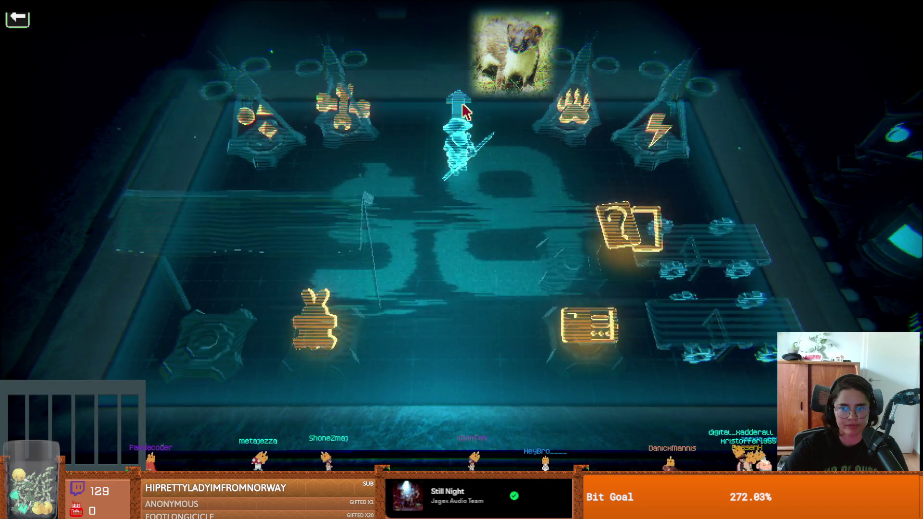
click(454, 115)
click(445, 129)
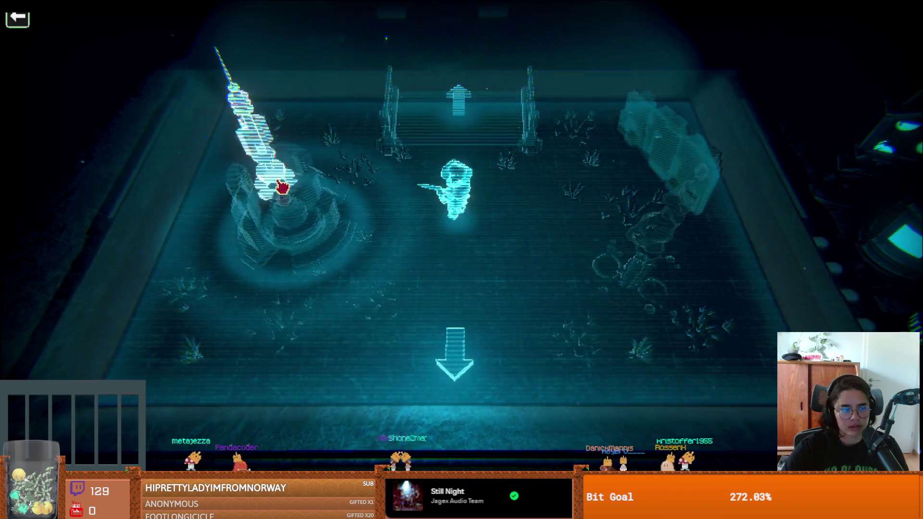
- Walk through the map rooms to the robot's terminal and begin the card battle
click(307, 159)
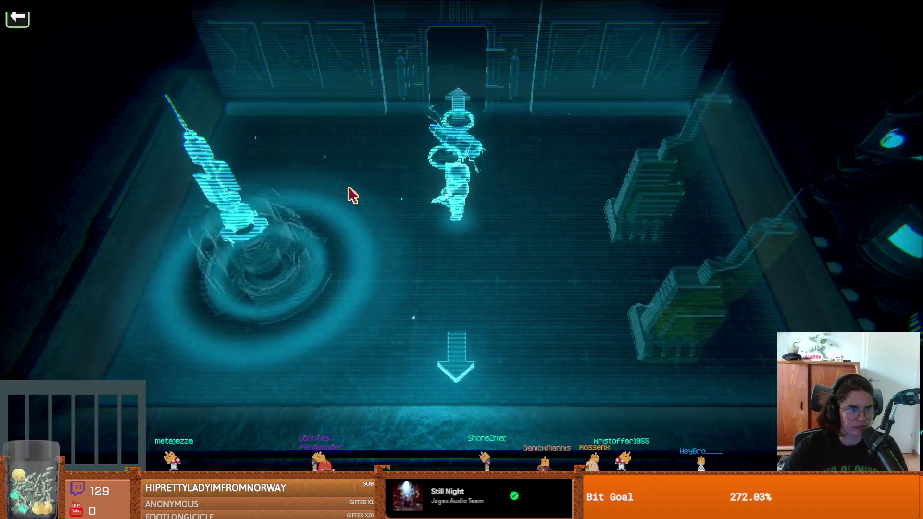
click(456, 120)
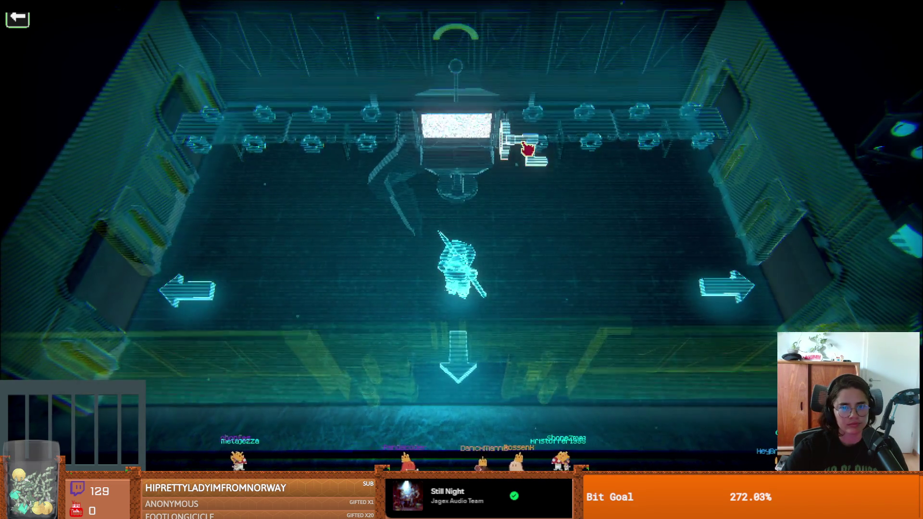
click(526, 146)
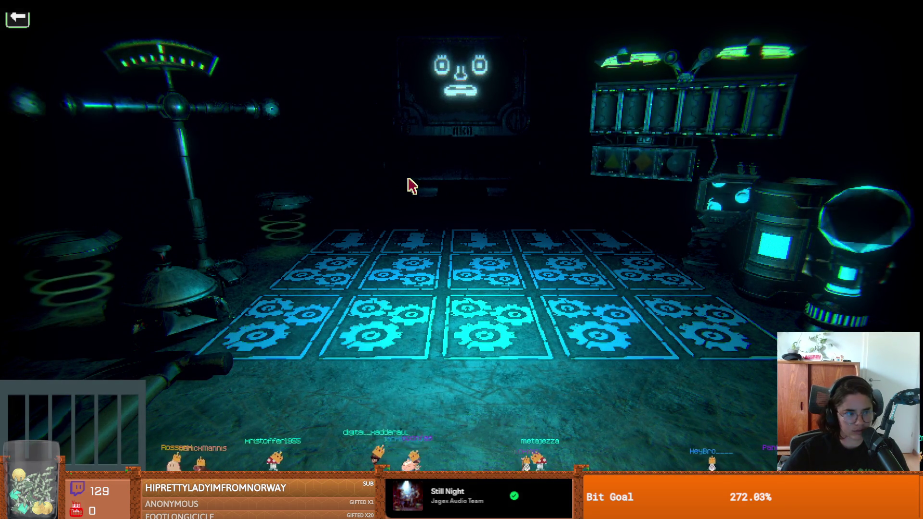
click(468, 97)
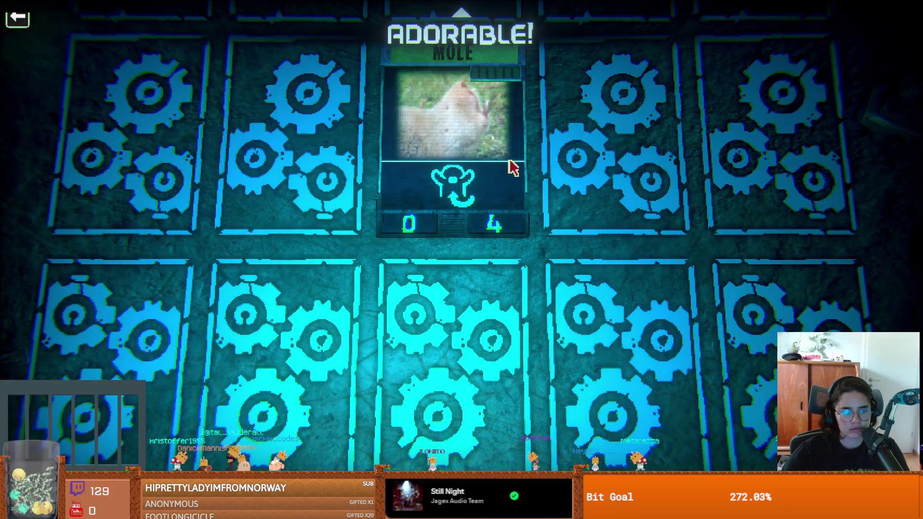
- Dismiss the Mole close-up and play Sentry Drone into the second lane of your row
click(545, 160)
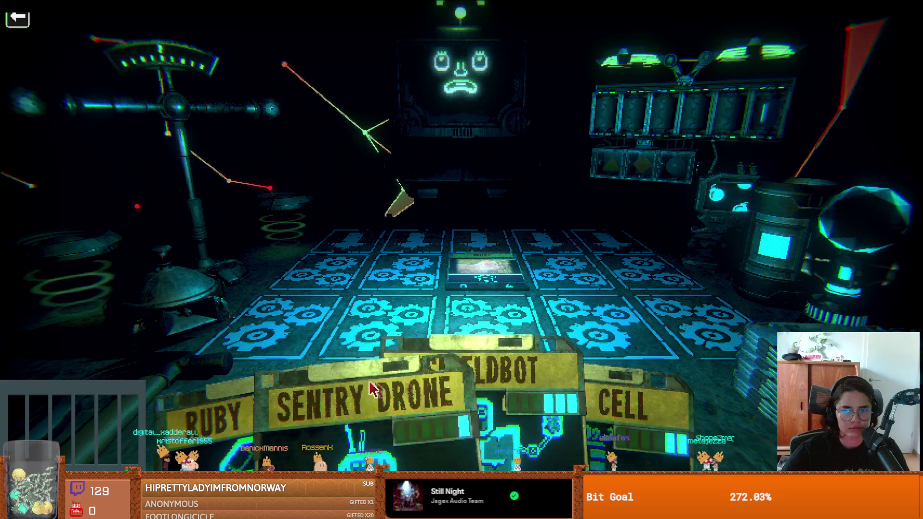
key(w)
key(s)
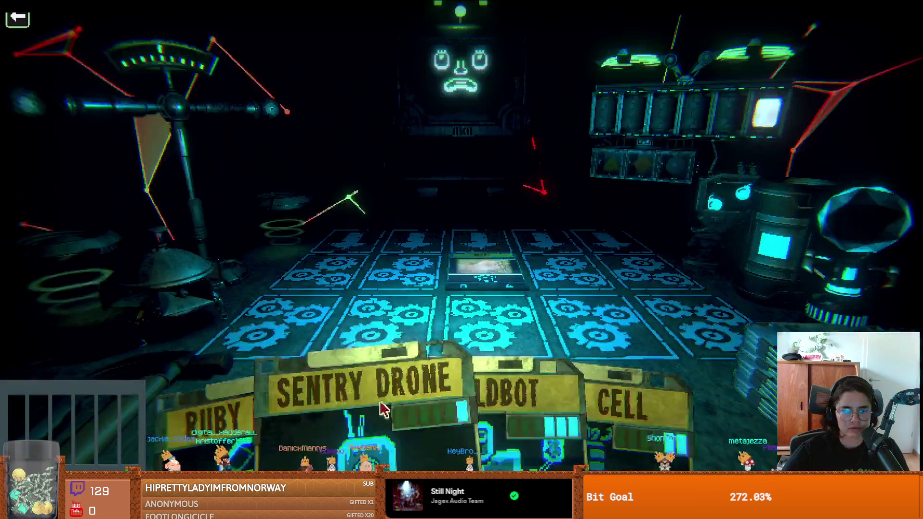
click(325, 423)
click(325, 381)
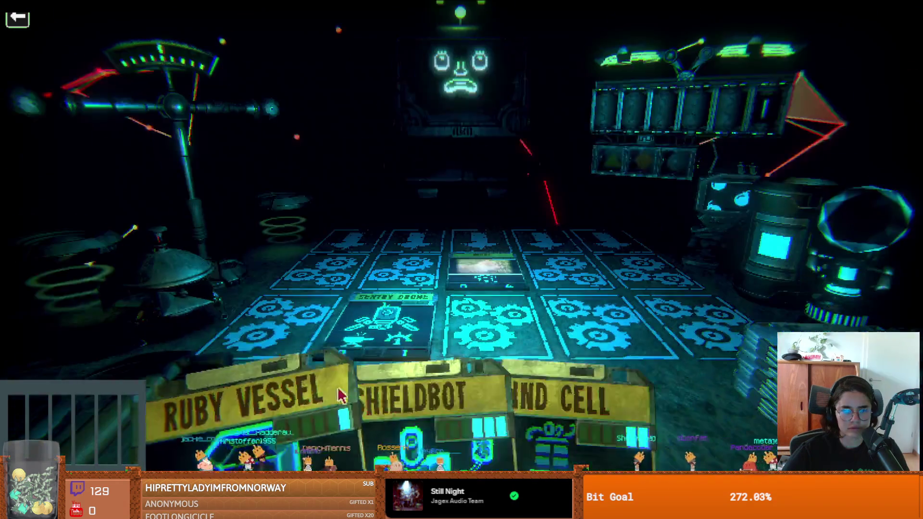
key(w)
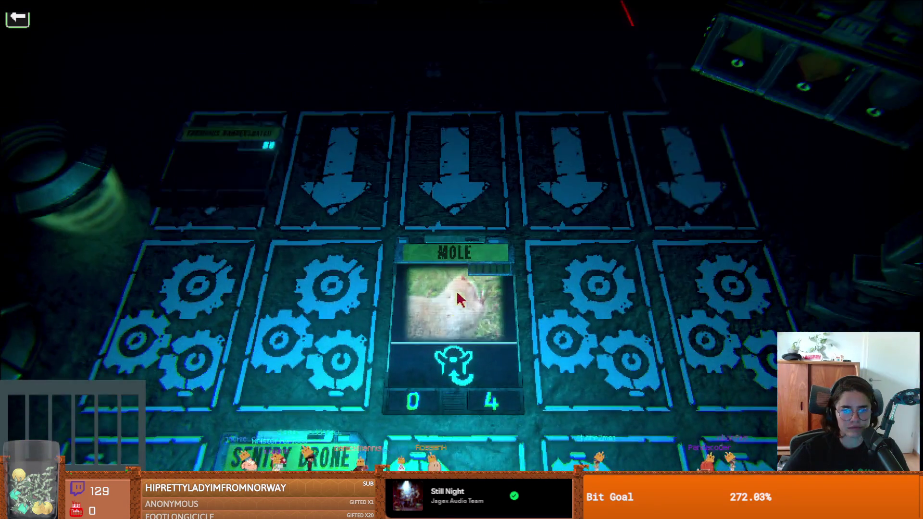
key(s)
key(w)
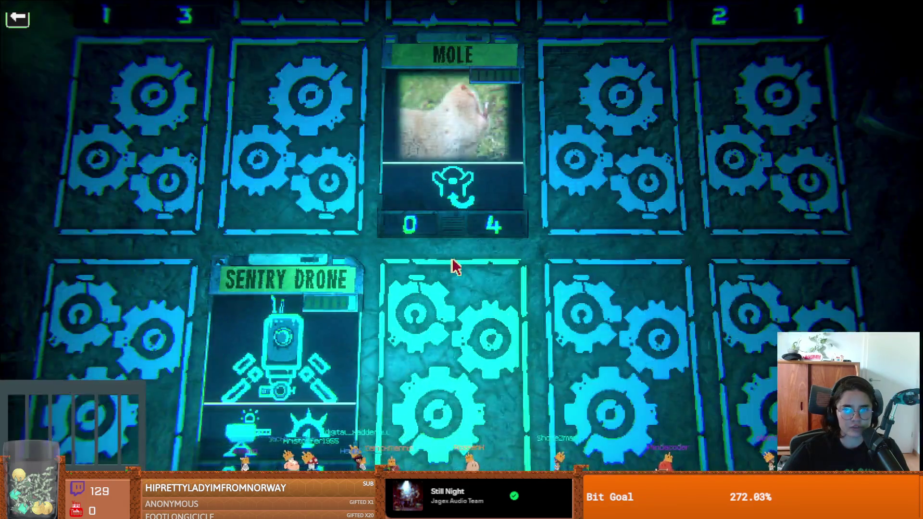
key(d)
key(s)
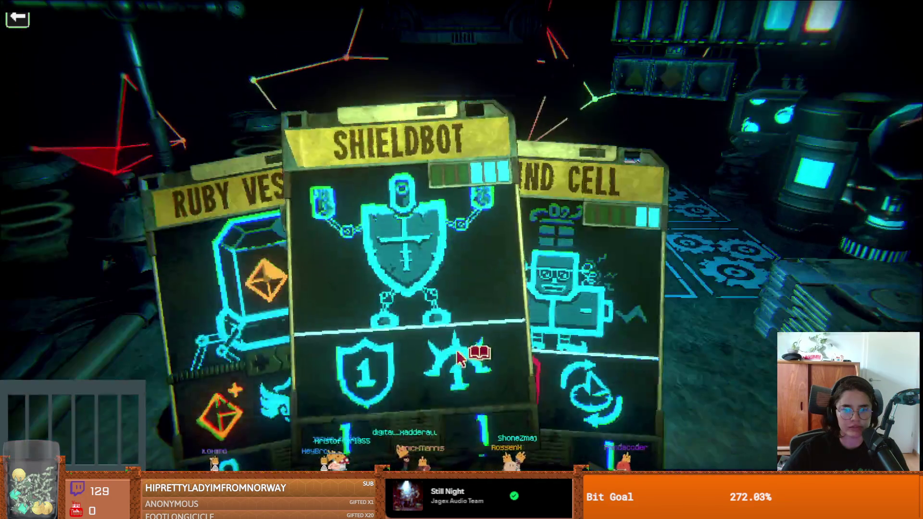